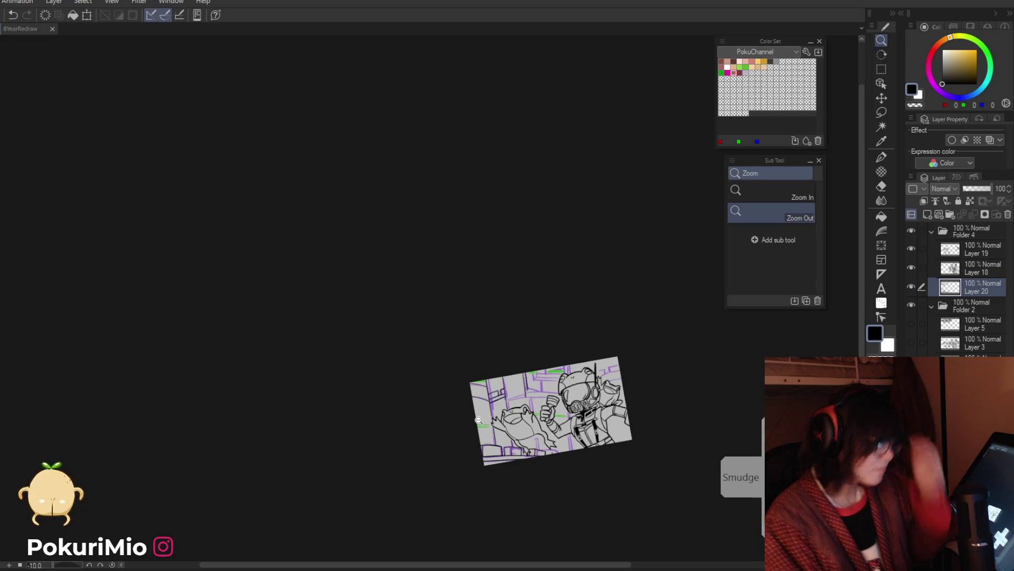
Straighten the canvas rotation and show the inked drawing at a medium working size.
{"action": "key", "text": "ctrl+alt+0"}
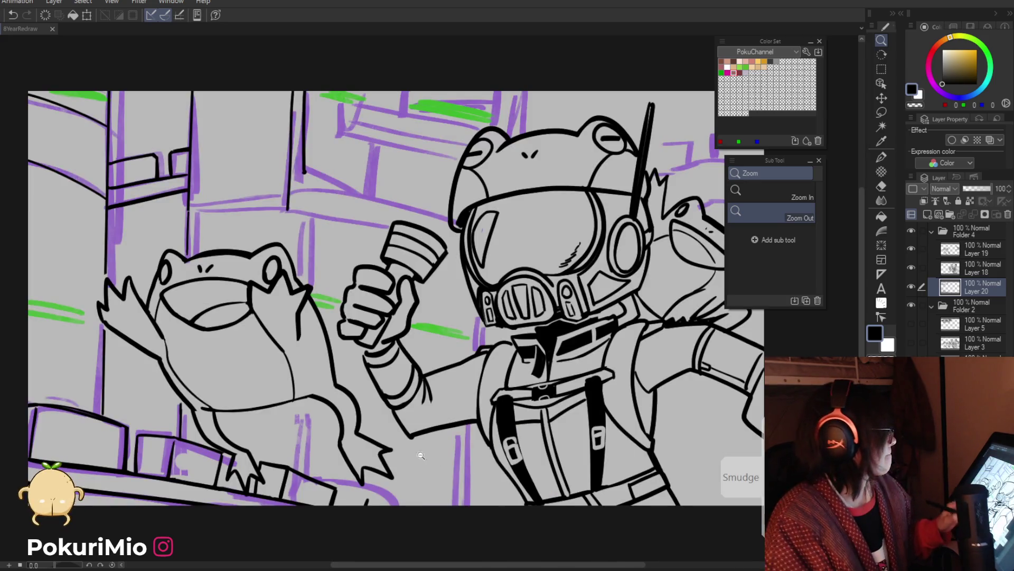
{"action": "left_click", "coordinate": [385, 474]}
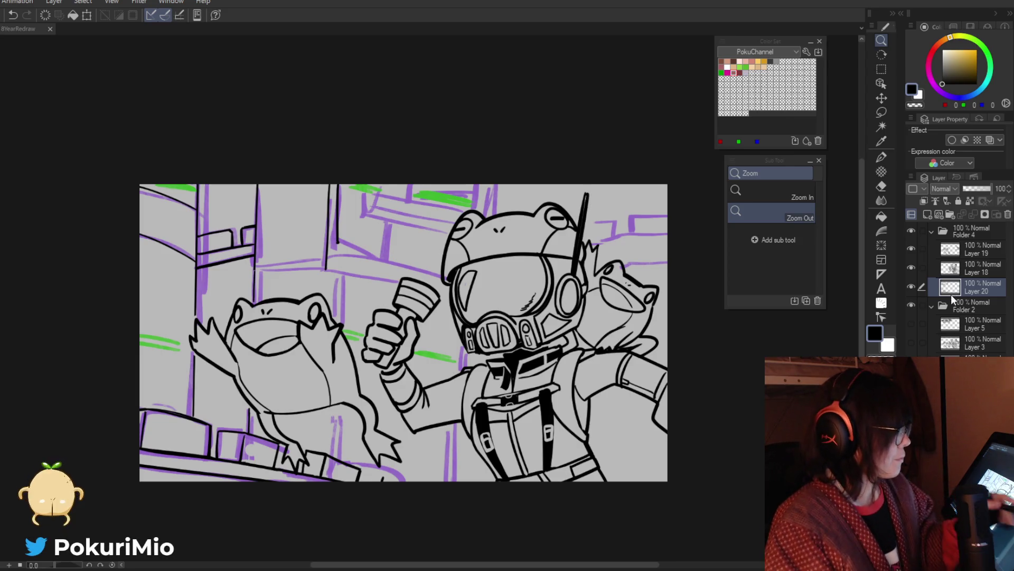
{"action": "key", "text": "p"}
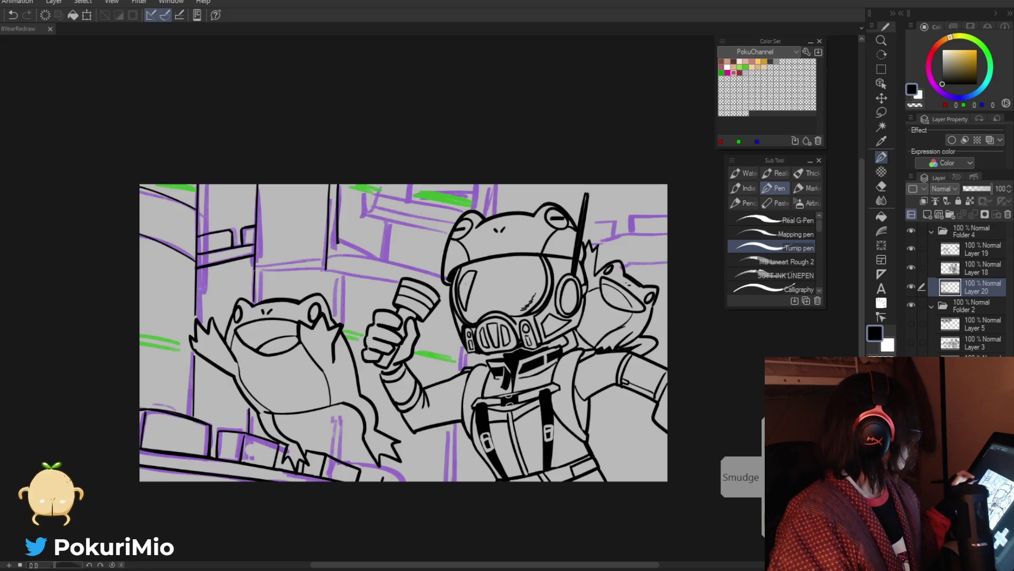
Ink the curved outline and vertical side edge of the metal wall bracket.
{"action": "scroll", "coordinate": [385, 245], "scroll_direction": "up", "scroll_amount": 3}
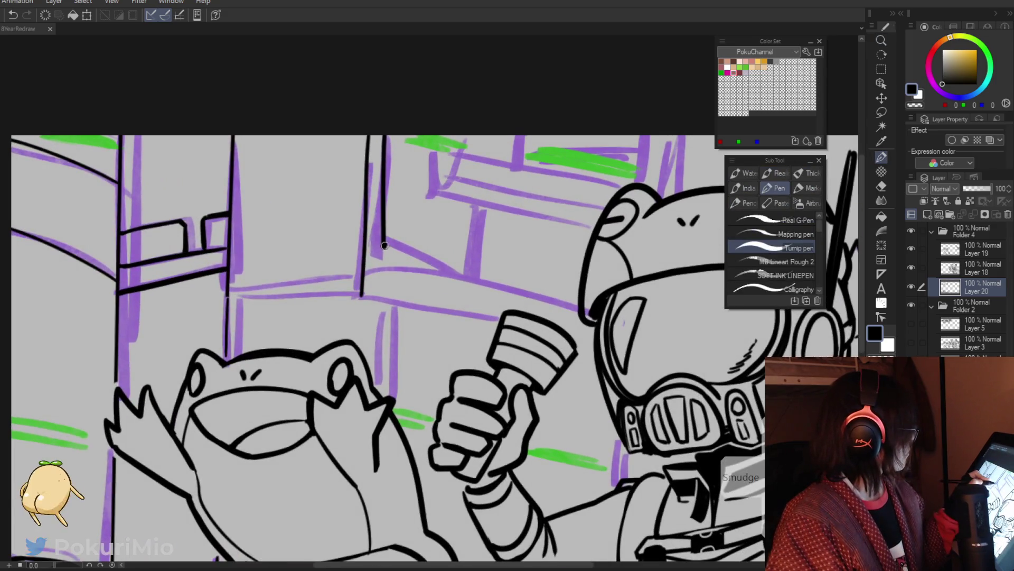
{"action": "left_click_drag", "start_coordinate": [385, 246], "coordinate": [476, 271]}
{"action": "left_click_drag", "start_coordinate": [385, 179], "coordinate": [489, 207]}
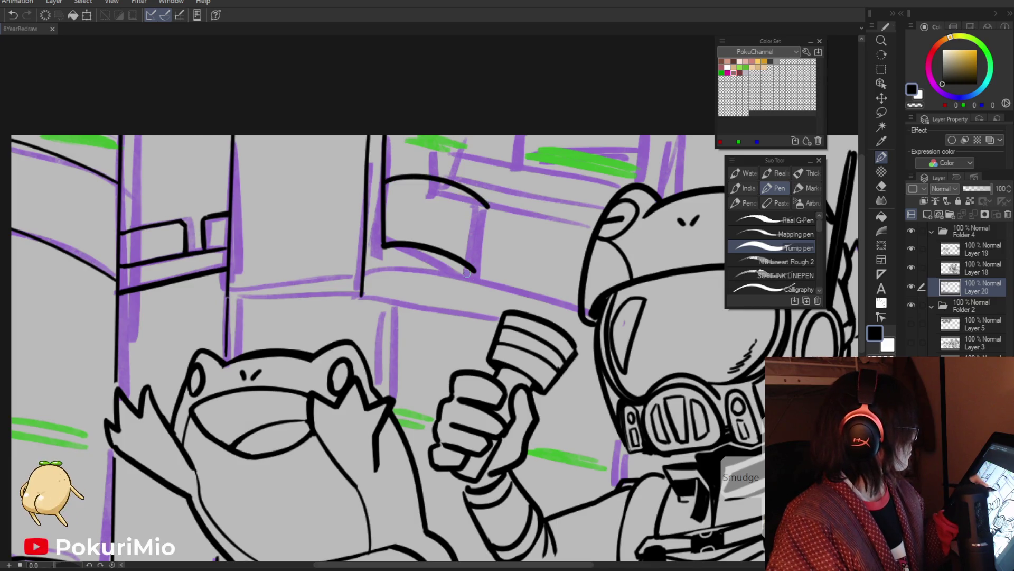
{"action": "mouse_move", "coordinate": [474, 270]}
{"action": "left_mouse_down"}
{"action": "mouse_move", "coordinate": [423, 290]}
{"action": "mouse_move", "coordinate": [431, 263]}
{"action": "mouse_move", "coordinate": [558, 309]}
{"action": "left_mouse_up"}
{"action": "left_click_drag", "start_coordinate": [484, 211], "coordinate": [582, 259]}
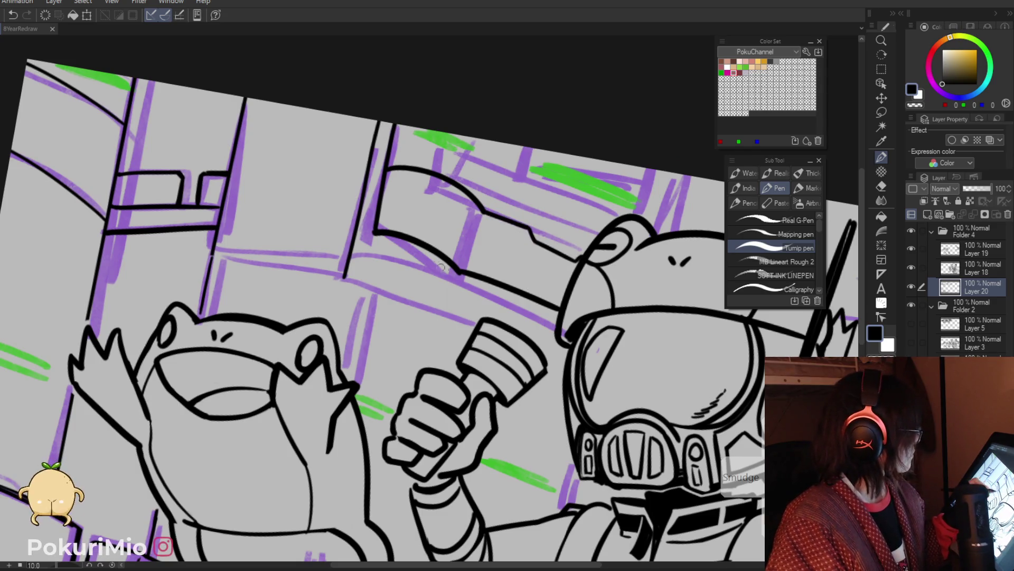
{"action": "left_click_drag", "start_coordinate": [478, 213], "coordinate": [466, 270]}
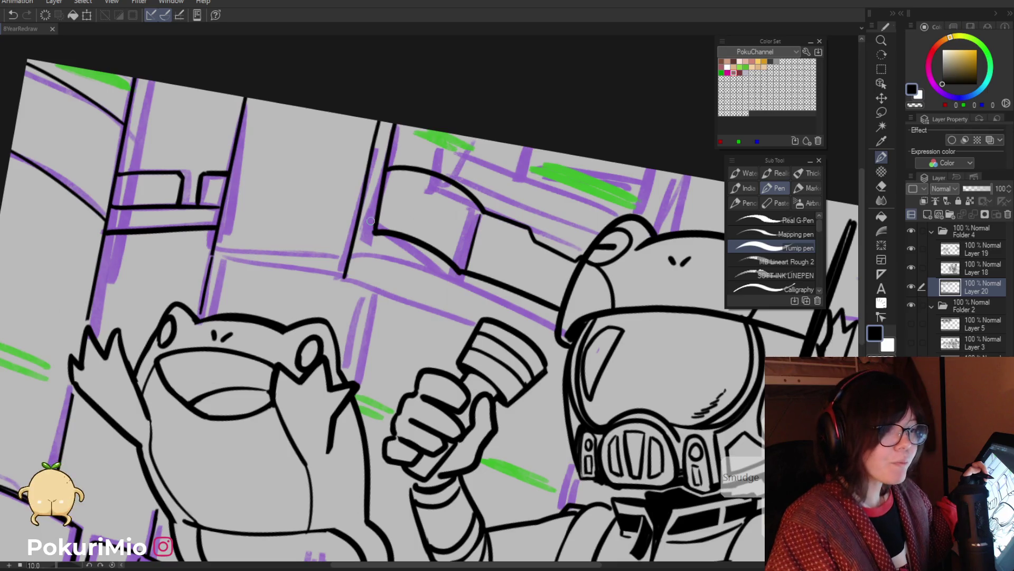
Add rivet holes to the bracket, touch up its outline and ink a line beside it.
{"action": "left_click_drag", "start_coordinate": [473, 209], "coordinate": [460, 252]}
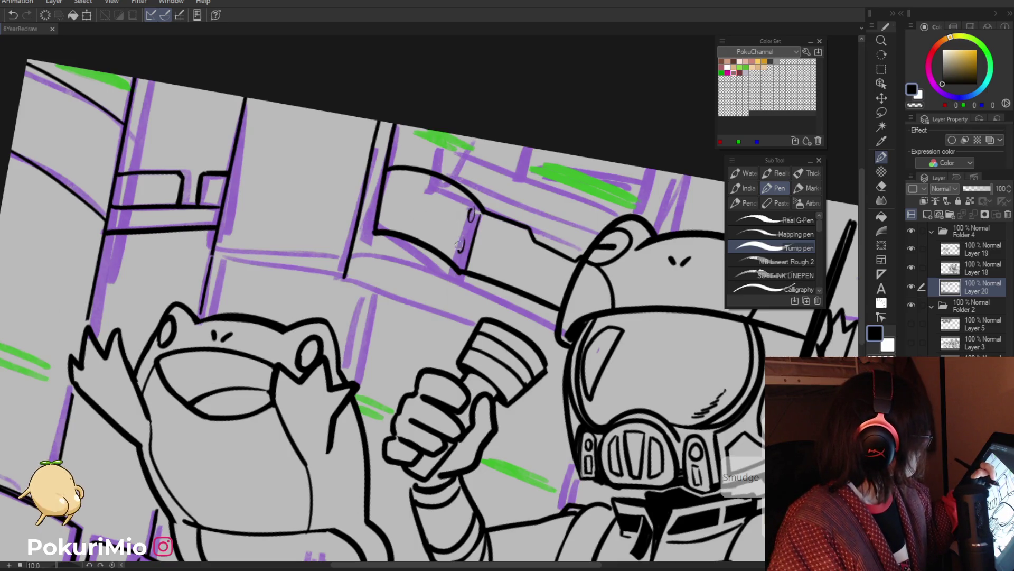
{"action": "left_click_drag", "start_coordinate": [394, 178], "coordinate": [388, 222]}
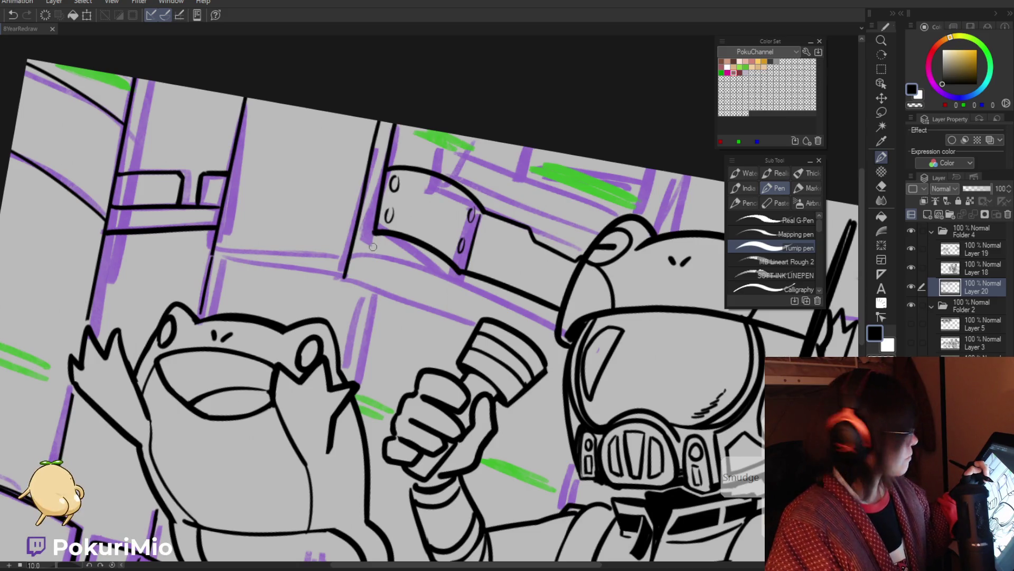
{"action": "left_click_drag", "start_coordinate": [387, 237], "coordinate": [382, 262]}
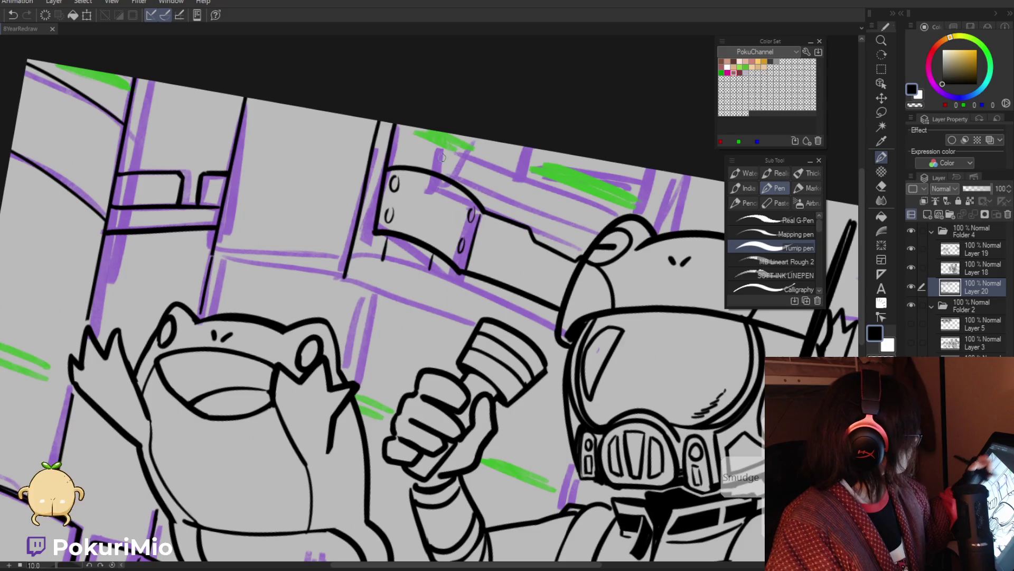
{"action": "left_click_drag", "start_coordinate": [465, 136], "coordinate": [458, 161]}
{"action": "left_click_drag", "start_coordinate": [418, 130], "coordinate": [412, 165]}
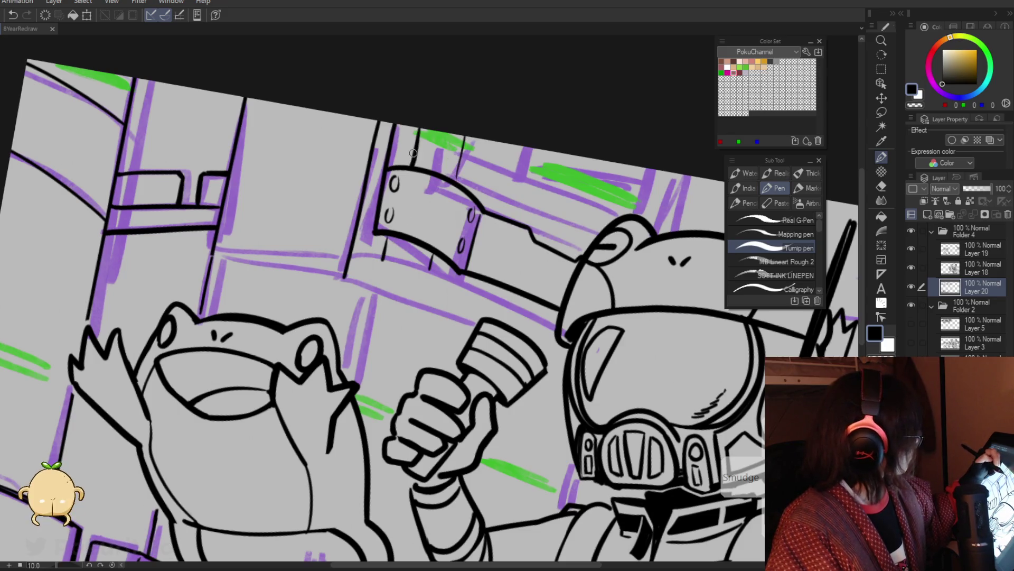
{"action": "key", "text": "alt+space"}
{"action": "scroll", "coordinate": [402, 201], "scroll_direction": "down", "scroll_amount": 3}
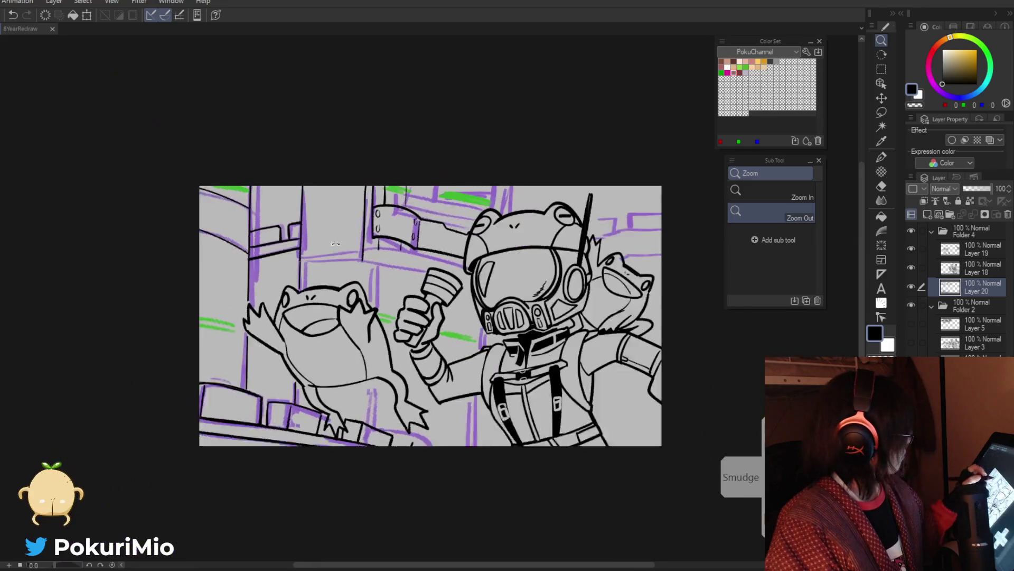
Ink pipe lines left of the flashlight and near the frog's hand, erasing a stray stroke.
{"action": "scroll", "coordinate": [387, 259], "scroll_direction": "up", "scroll_amount": 2}
{"action": "scroll", "coordinate": [388, 259], "scroll_direction": "up", "scroll_amount": 1}
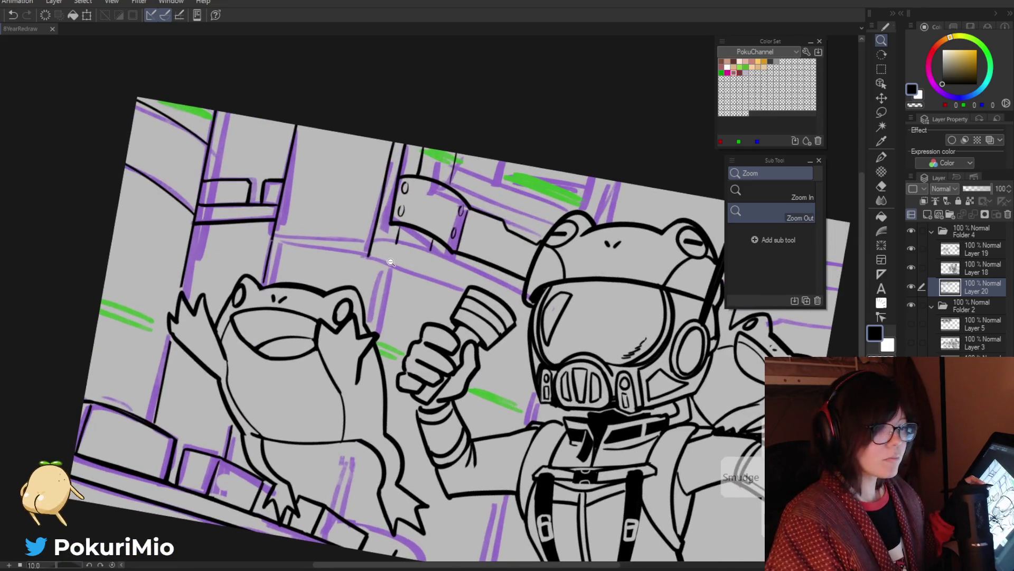
{"action": "key", "text": "p"}
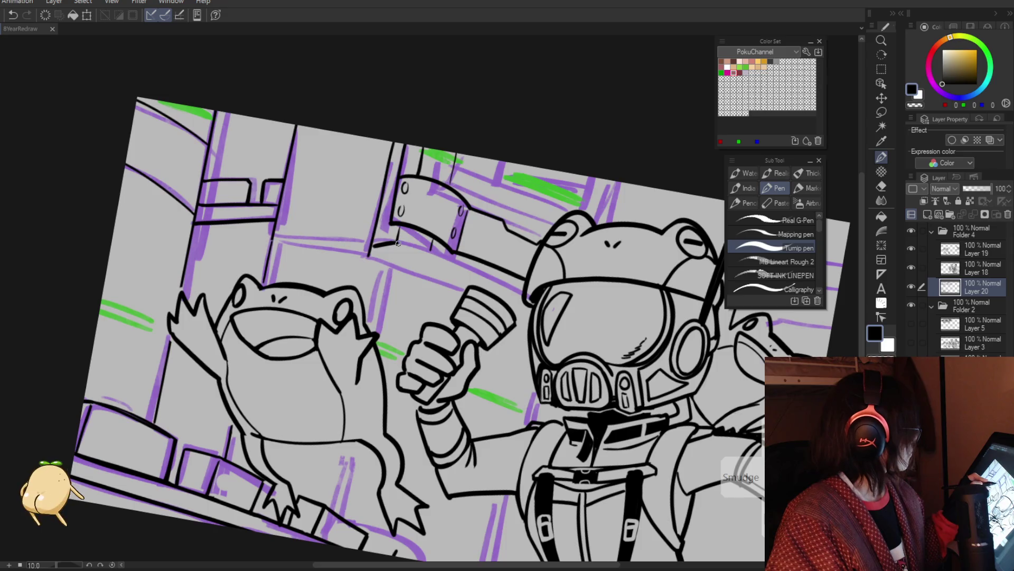
{"action": "left_click_drag", "start_coordinate": [398, 243], "coordinate": [504, 285]}
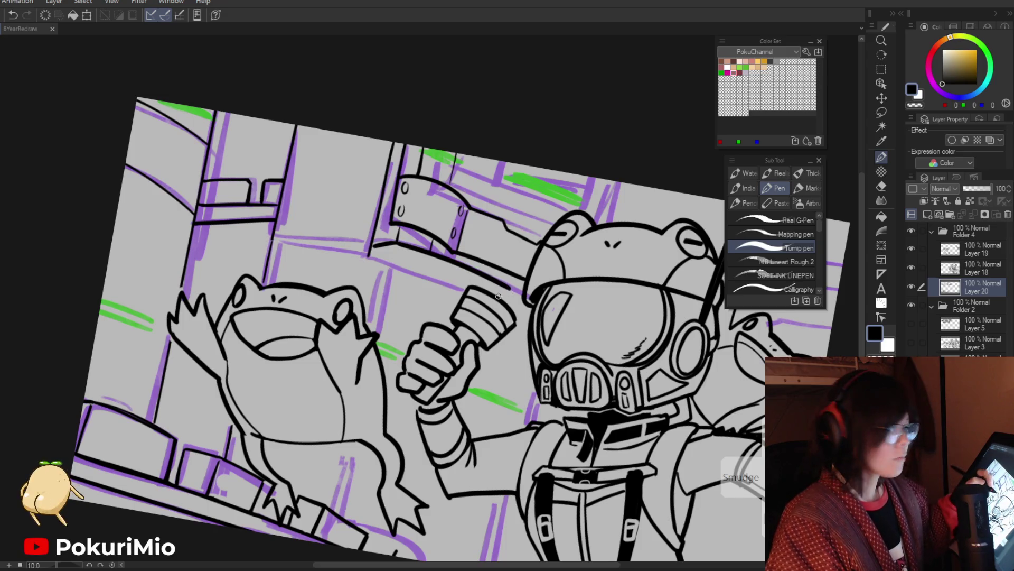
{"action": "left_click_drag", "start_coordinate": [510, 290], "coordinate": [450, 255]}
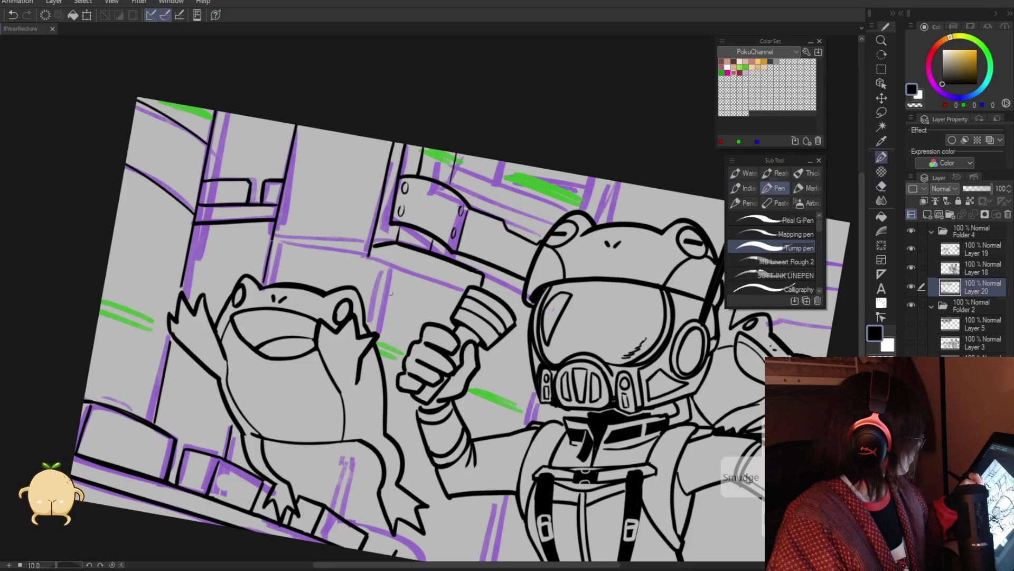
{"action": "left_click_drag", "start_coordinate": [390, 259], "coordinate": [375, 328]}
{"action": "left_click_drag", "start_coordinate": [369, 255], "coordinate": [359, 291]}
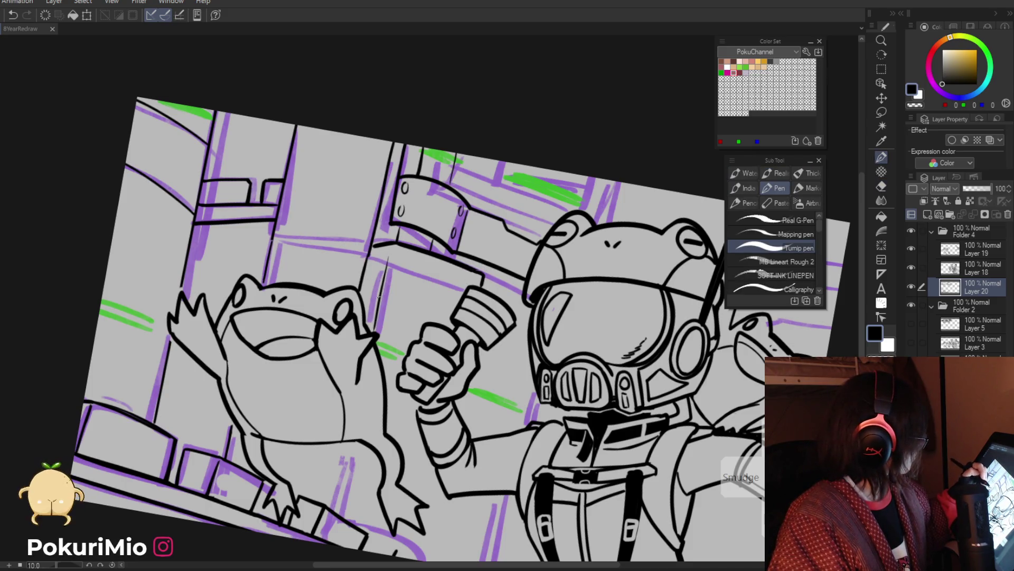
{"action": "mouse_move", "coordinate": [377, 347]}
{"action": "left_mouse_down"}
{"action": "mouse_move", "coordinate": [395, 347]}
{"action": "mouse_move", "coordinate": [383, 322]}
{"action": "mouse_move", "coordinate": [419, 336]}
{"action": "left_mouse_up"}
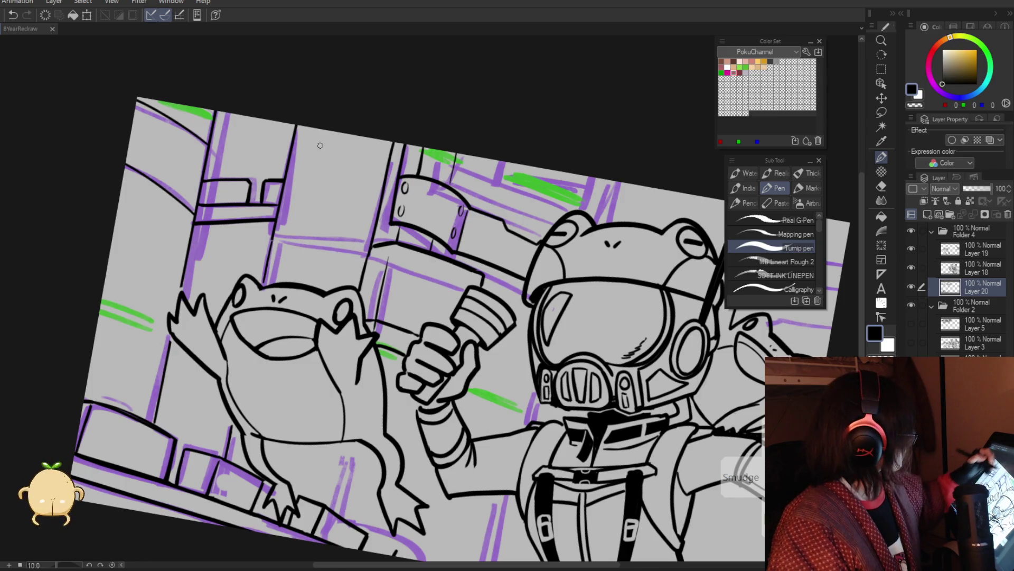
{"action": "key", "text": "e"}
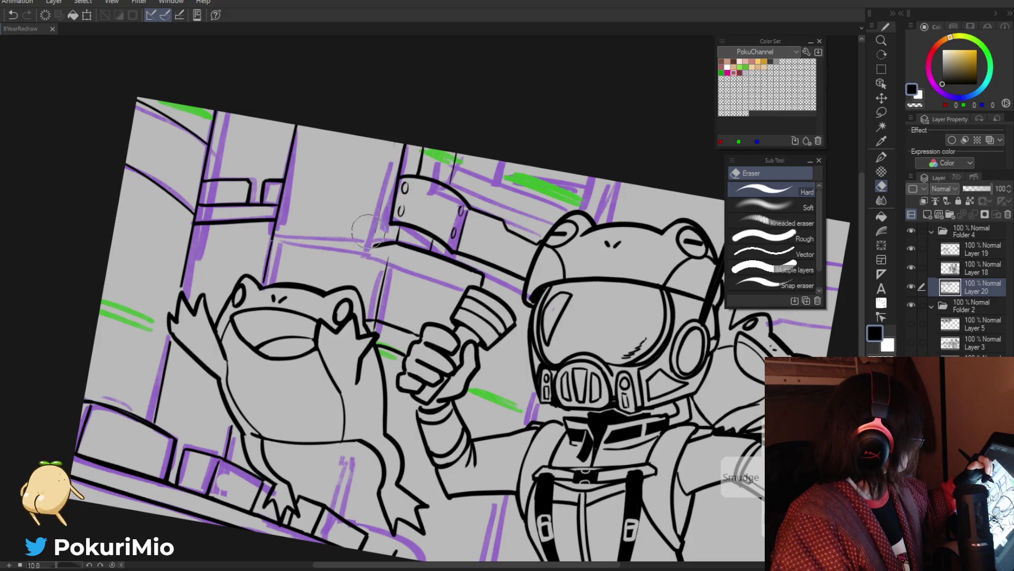
{"action": "key", "text": "p"}
Draw vertical pipe lines down the wall from the top edge, undoing misplaced strokes.
{"action": "left_click_drag", "start_coordinate": [388, 140], "coordinate": [360, 288]}
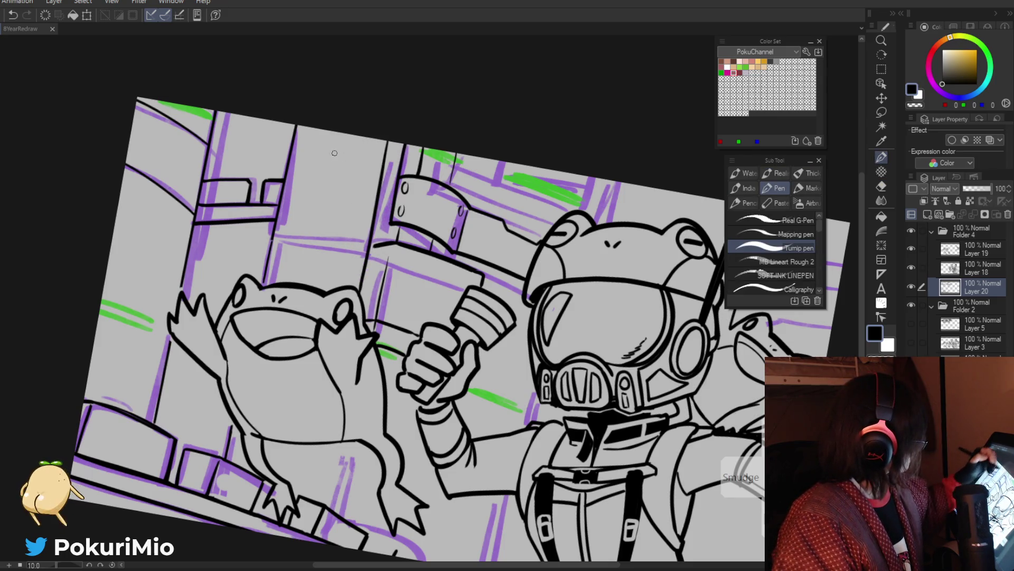
{"action": "left_click_drag", "start_coordinate": [331, 133], "coordinate": [309, 285]}
{"action": "key", "text": "ctrl+z"}
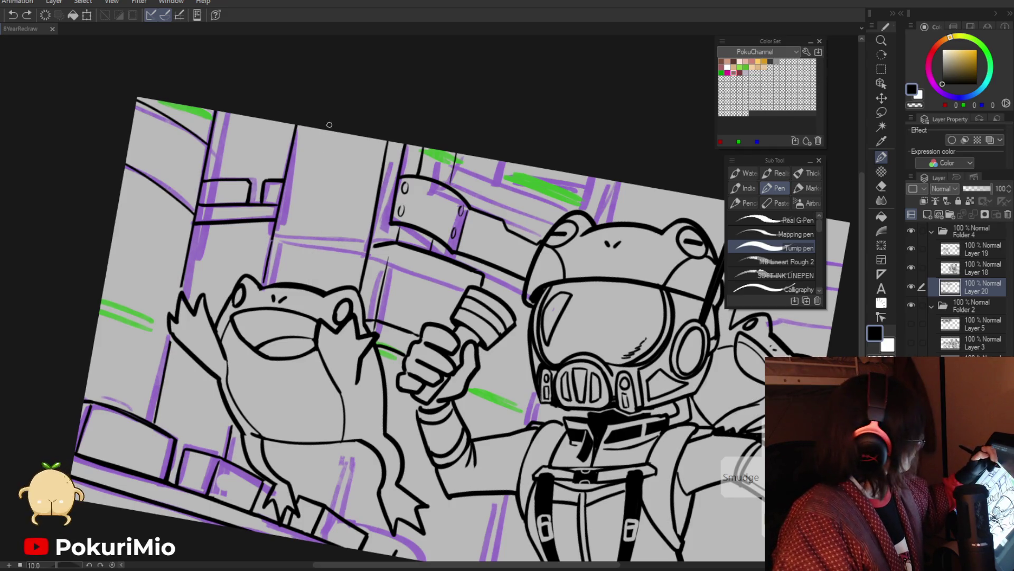
{"action": "left_click_drag", "start_coordinate": [329, 124], "coordinate": [299, 273]}
{"action": "left_click_drag", "start_coordinate": [336, 129], "coordinate": [309, 284]}
{"action": "key", "text": "ctrl+z"}
{"action": "left_click_drag", "start_coordinate": [336, 132], "coordinate": [311, 282]}
{"action": "left_click_drag", "start_coordinate": [384, 140], "coordinate": [356, 273]}
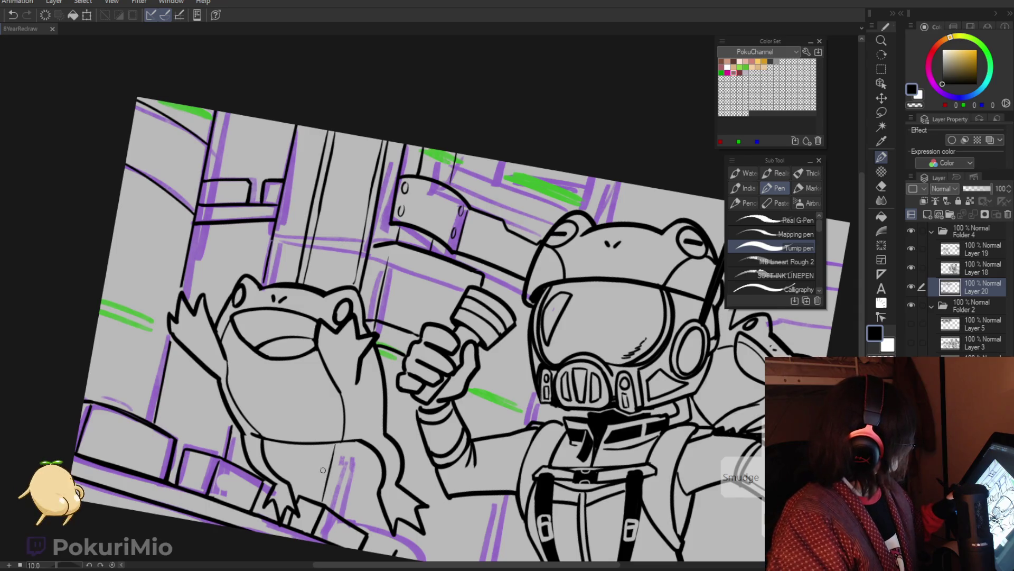
{"action": "key", "text": "ctrl+alt+space"}
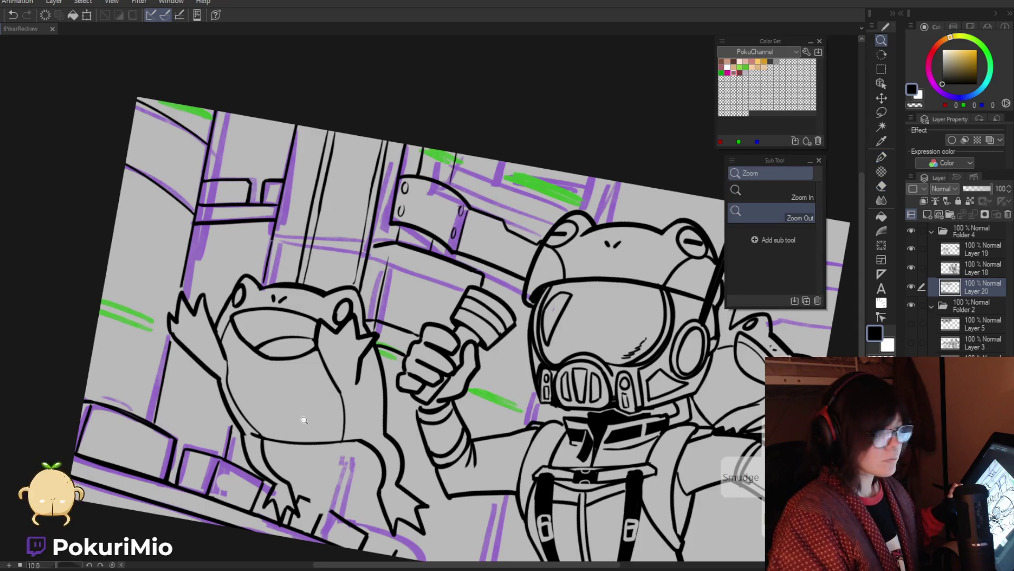
{"action": "left_click", "coordinate": [304, 420]}
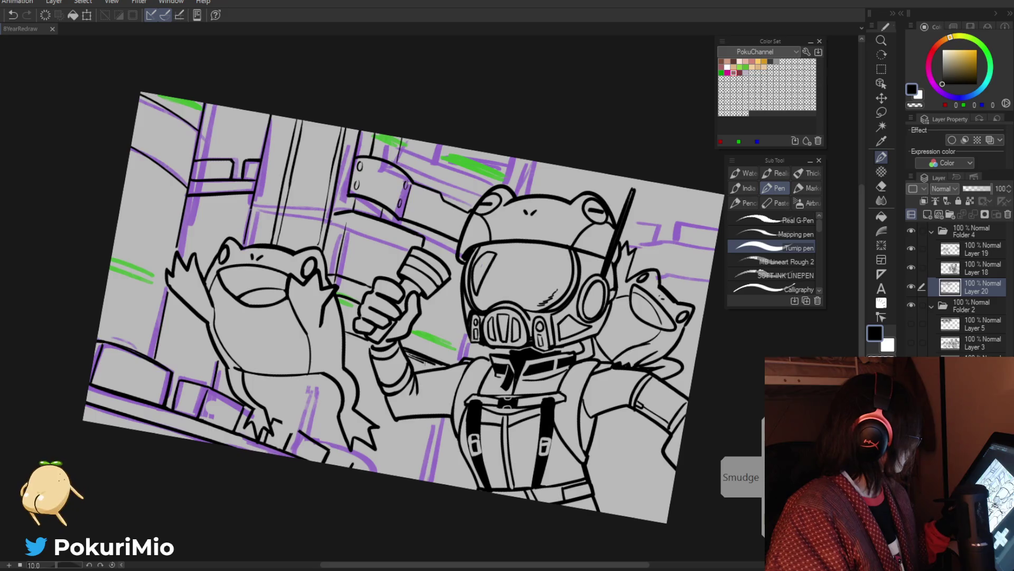
{"action": "left_click_drag", "start_coordinate": [383, 338], "coordinate": [362, 350]}
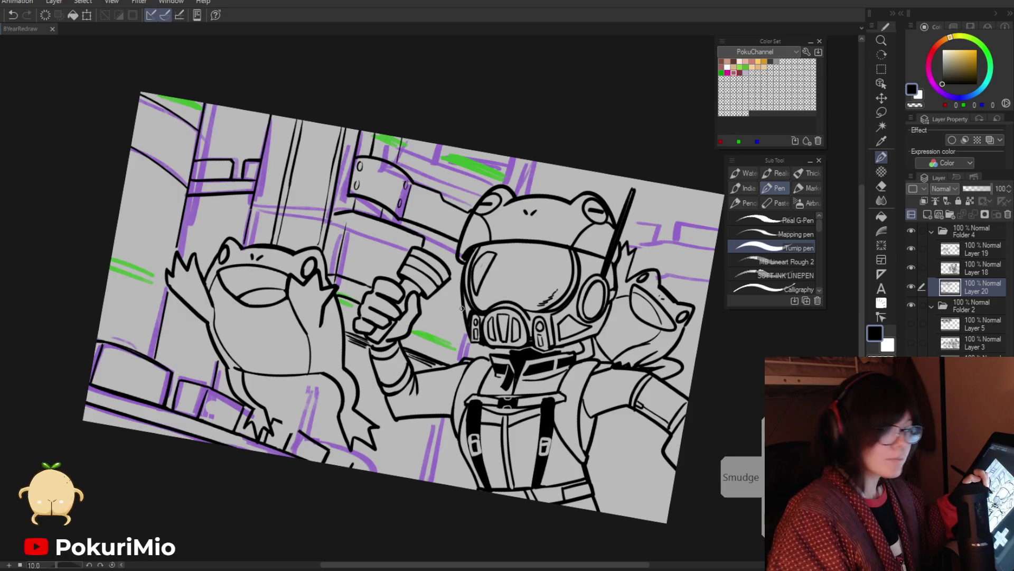
{"action": "left_click_drag", "start_coordinate": [463, 305], "coordinate": [453, 334]}
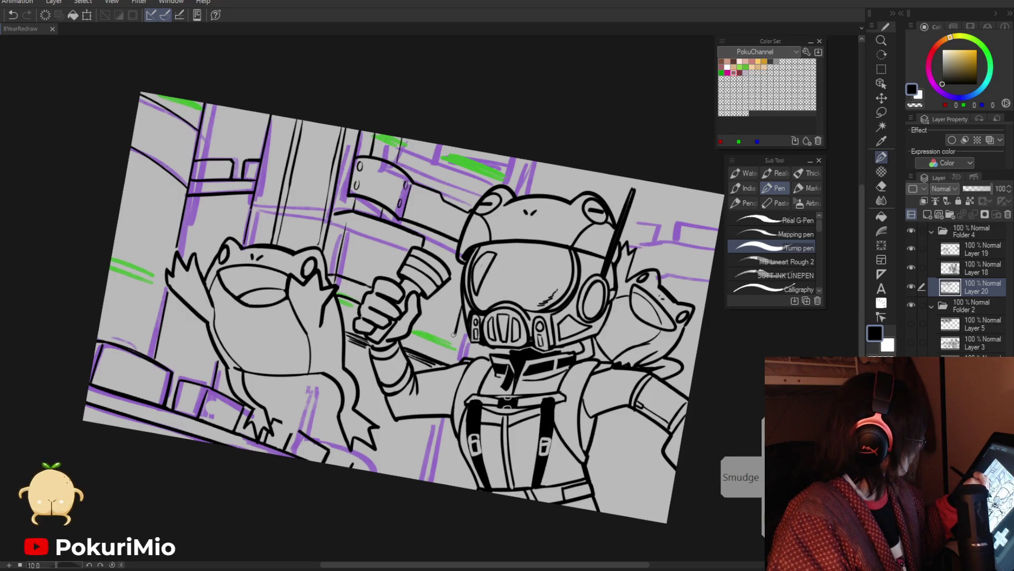
{"action": "left_click_drag", "start_coordinate": [460, 262], "coordinate": [449, 293]}
{"action": "left_click_drag", "start_coordinate": [442, 332], "coordinate": [452, 336]}
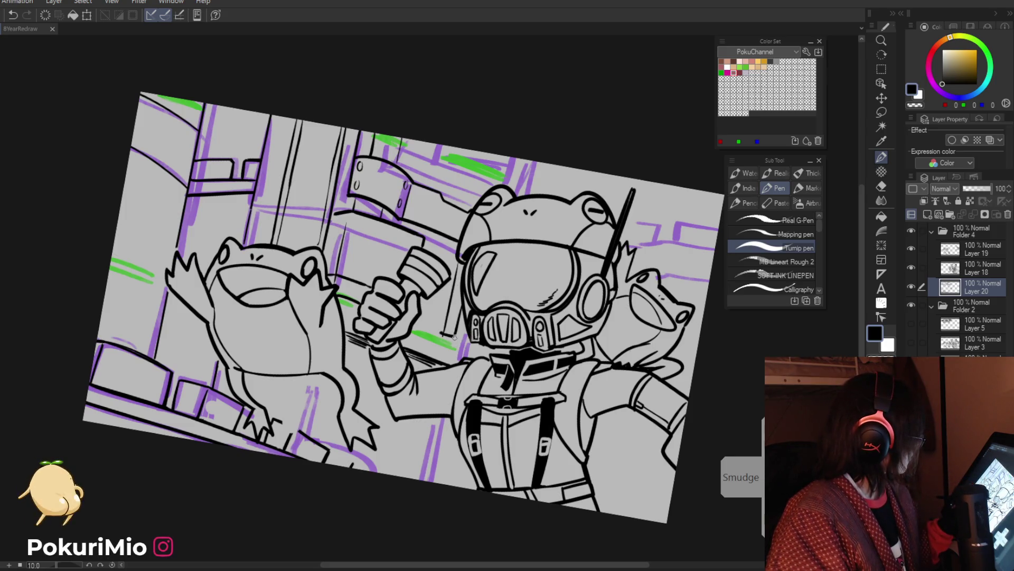
{"action": "left_click_drag", "start_coordinate": [443, 332], "coordinate": [484, 353]}
{"action": "key", "text": "ctrl+z"}
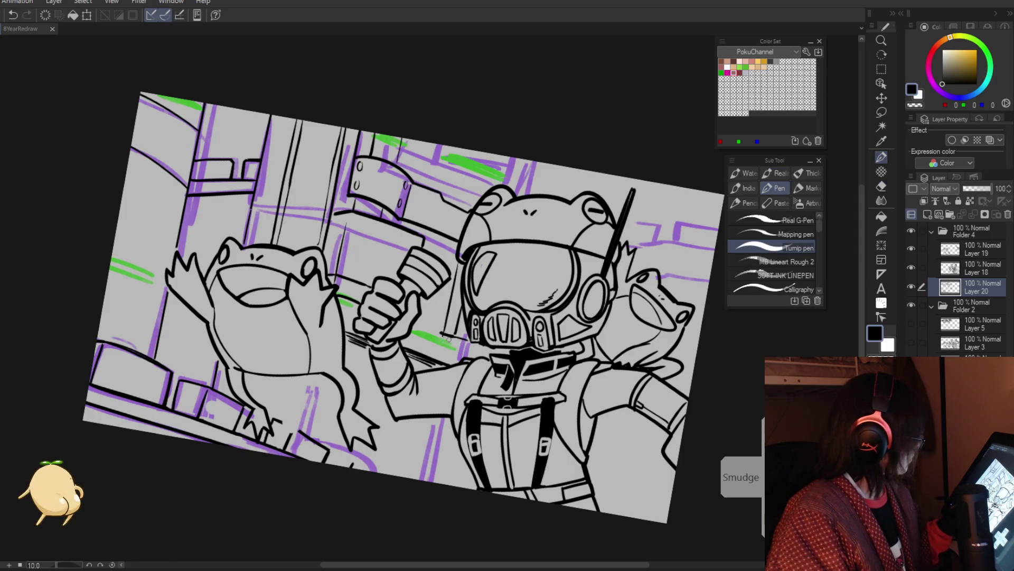
{"action": "left_click", "coordinate": [448, 351], "text": "alt"}
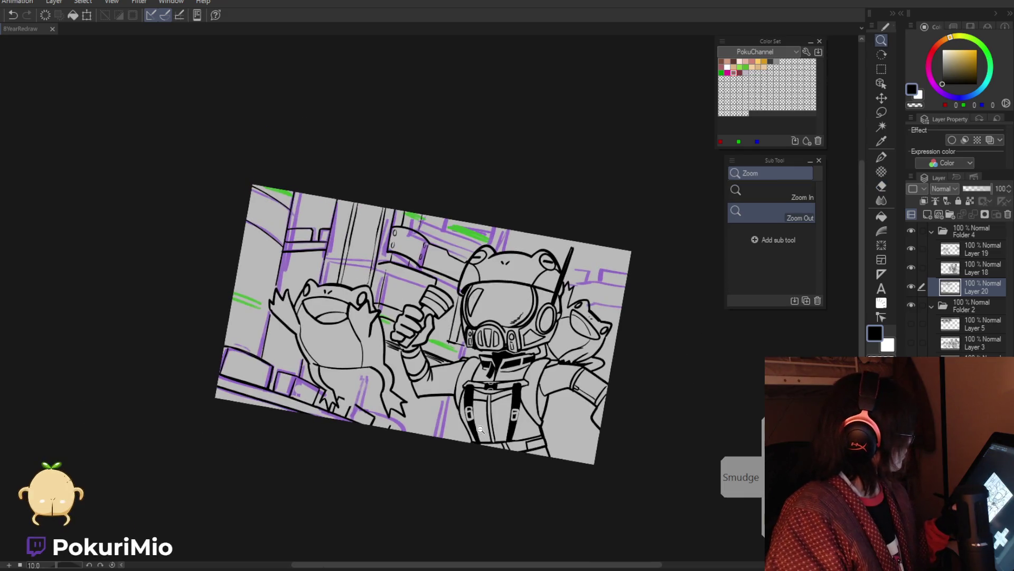
{"action": "key", "text": "minus"}
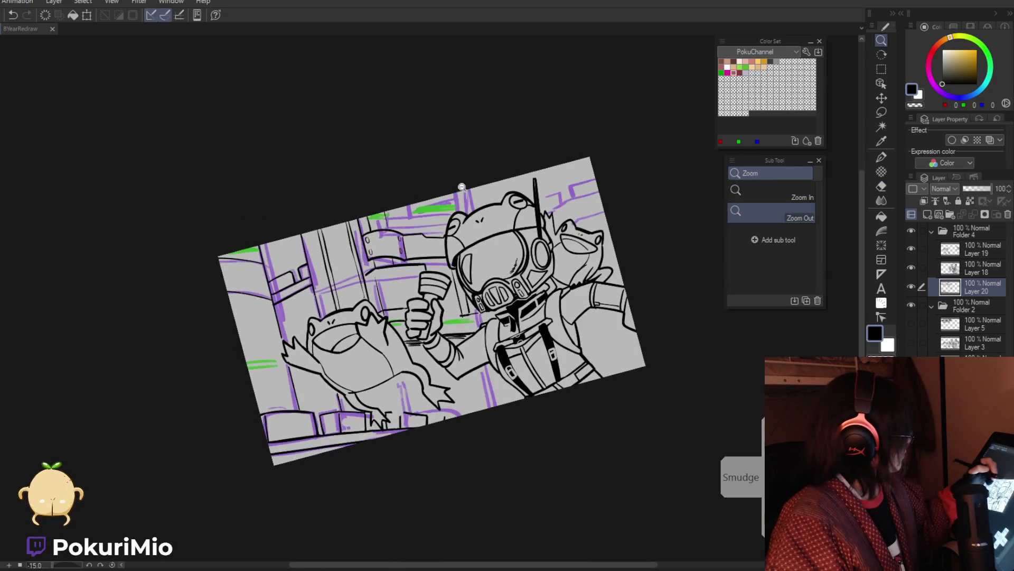
{"action": "key", "text": "ctrl+plus"}
{"action": "key", "text": "p"}
{"action": "left_click_drag", "start_coordinate": [475, 186], "coordinate": [480, 214]}
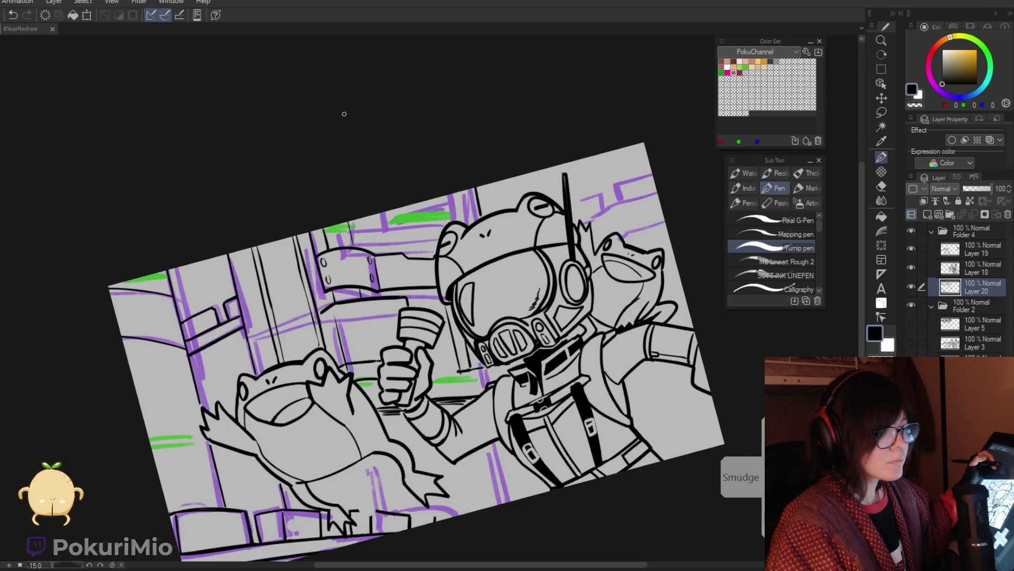
{"action": "mouse_move", "coordinate": [457, 191]}
{"action": "left_mouse_down"}
{"action": "mouse_move", "coordinate": [443, 212]}
{"action": "mouse_move", "coordinate": [438, 196]}
{"action": "mouse_move", "coordinate": [459, 206]}
{"action": "mouse_move", "coordinate": [445, 212]}
{"action": "left_mouse_up"}
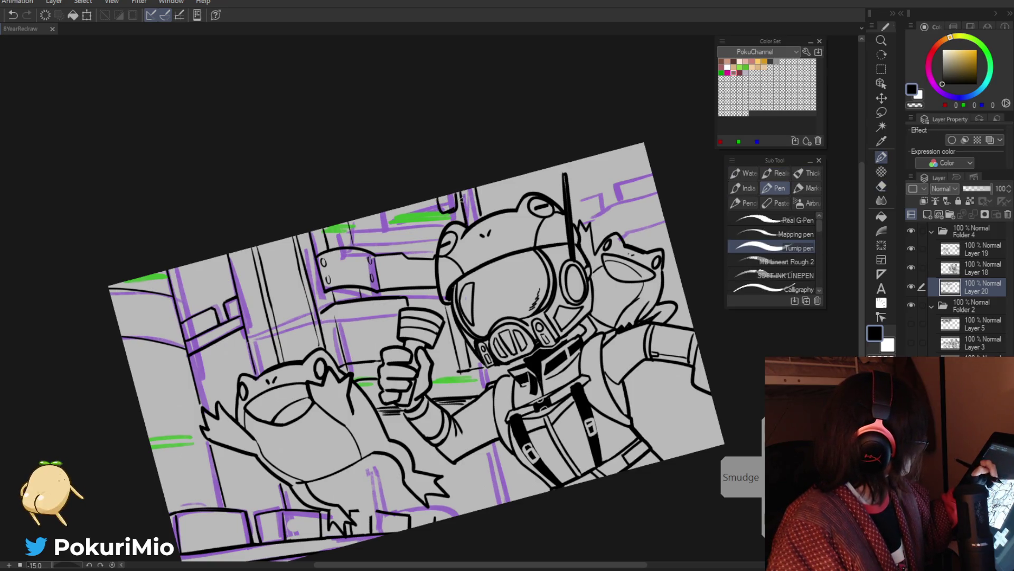
{"action": "key", "text": "e"}
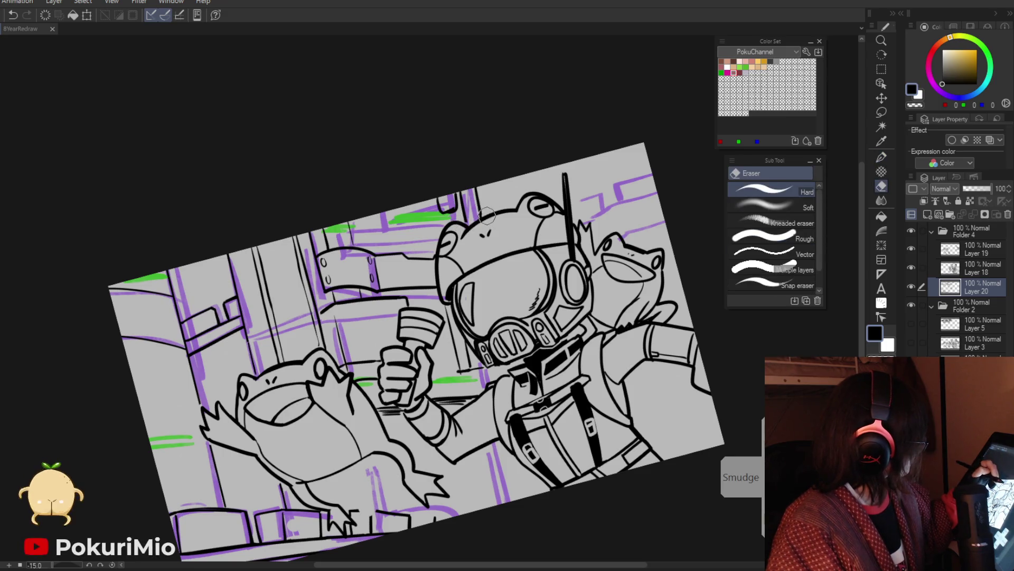
{"action": "key", "text": "alt+space"}
{"action": "left_click", "coordinate": [373, 215]}
{"action": "left_click", "coordinate": [373, 215]}
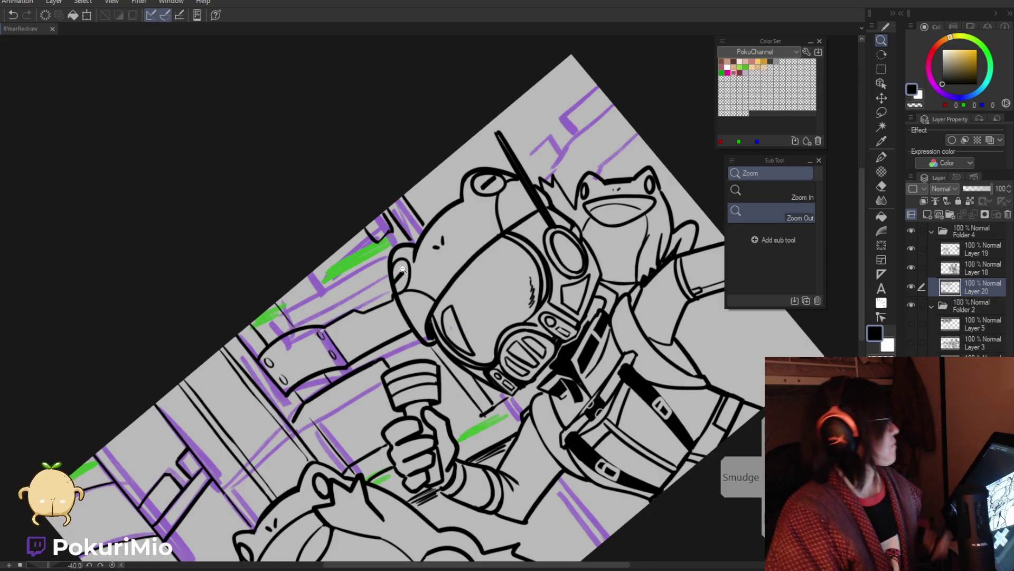
Zoom out over the scene and ink a short vertical line below the astronaut's hand.
{"action": "left_click", "coordinate": [403, 269]}
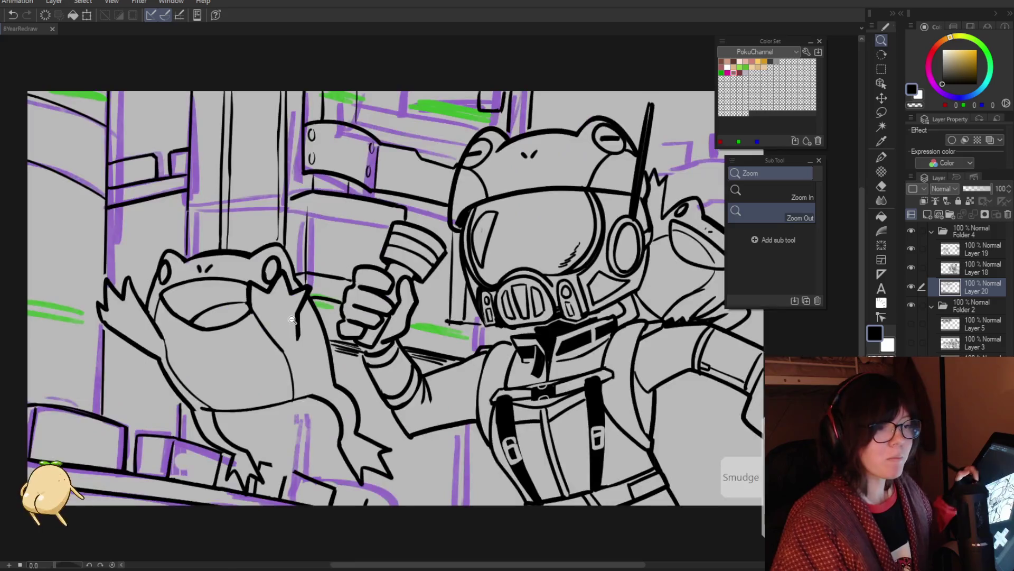
{"action": "mouse_move", "coordinate": [292, 320]}
{"action": "left_mouse_down"}
{"action": "mouse_move", "coordinate": [448, 309]}
{"action": "mouse_move", "coordinate": [471, 322]}
{"action": "left_mouse_up"}
{"action": "left_click", "coordinate": [479, 368], "text": "alt"}
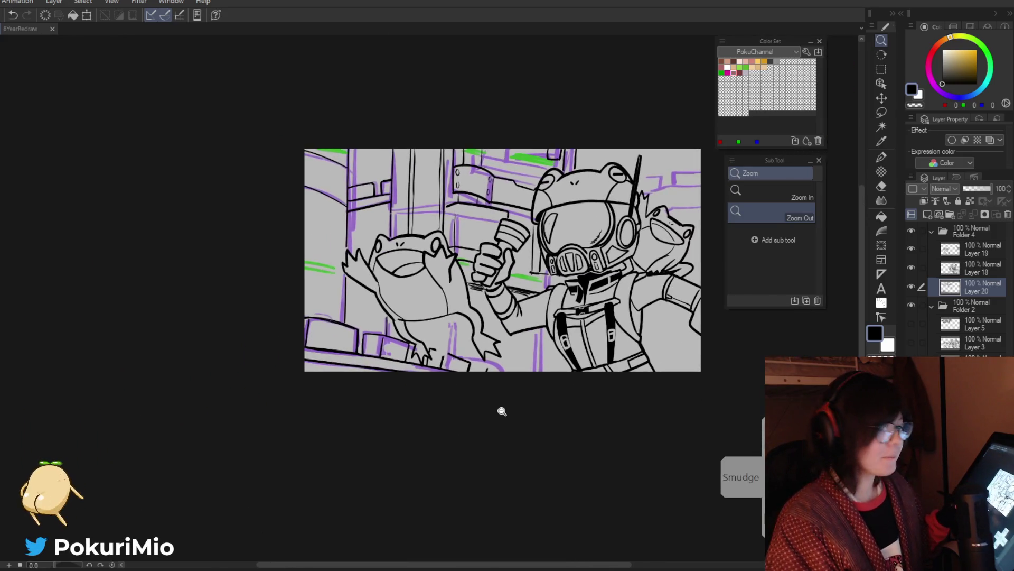
{"action": "key", "text": "p"}
{"action": "left_click_drag", "start_coordinate": [541, 333], "coordinate": [539, 371]}
{"action": "key", "text": "e"}
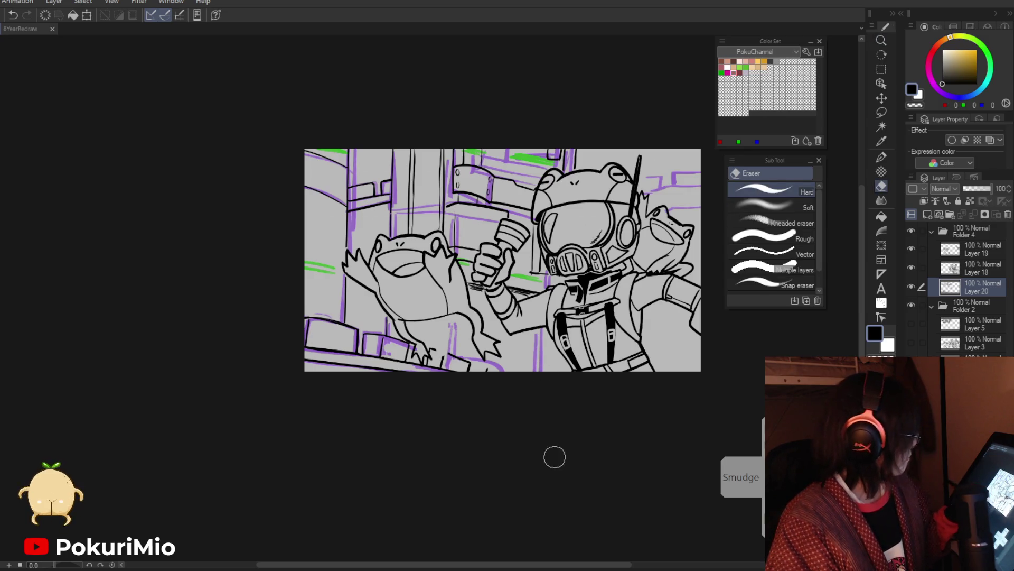
{"action": "key", "text": "p"}
{"action": "left_click_drag", "start_coordinate": [543, 330], "coordinate": [545, 372]}
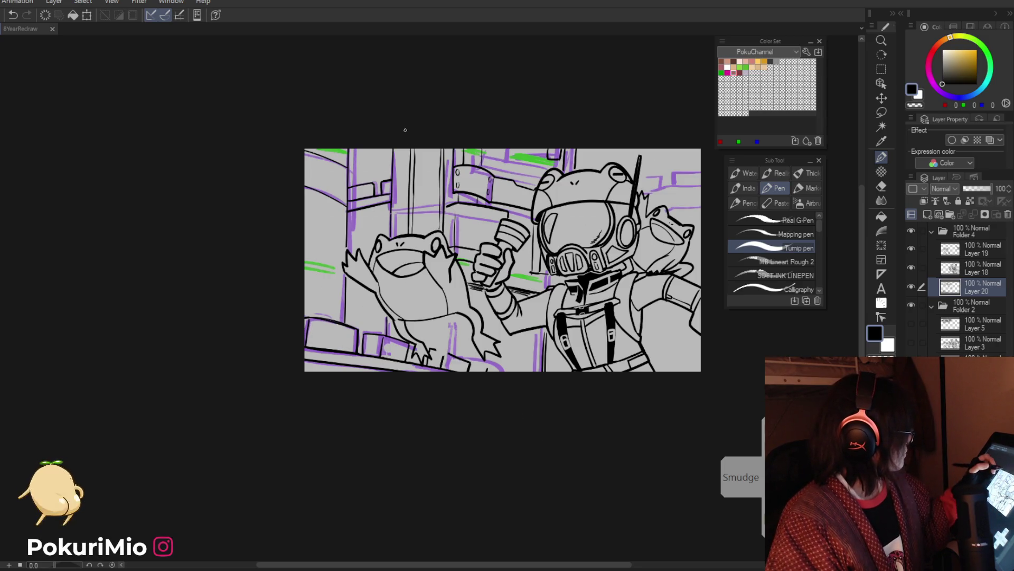
Ink the background ladder's two vertical rails and add a short stroke to it.
{"action": "left_click_drag", "start_coordinate": [418, 149], "coordinate": [414, 235]}
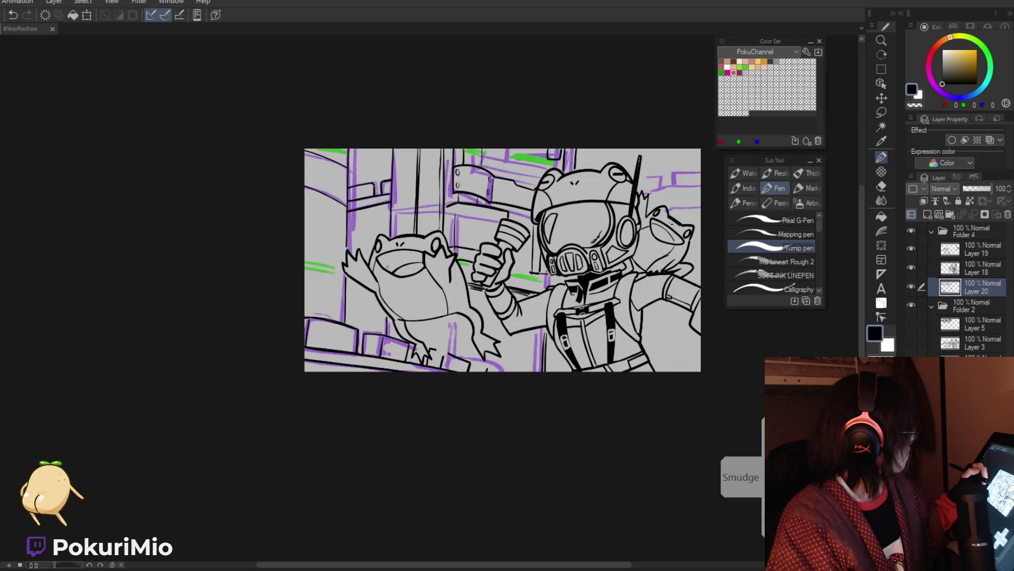
{"action": "left_click_drag", "start_coordinate": [401, 147], "coordinate": [402, 233]}
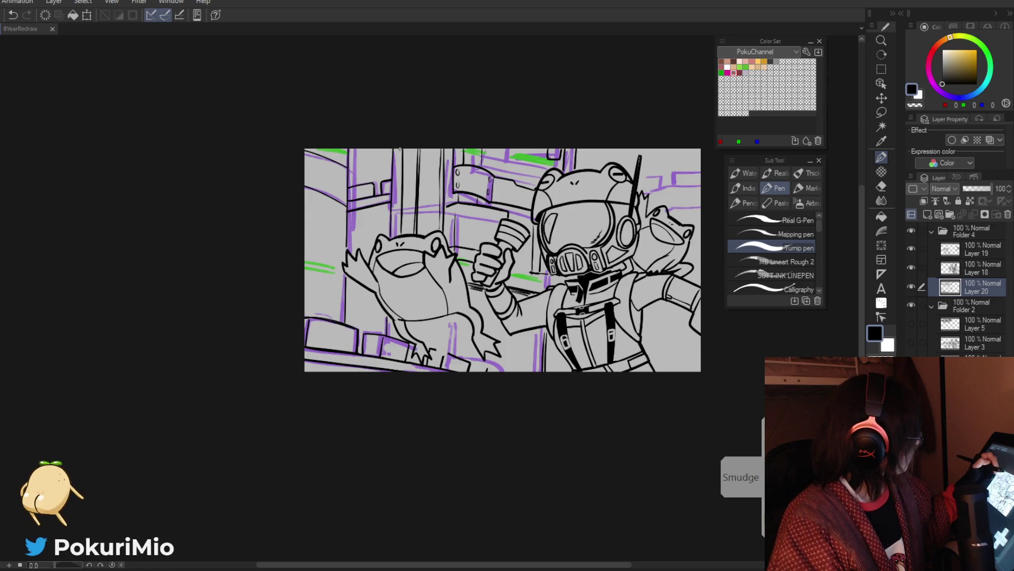
{"action": "key", "text": "asciicircum"}
{"action": "key", "text": "asciicircum"}
{"action": "key", "text": "asciicircum"}
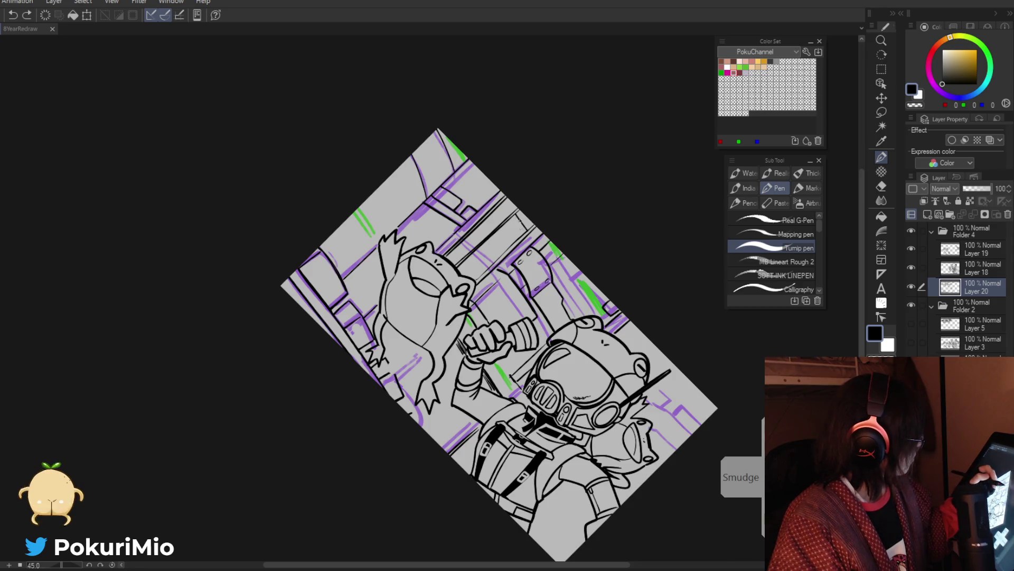
{"action": "mouse_move", "coordinate": [516, 211]}
{"action": "left_mouse_down"}
{"action": "mouse_move", "coordinate": [526, 232]}
{"action": "mouse_move", "coordinate": [511, 245]}
{"action": "left_mouse_up"}
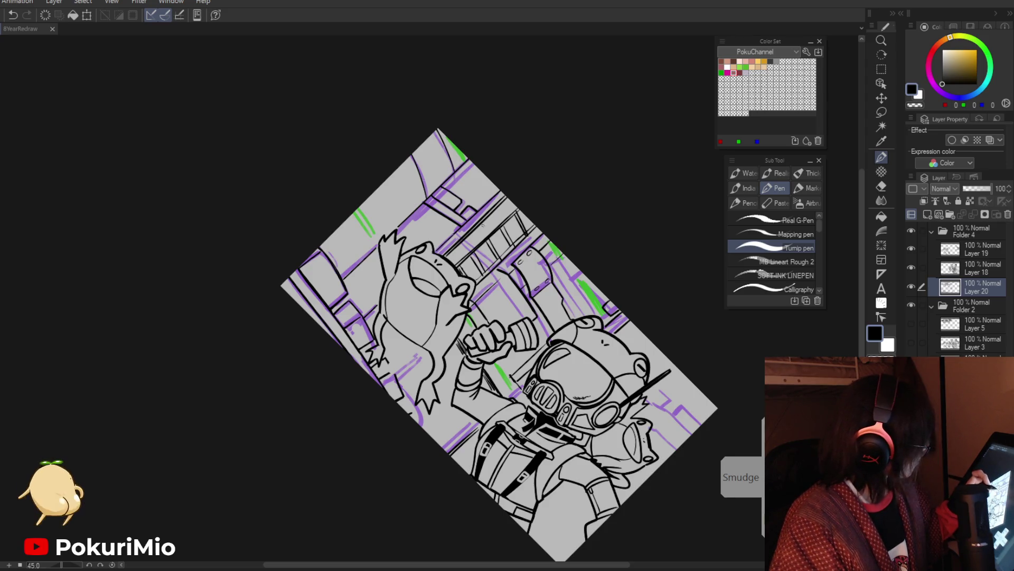
{"action": "key", "text": "ctrl+alt+space"}
{"action": "mouse_move", "coordinate": [483, 225]}
{"action": "left_mouse_down"}
{"action": "mouse_move", "coordinate": [419, 303]}
{"action": "mouse_move", "coordinate": [435, 364]}
{"action": "left_mouse_up"}
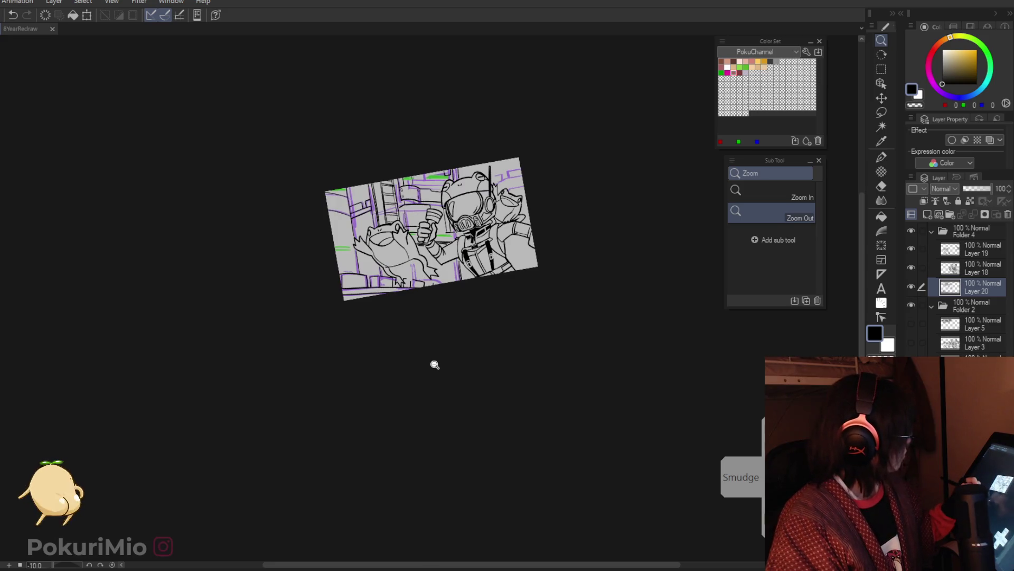
Erase the ladder's rough left rail with a smaller eraser and redraw it cleanly.
{"action": "key", "text": "ctrl+plus"}
{"action": "key", "text": "e"}
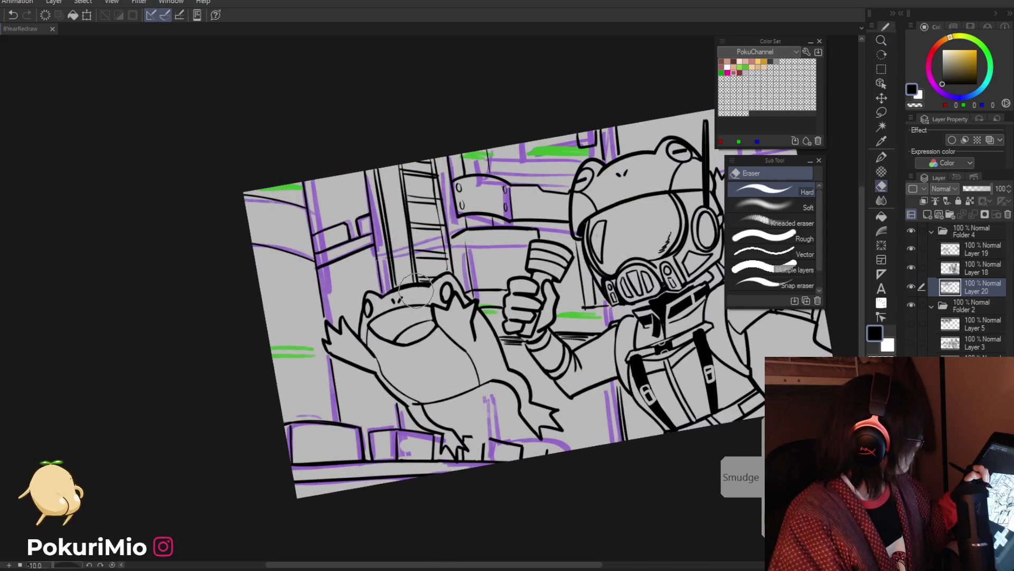
{"action": "key", "text": "bracketleft"}
{"action": "key", "text": "bracketleft"}
{"action": "key", "text": "bracketleft"}
{"action": "left_click_drag", "start_coordinate": [399, 165], "coordinate": [416, 275]}
{"action": "key", "text": "p"}
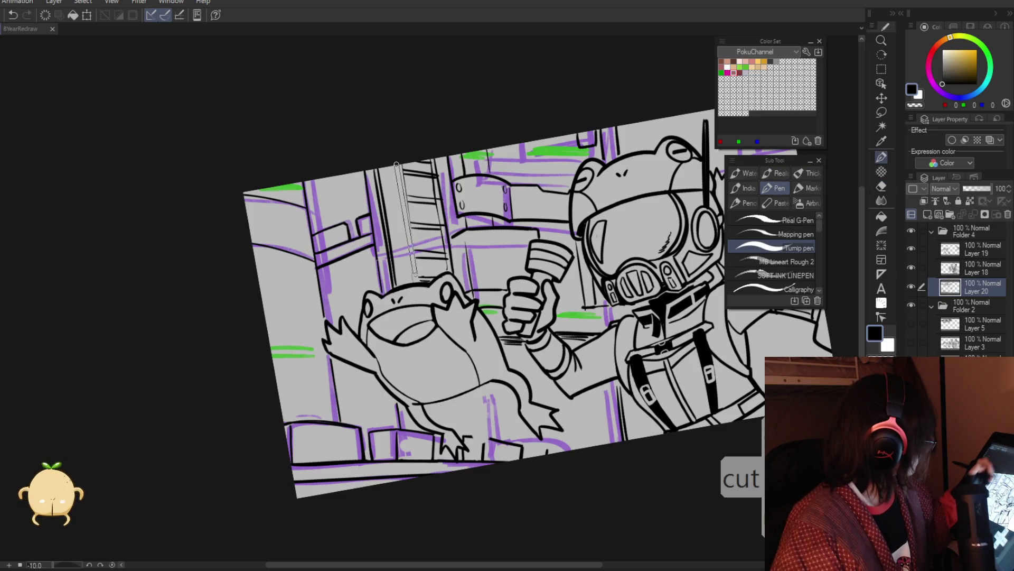
{"action": "mouse_move", "coordinate": [396, 164]}
{"action": "left_mouse_down"}
{"action": "mouse_move", "coordinate": [414, 284]}
{"action": "mouse_move", "coordinate": [397, 163]}
{"action": "mouse_move", "coordinate": [416, 267]}
{"action": "left_mouse_up"}
{"action": "key", "text": "slash"}
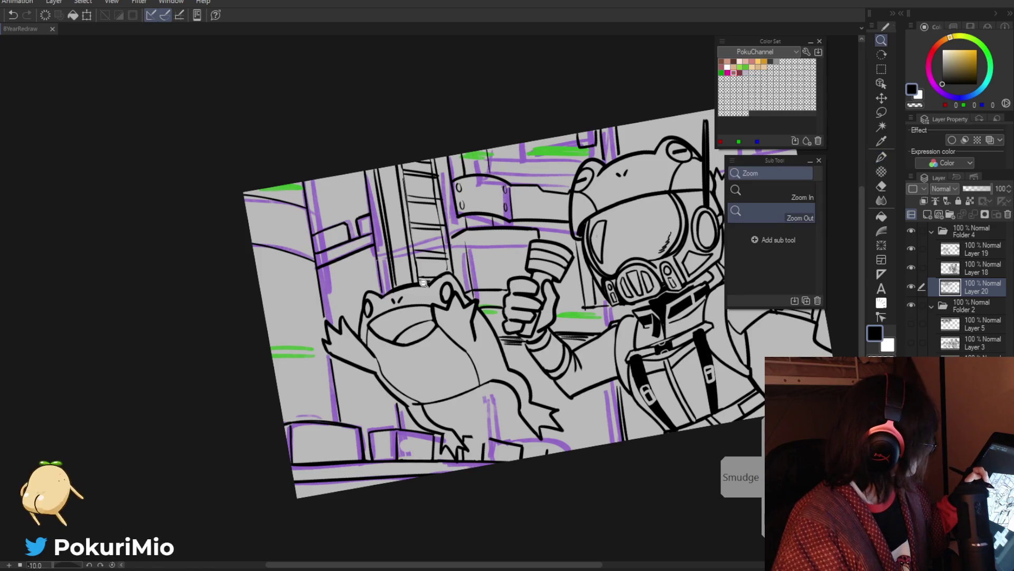
{"action": "left_click", "coordinate": [411, 294], "text": "alt"}
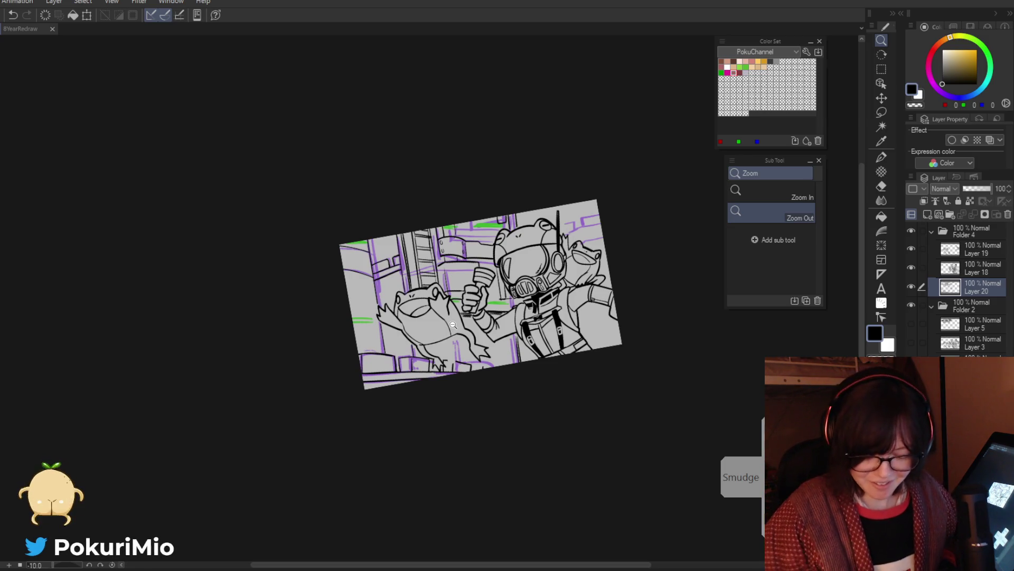
{"action": "left_click", "coordinate": [403, 427], "text": "alt"}
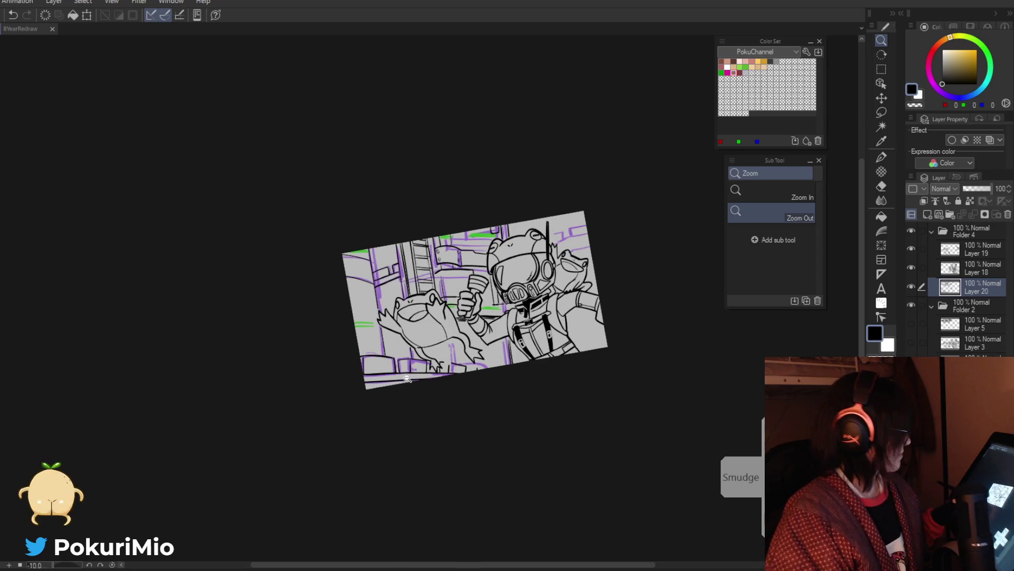
Zoom in on the frog and ink two short lines behind its raised arm.
{"action": "left_click", "coordinate": [407, 379]}
{"action": "left_click", "coordinate": [412, 338]}
{"action": "key", "text": "e"}
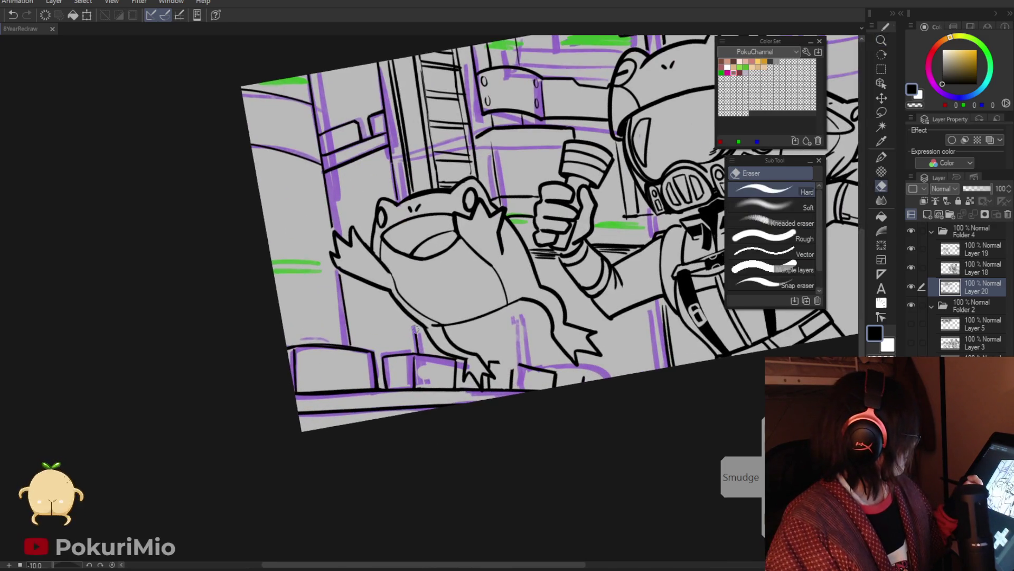
{"action": "key", "text": "p"}
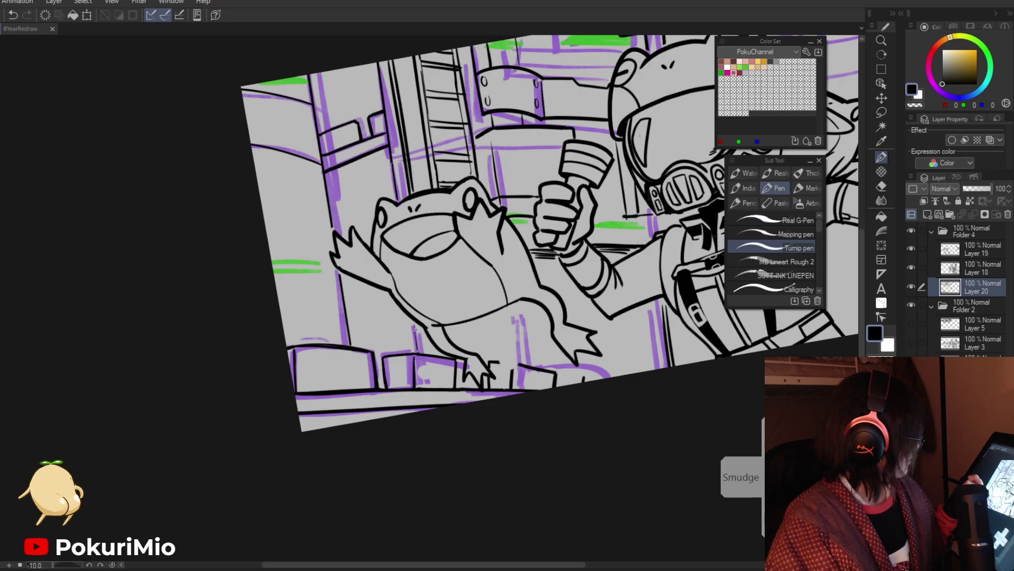
{"action": "left_click_drag", "start_coordinate": [333, 239], "coordinate": [389, 257]}
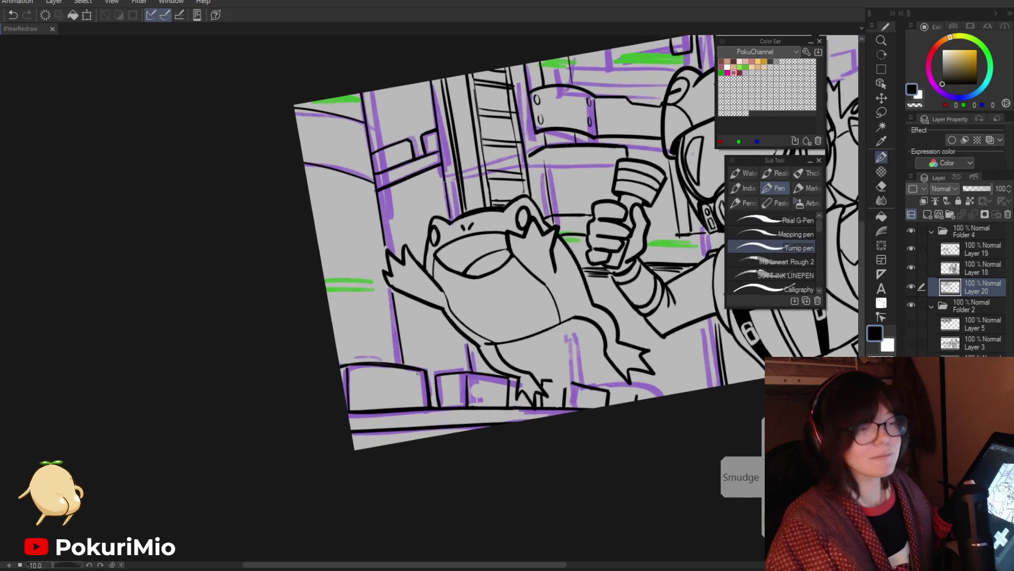
{"action": "left_click_drag", "start_coordinate": [412, 328], "coordinate": [455, 316]}
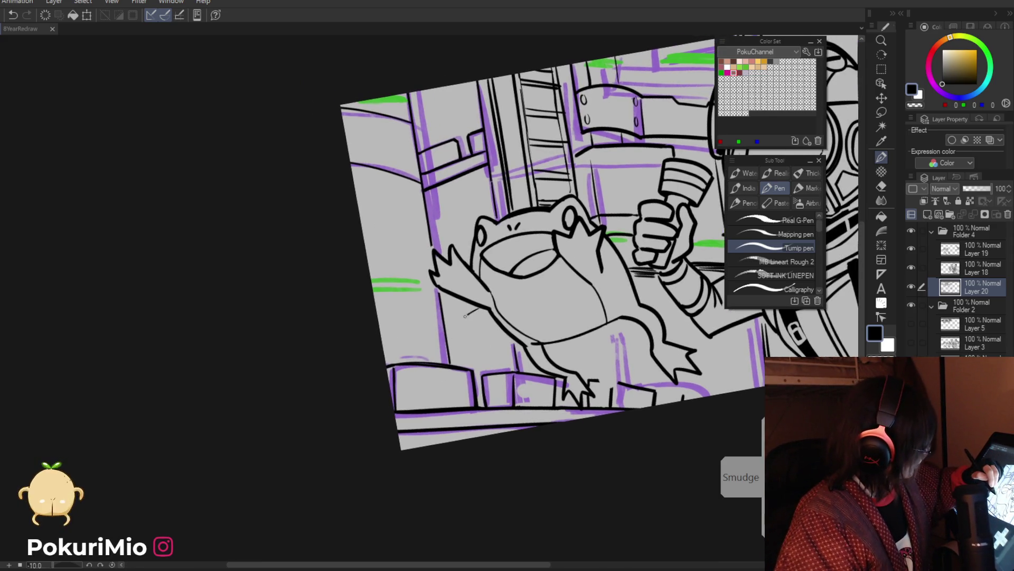
{"action": "left_click_drag", "start_coordinate": [505, 334], "coordinate": [474, 353]}
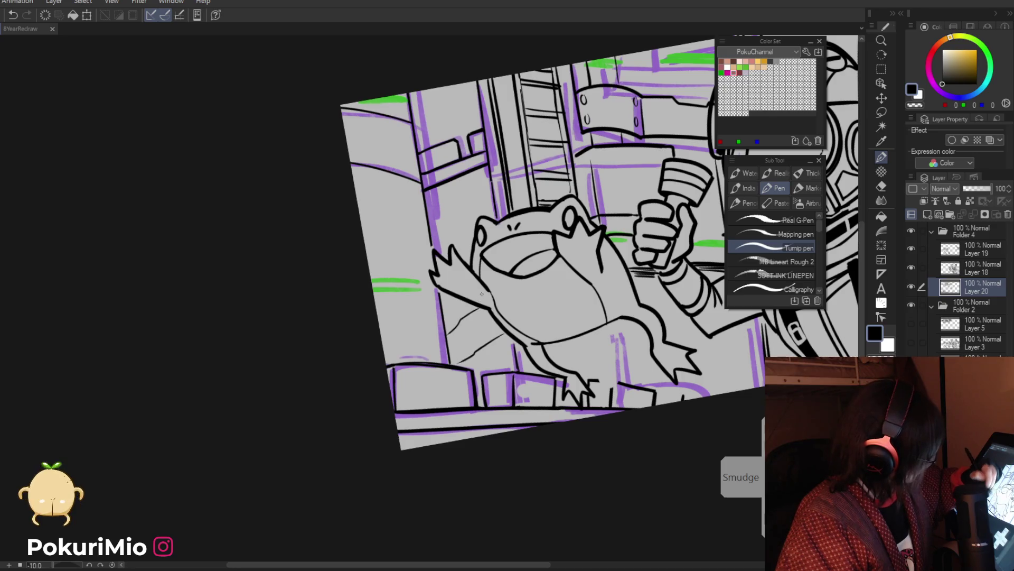
{"action": "left_click_drag", "start_coordinate": [479, 308], "coordinate": [463, 317]}
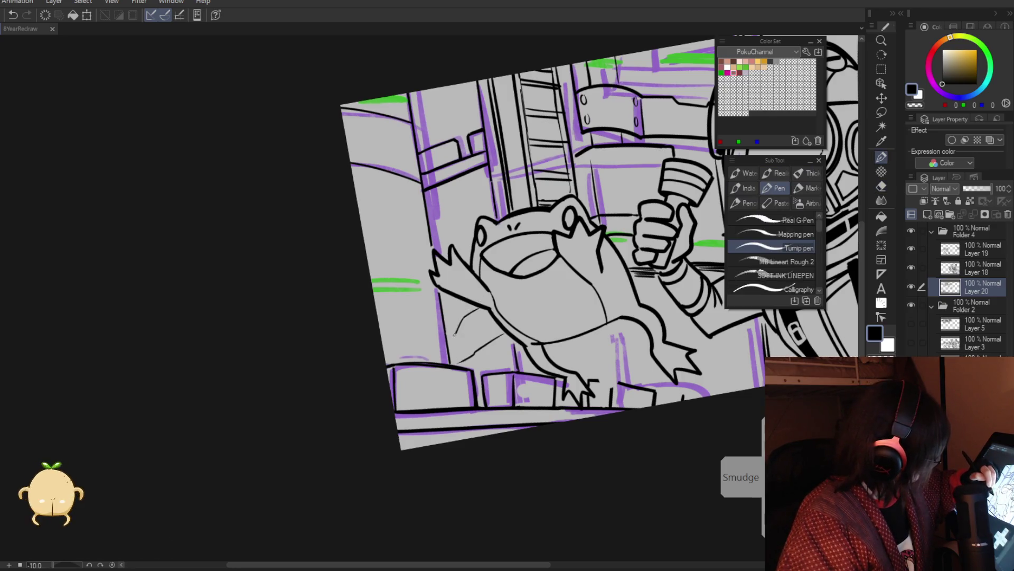
Erase the stray strokes behind the frog's raised arm.
{"action": "key", "text": "e"}
{"action": "left_click_drag", "start_coordinate": [502, 334], "coordinate": [471, 355]}
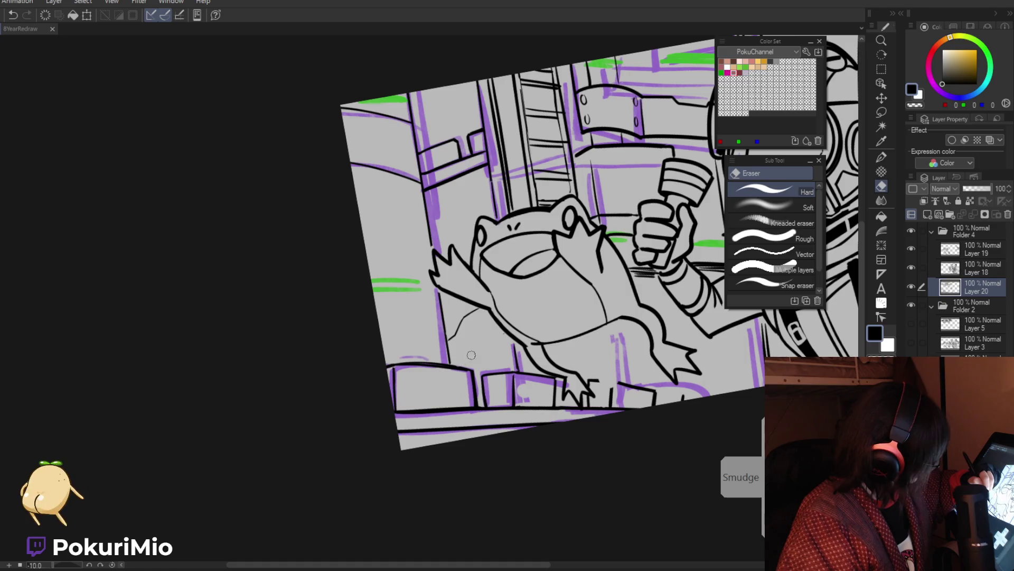
{"action": "key", "text": "p"}
{"action": "key", "text": "e"}
{"action": "mouse_move", "coordinate": [465, 317]}
{"action": "left_mouse_down"}
{"action": "mouse_move", "coordinate": [451, 338]}
{"action": "mouse_move", "coordinate": [346, 322]}
{"action": "left_mouse_up"}
{"action": "key", "text": "p"}
Zoom out, tilt the view to -15° and erase a short stray vertical line.
{"action": "key", "text": "ctrl+space"}
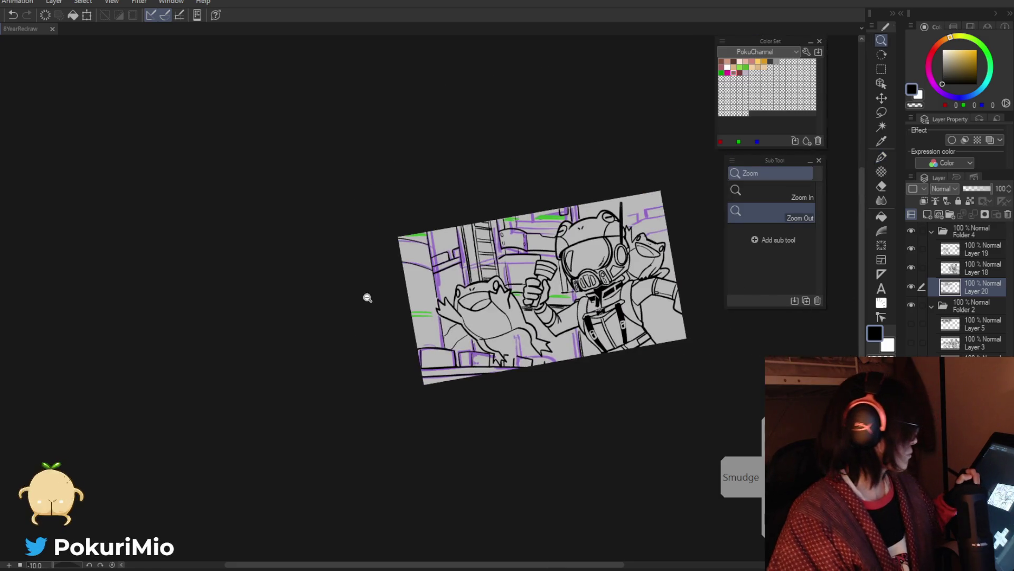
{"action": "mouse_move", "coordinate": [488, 378]}
{"action": "left_mouse_down"}
{"action": "mouse_move", "coordinate": [422, 334]}
{"action": "mouse_move", "coordinate": [454, 296]}
{"action": "mouse_move", "coordinate": [461, 349]}
{"action": "mouse_move", "coordinate": [491, 403]}
{"action": "left_mouse_up"}
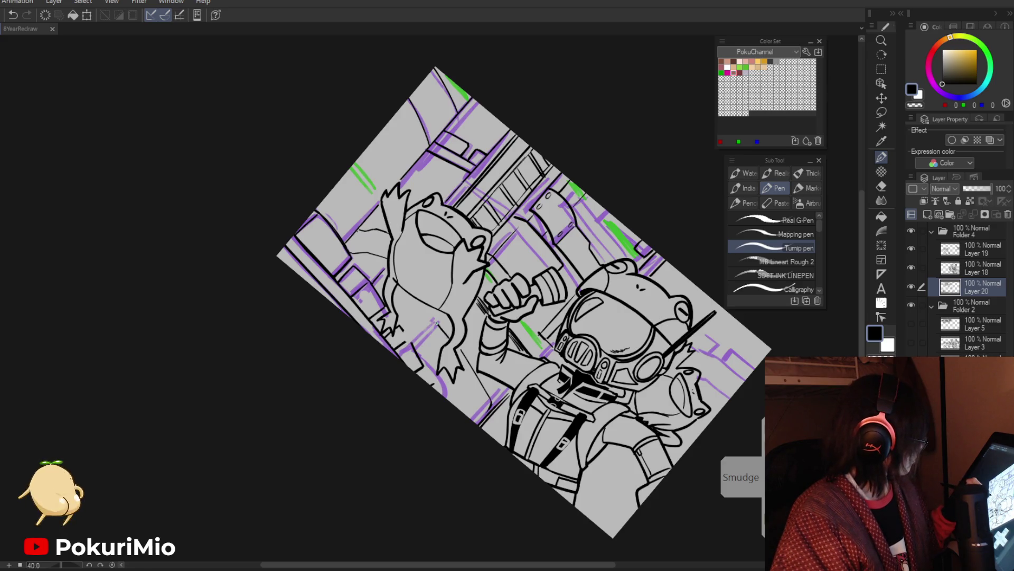
{"action": "left_click_drag", "start_coordinate": [436, 323], "coordinate": [402, 296]}
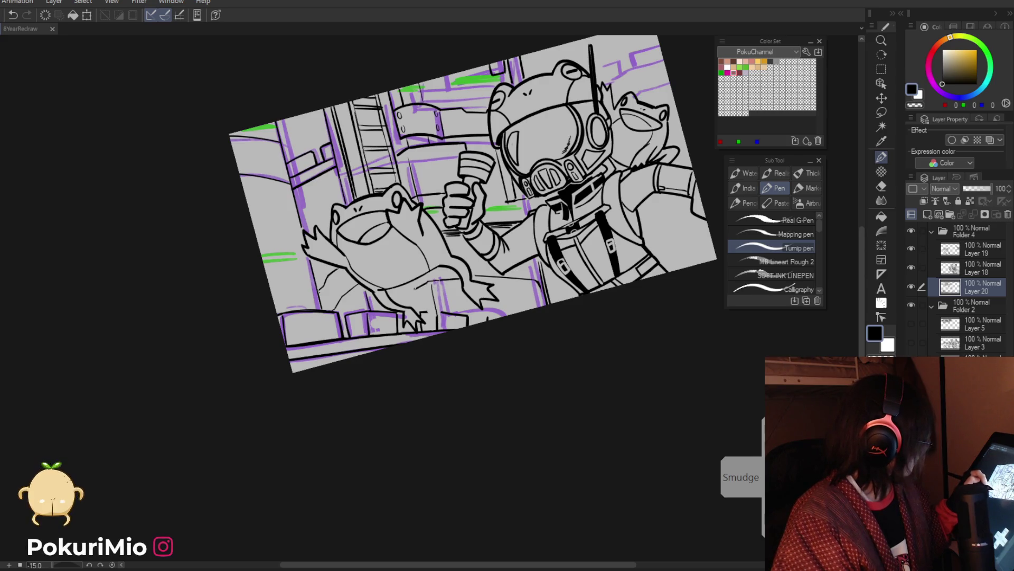
{"action": "key", "text": "e"}
{"action": "mouse_move", "coordinate": [431, 286]}
{"action": "left_mouse_down"}
{"action": "mouse_move", "coordinate": [435, 316]}
{"action": "mouse_move", "coordinate": [425, 313]}
{"action": "left_mouse_up"}
{"action": "key", "text": "p"}
{"action": "key", "text": "e"}
{"action": "key", "text": "p"}
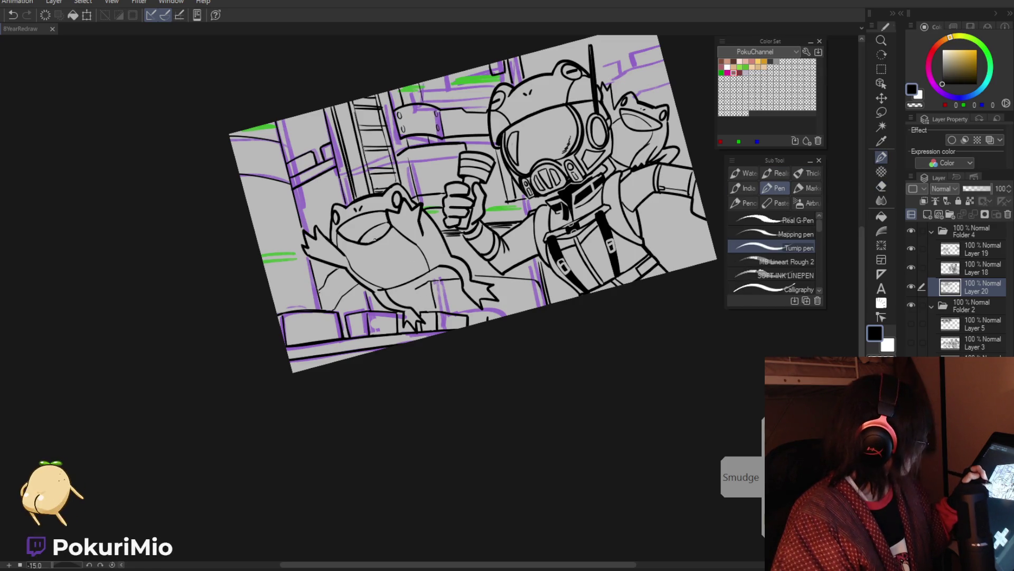
{"action": "key", "text": "e"}
{"action": "key", "text": "p"}
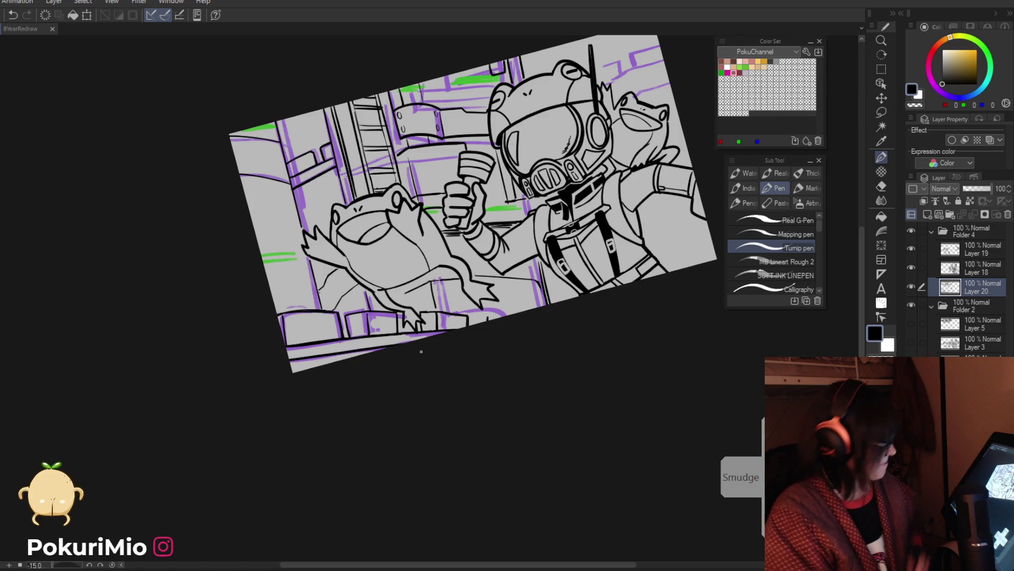
{"action": "scroll", "coordinate": [422, 286], "scroll_direction": "up", "scroll_amount": 2}
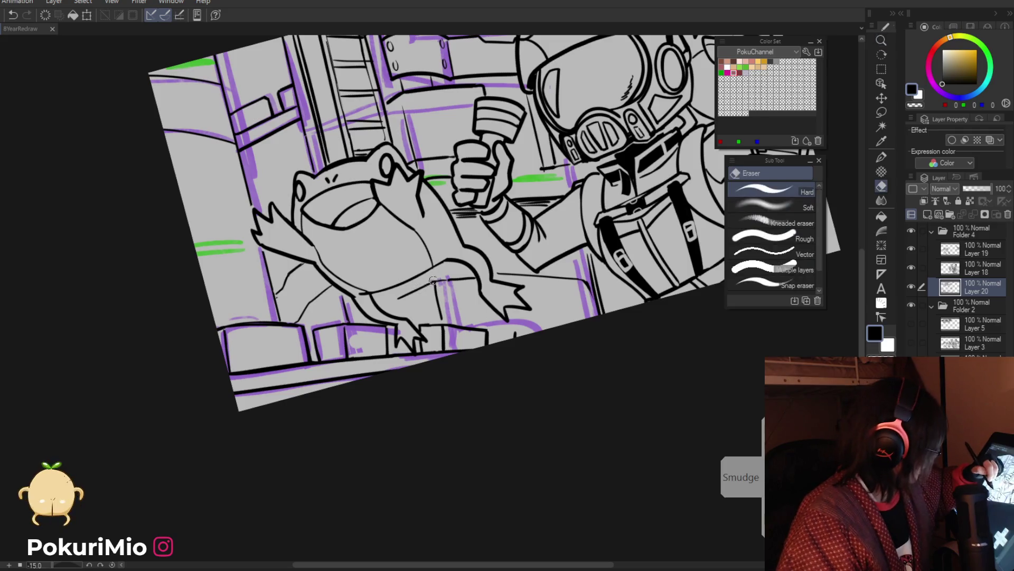
Rotate the view steeply around the frog and tidy its lines with pen and eraser.
{"action": "left_click_drag", "start_coordinate": [421, 287], "coordinate": [441, 234]}
{"action": "key", "text": "e"}
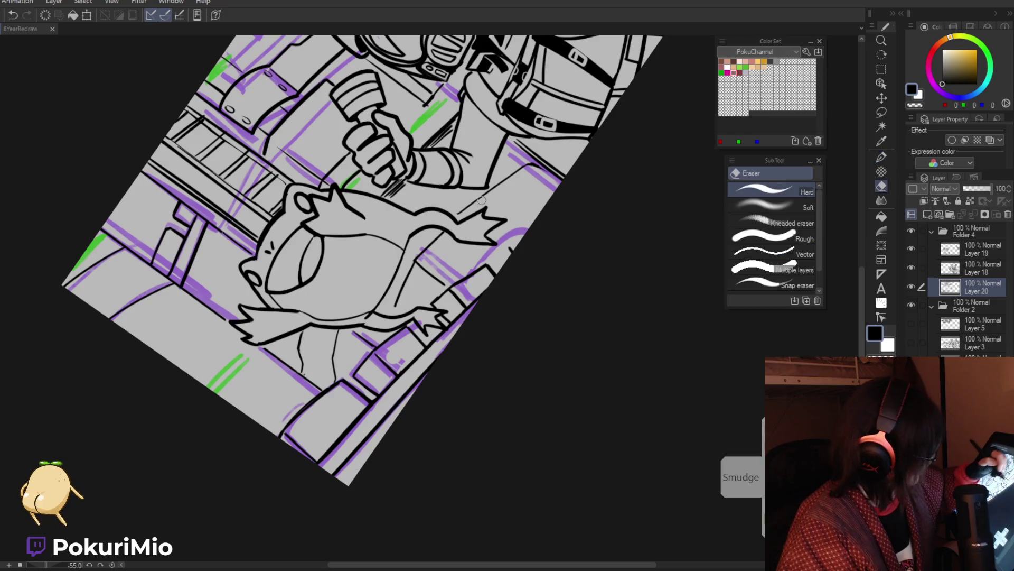
{"action": "key", "text": "p"}
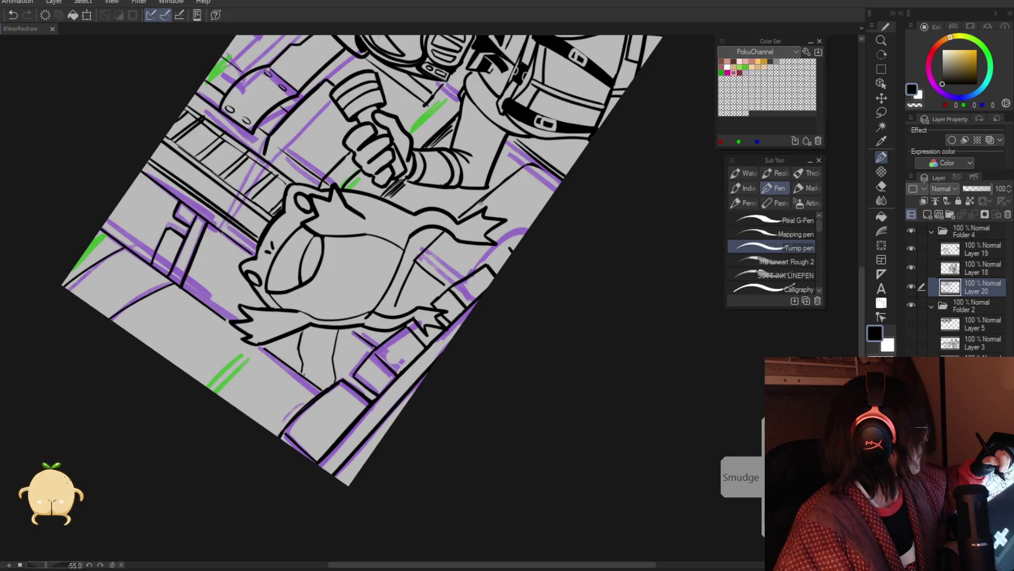
{"action": "key", "text": "e"}
{"action": "key", "text": "slash"}
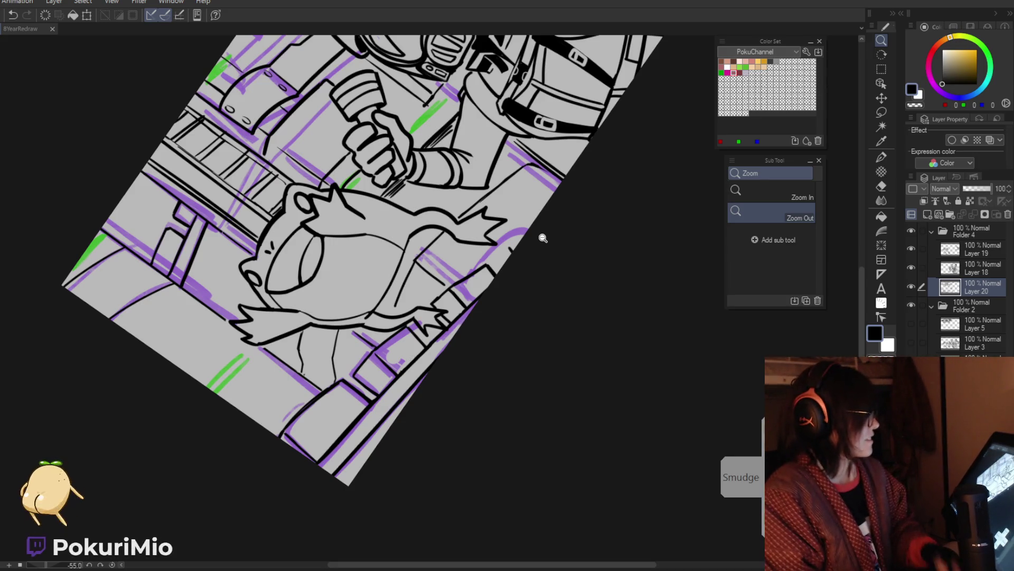
Zoom in on the floating frog at a gentler angle and clean up its and the helmet's lines.
{"action": "mouse_move", "coordinate": [479, 423]}
{"action": "left_mouse_down"}
{"action": "mouse_move", "coordinate": [430, 414]}
{"action": "mouse_move", "coordinate": [408, 373]}
{"action": "left_mouse_up"}
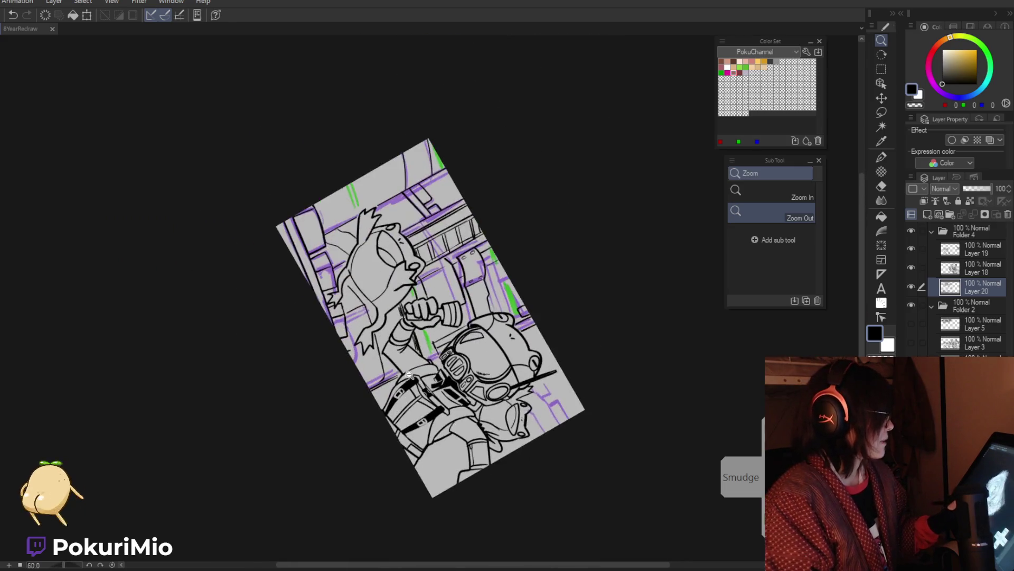
{"action": "left_click", "coordinate": [360, 298]}
{"action": "key", "text": "e"}
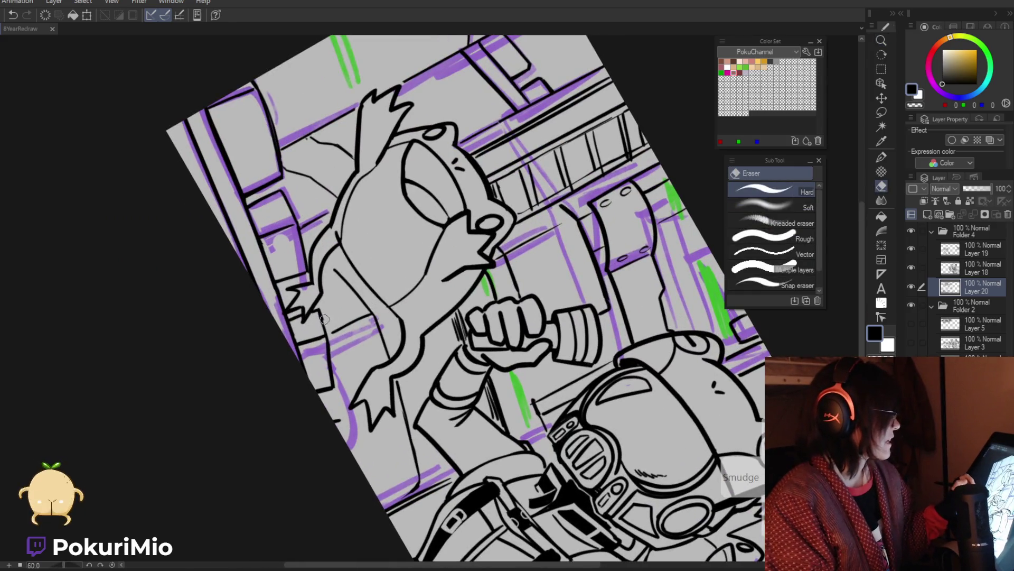
{"action": "key", "text": "minus"}
{"action": "key", "text": "minus"}
{"action": "key", "text": "minus"}
{"action": "key", "text": "p"}
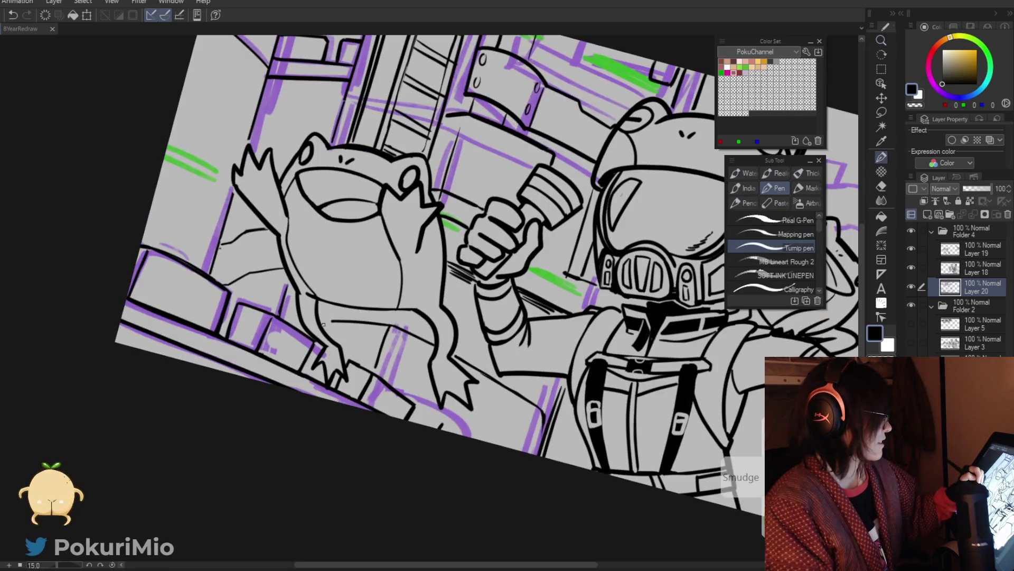
{"action": "key", "text": "ctrl+space"}
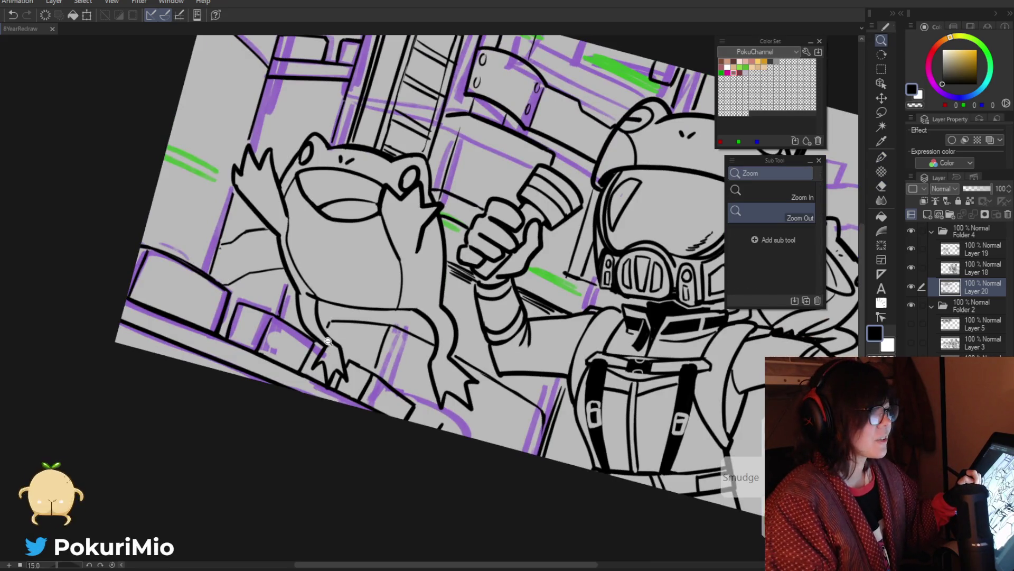
{"action": "key", "text": "e"}
{"action": "key", "text": "p"}
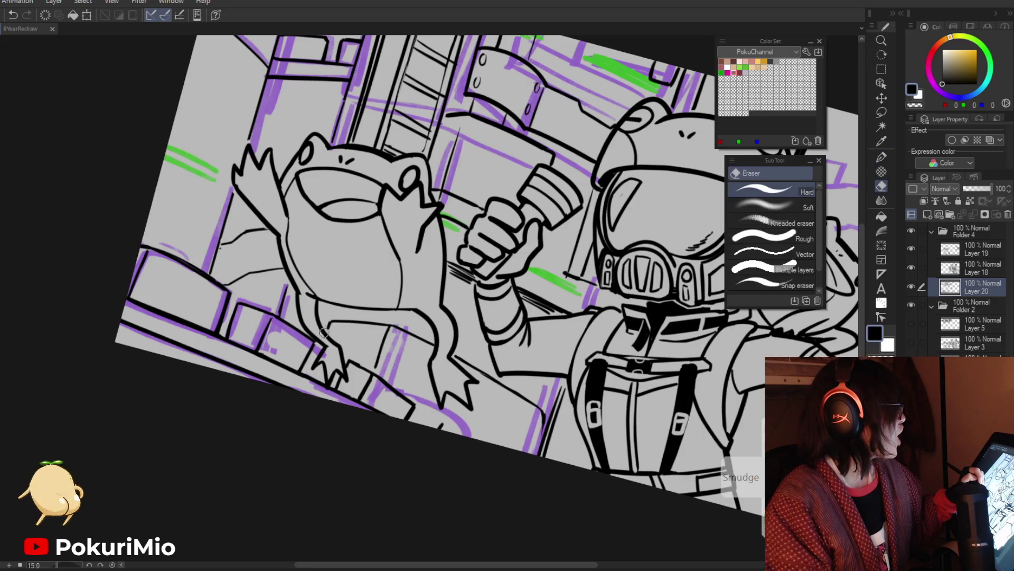
{"action": "left_click", "coordinate": [328, 325], "text": "ctrl+alt"}
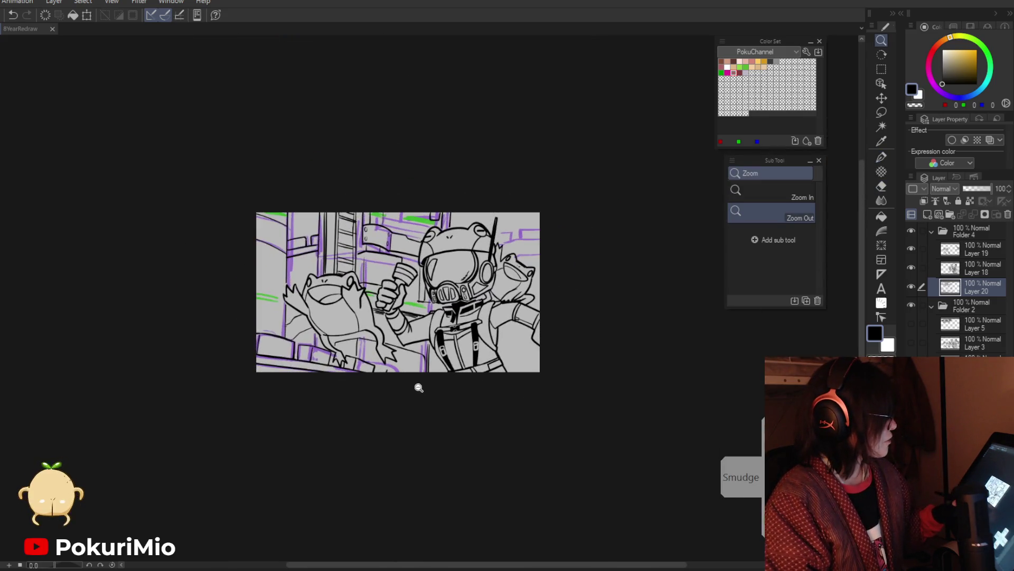
Ink a line along the ledge beneath the frog, tidying it with the eraser.
{"action": "scroll", "coordinate": [415, 385], "scroll_direction": "up", "scroll_amount": 10}
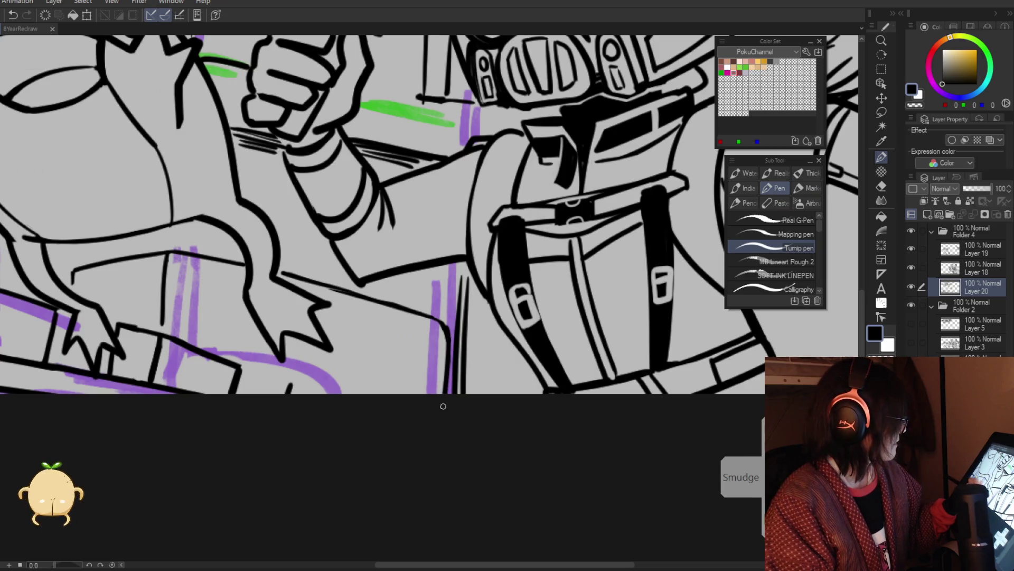
{"action": "left_click_drag", "start_coordinate": [447, 338], "coordinate": [444, 397]}
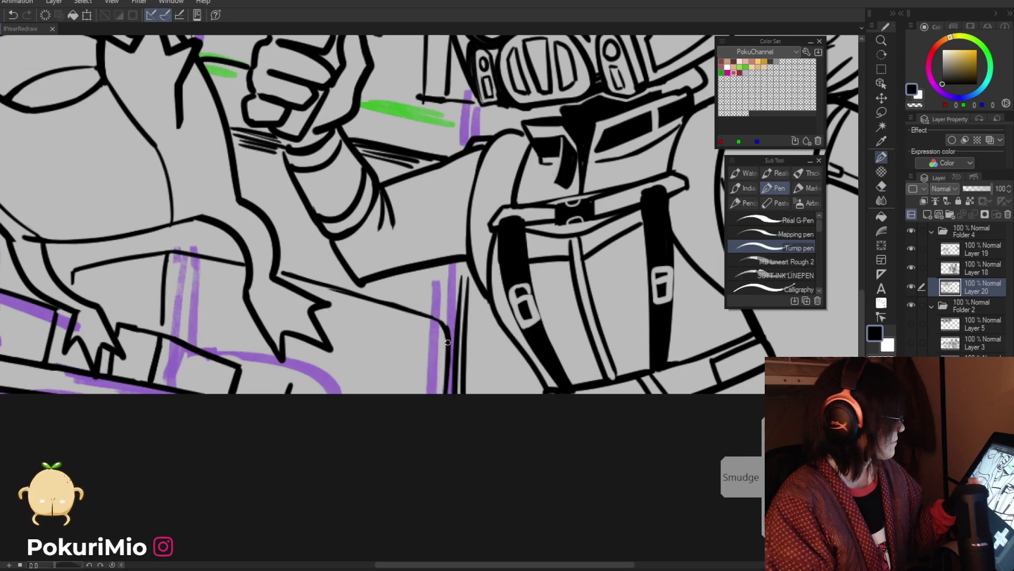
{"action": "scroll", "coordinate": [446, 406], "scroll_direction": "down", "scroll_amount": 8}
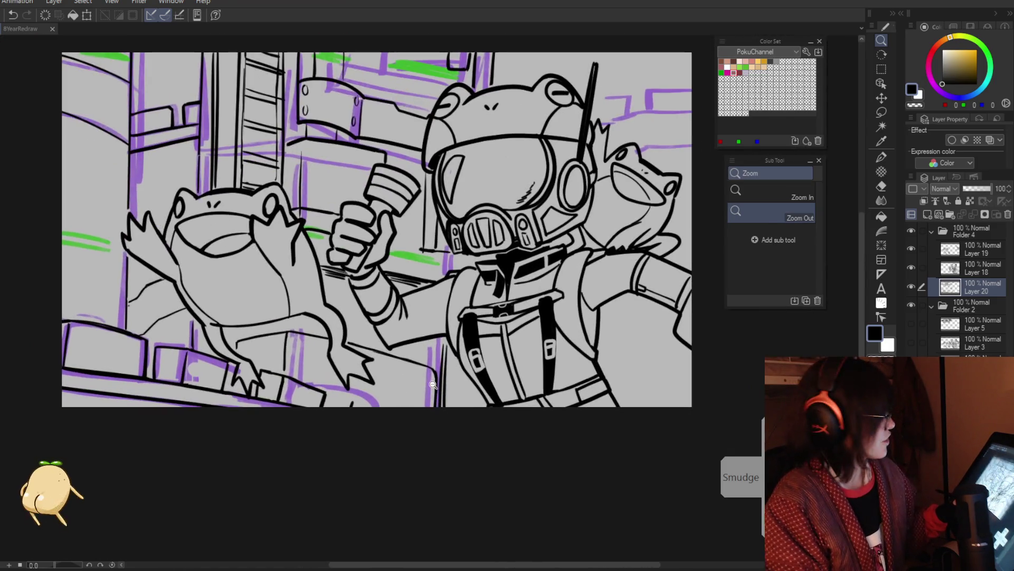
{"action": "scroll", "coordinate": [437, 392], "scroll_direction": "up", "scroll_amount": 2}
{"action": "key", "text": "e"}
{"action": "key", "text": "p"}
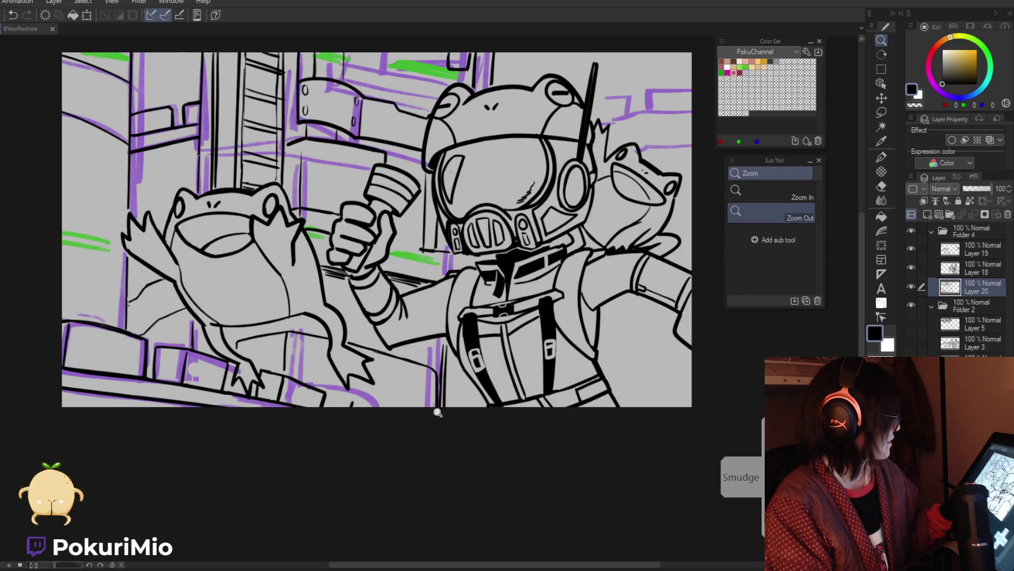
{"action": "scroll", "coordinate": [437, 410], "scroll_direction": "down", "scroll_amount": 3}
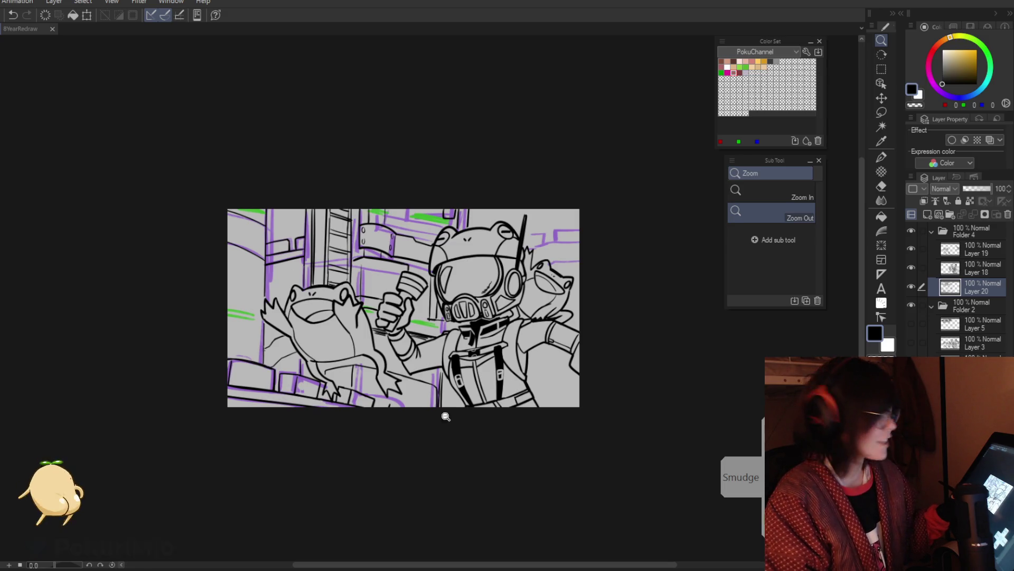
{"action": "key", "text": "p"}
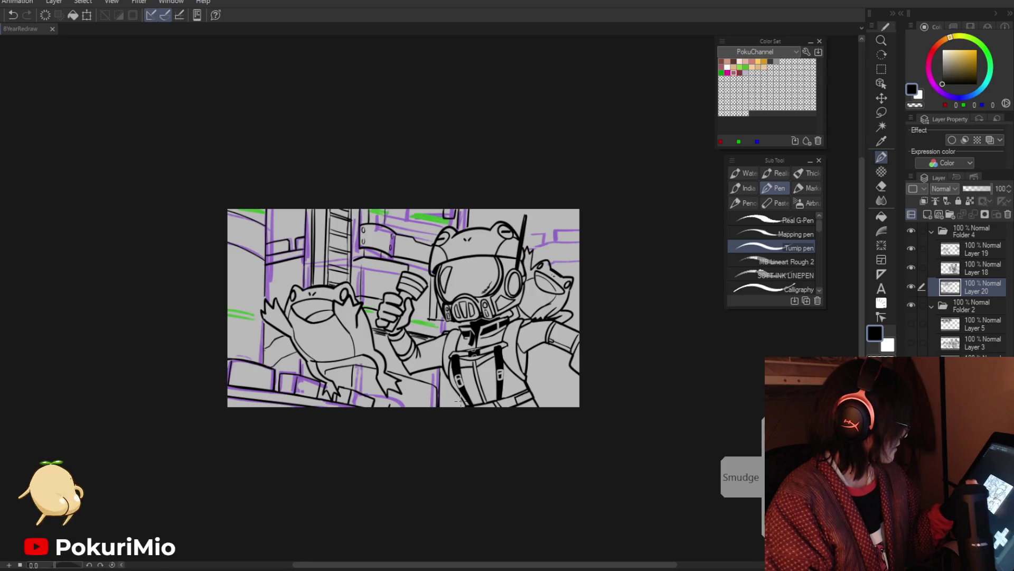
{"action": "key", "text": "e"}
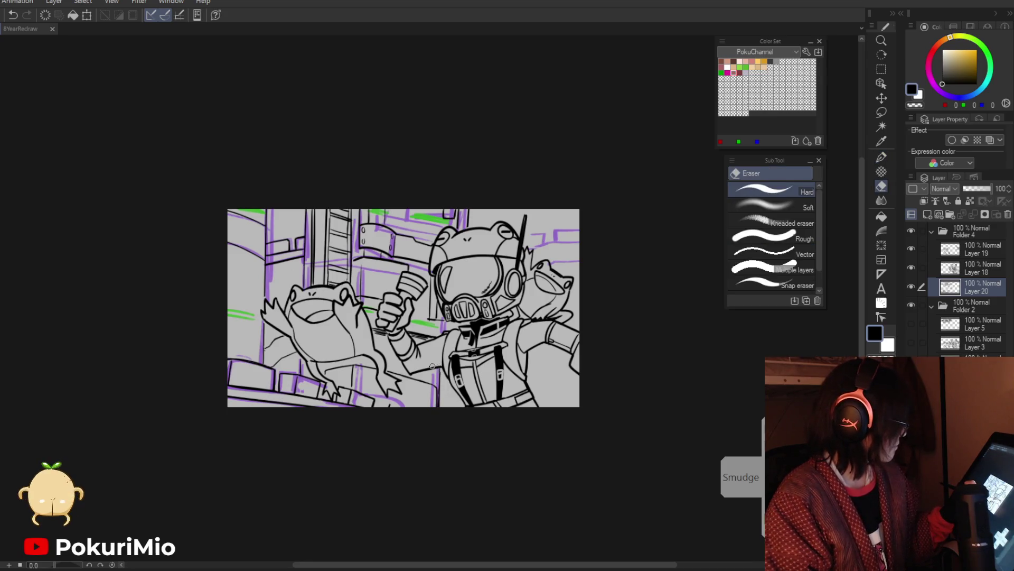
Zoom in on the astronaut's helmet and add two short ink strokes around it.
{"action": "key", "text": "slash"}
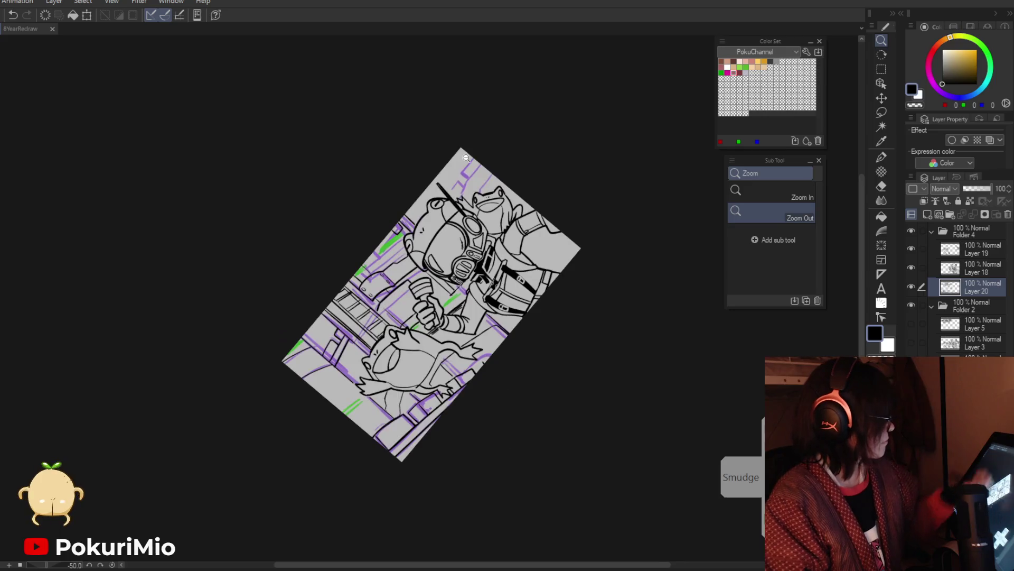
{"action": "left_click", "coordinate": [466, 158]}
{"action": "key", "text": "p"}
{"action": "left_click_drag", "start_coordinate": [526, 207], "coordinate": [499, 249]}
{"action": "key", "text": "e"}
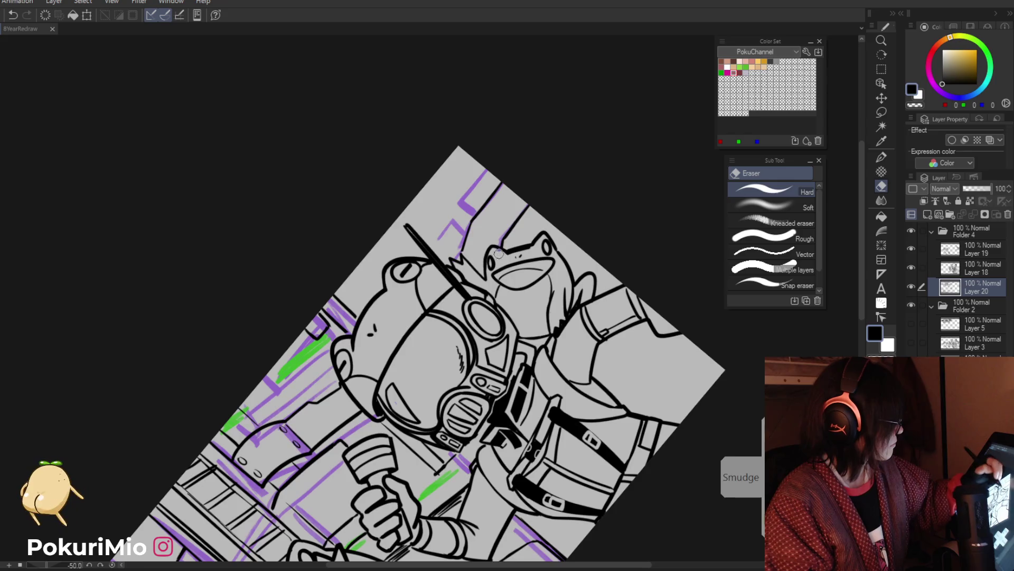
{"action": "key", "text": "p"}
{"action": "mouse_move", "coordinate": [447, 243]}
{"action": "left_mouse_down"}
{"action": "mouse_move", "coordinate": [452, 227]}
{"action": "mouse_move", "coordinate": [369, 176]}
{"action": "mouse_move", "coordinate": [421, 273]}
{"action": "mouse_move", "coordinate": [472, 255]}
{"action": "left_mouse_up"}
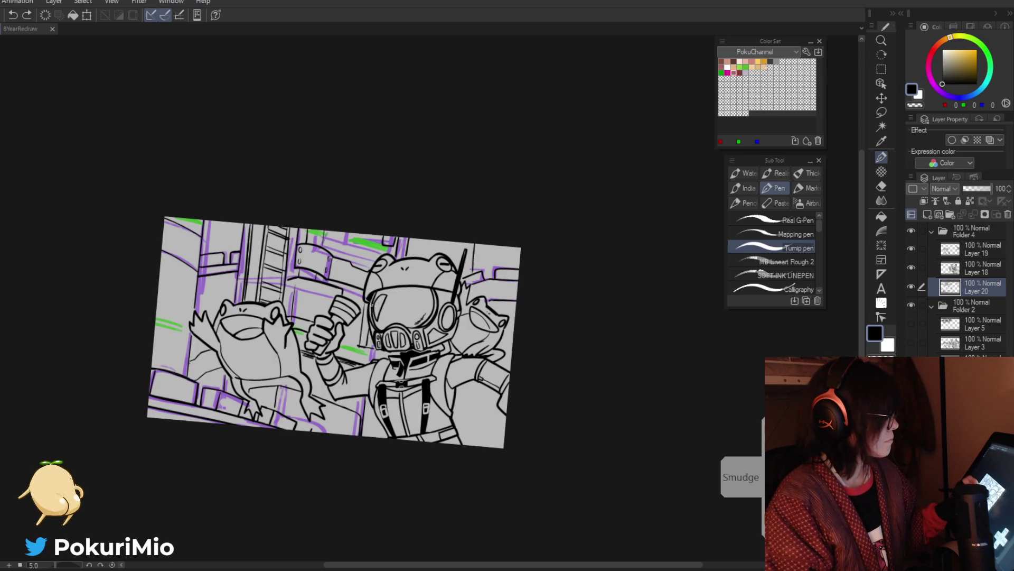
Straighten the canvas rotation and frame the upper wall panels above the raised arm.
{"action": "mouse_move", "coordinate": [316, 256]}
{"action": "left_mouse_down"}
{"action": "mouse_move", "coordinate": [347, 328]}
{"action": "mouse_move", "coordinate": [406, 344]}
{"action": "left_mouse_up"}
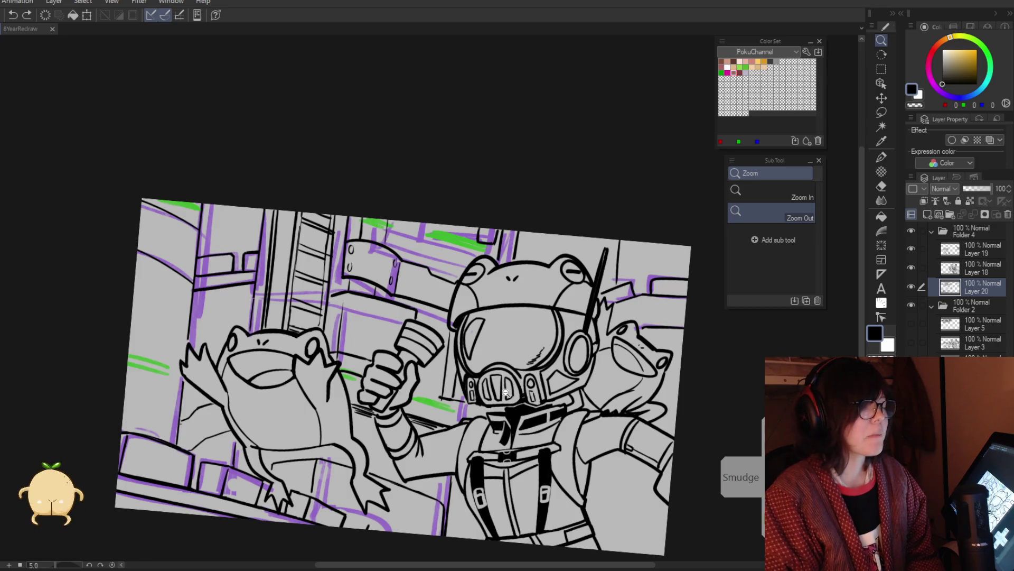
{"action": "left_click", "coordinate": [274, 180], "text": "alt"}
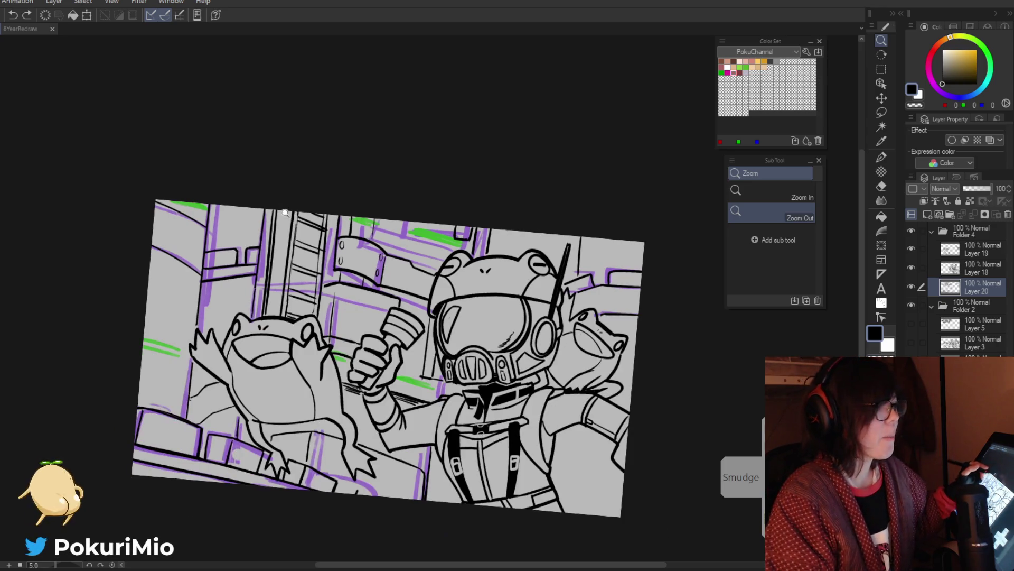
{"action": "key", "text": "ctrl+@"}
{"action": "left_click", "coordinate": [224, 380]}
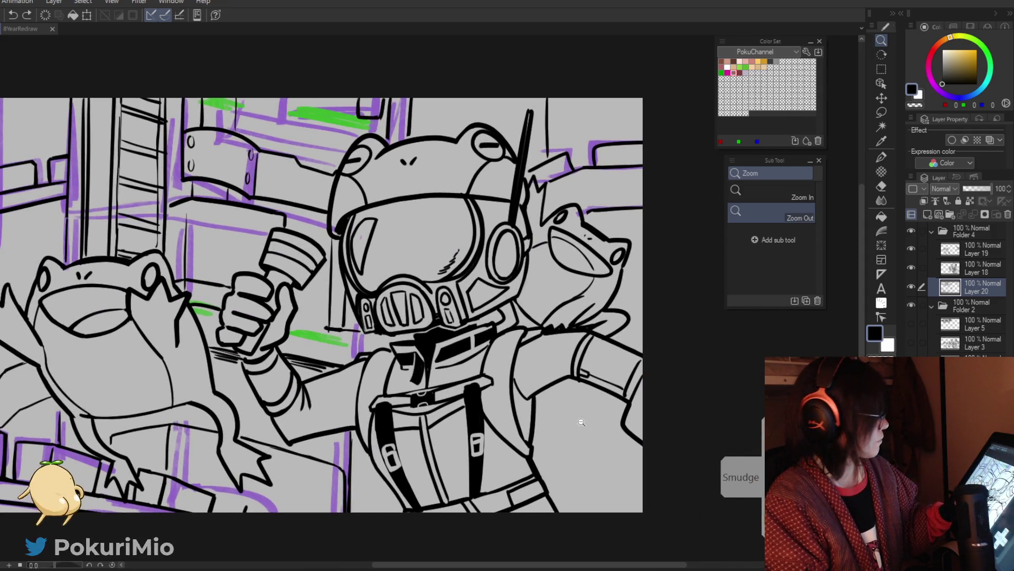
{"action": "key", "text": "e"}
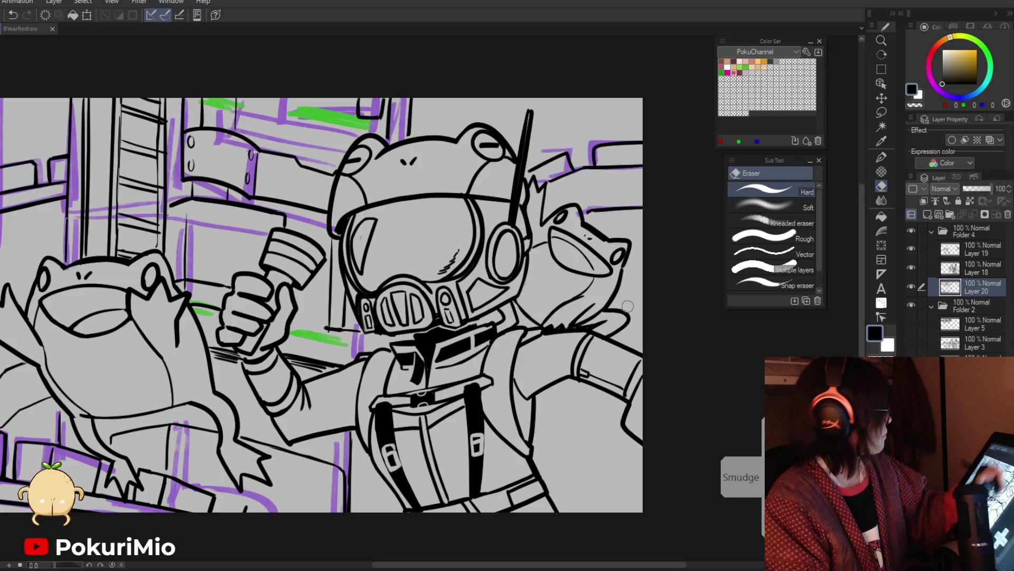
{"action": "left_click_drag", "start_coordinate": [320, 274], "coordinate": [494, 348]}
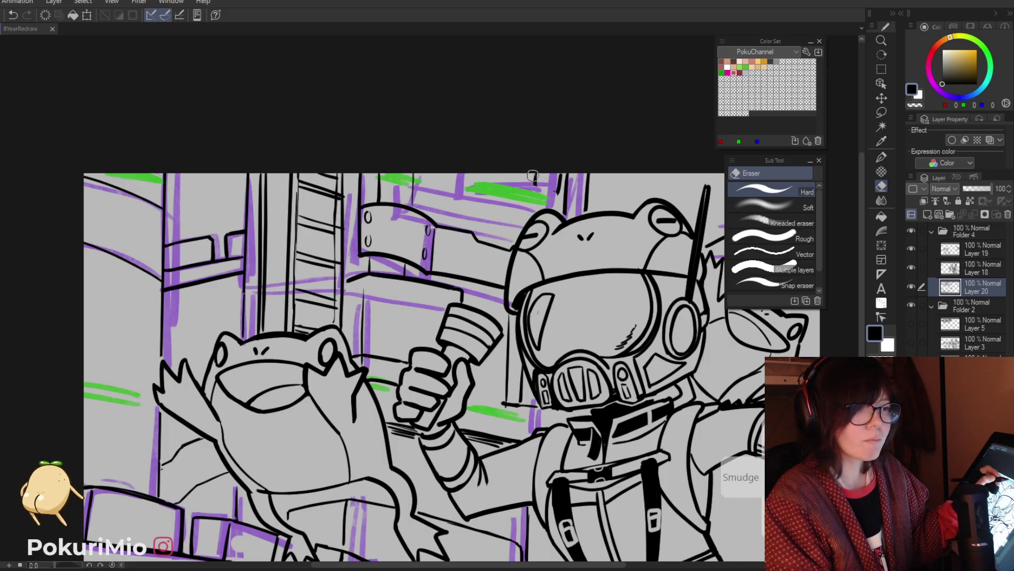
Ink a bent line and a diagonal line on the wall panels, erasing a stray mark.
{"action": "key", "text": "p"}
{"action": "left_click_drag", "start_coordinate": [535, 174], "coordinate": [559, 192]}
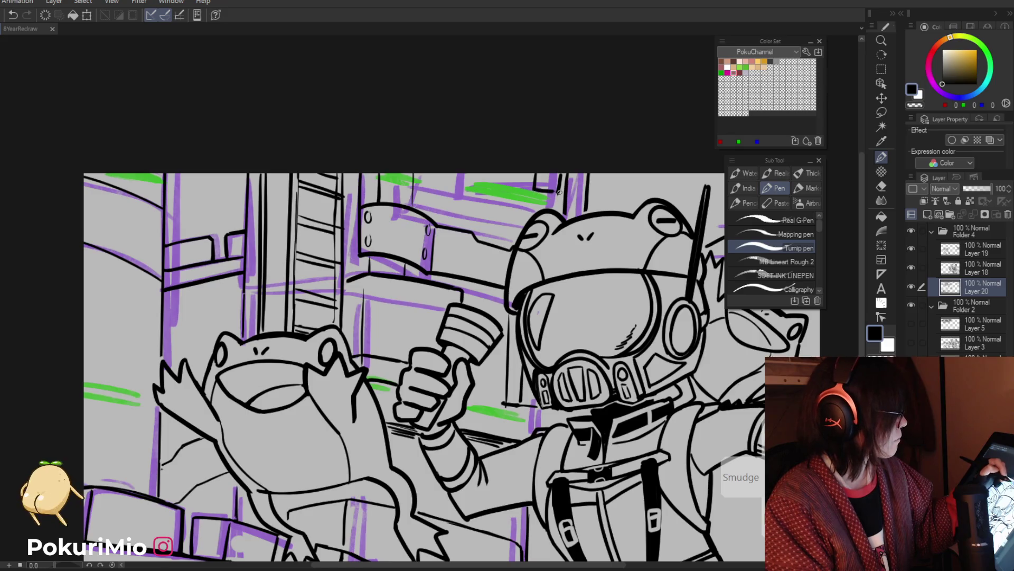
{"action": "key", "text": "e"}
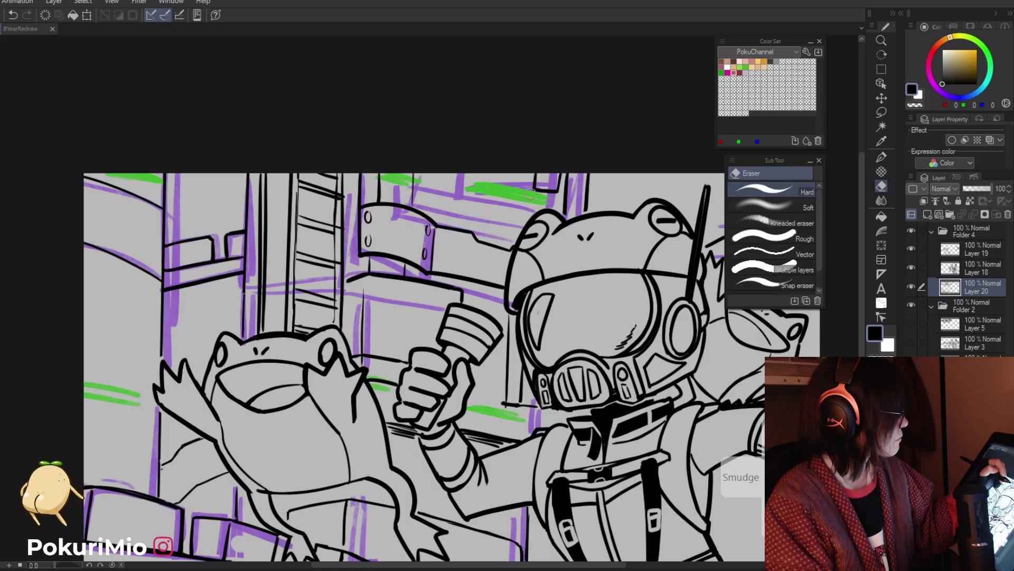
{"action": "key", "text": "asciicircum"}
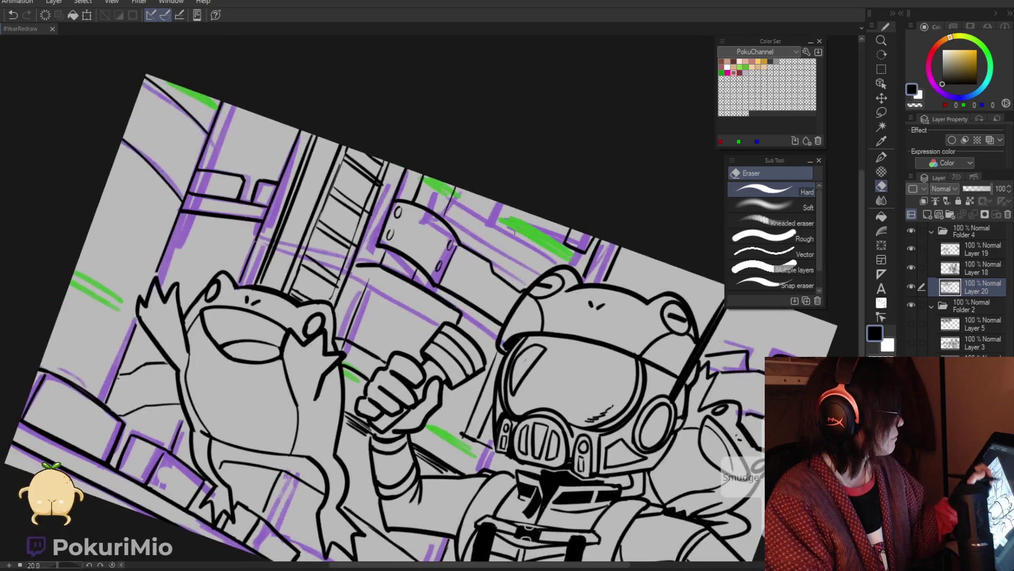
{"action": "mouse_move", "coordinate": [571, 229]}
{"action": "left_mouse_down"}
{"action": "mouse_move", "coordinate": [564, 244]}
{"action": "mouse_move", "coordinate": [493, 219]}
{"action": "left_mouse_up"}
{"action": "key", "text": "p"}
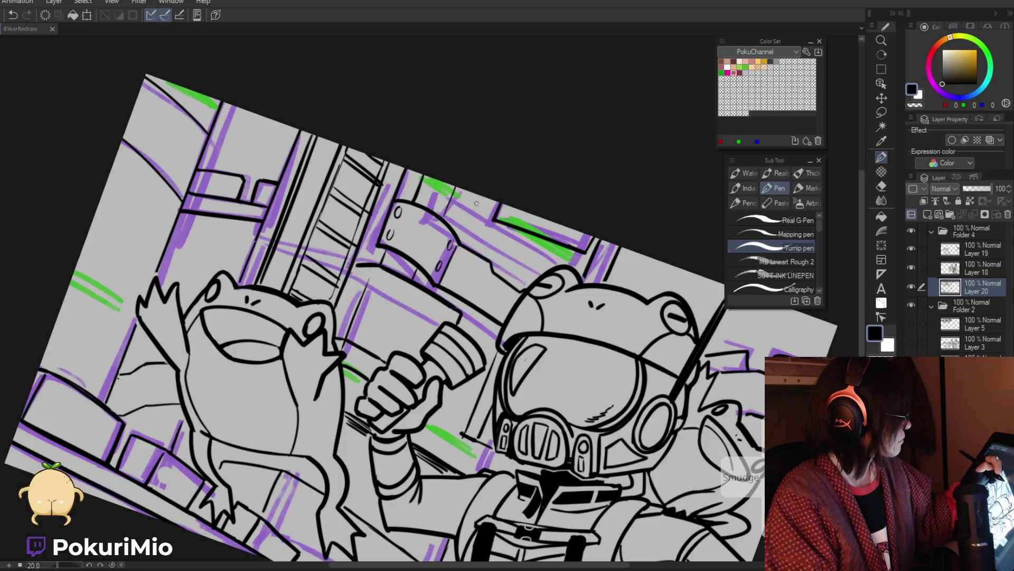
{"action": "mouse_move", "coordinate": [453, 199]}
{"action": "left_mouse_down"}
{"action": "mouse_move", "coordinate": [555, 261]}
{"action": "mouse_move", "coordinate": [437, 228]}
{"action": "left_mouse_up"}
{"action": "key", "text": "/"}
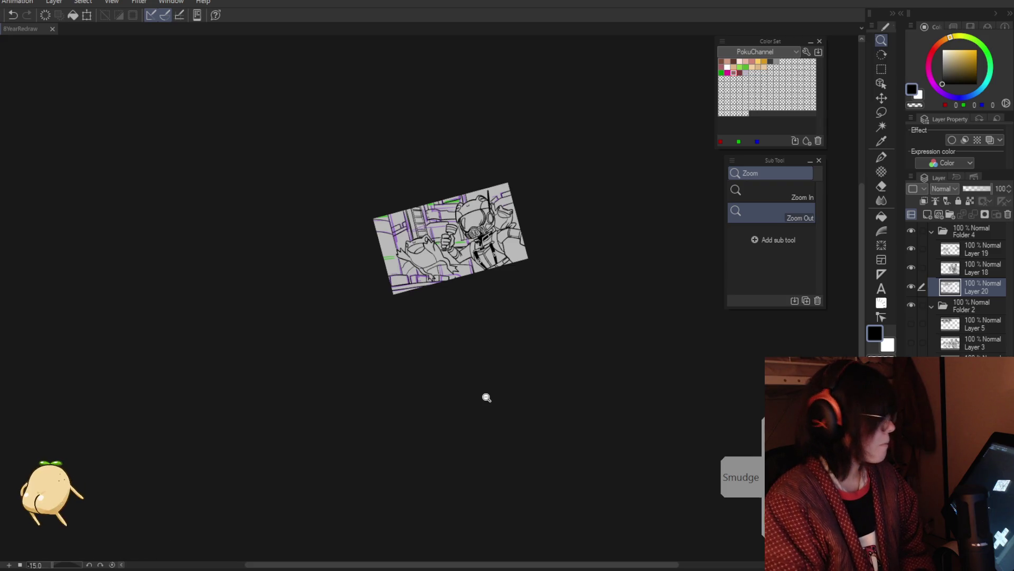
{"action": "left_click", "coordinate": [912, 305]}
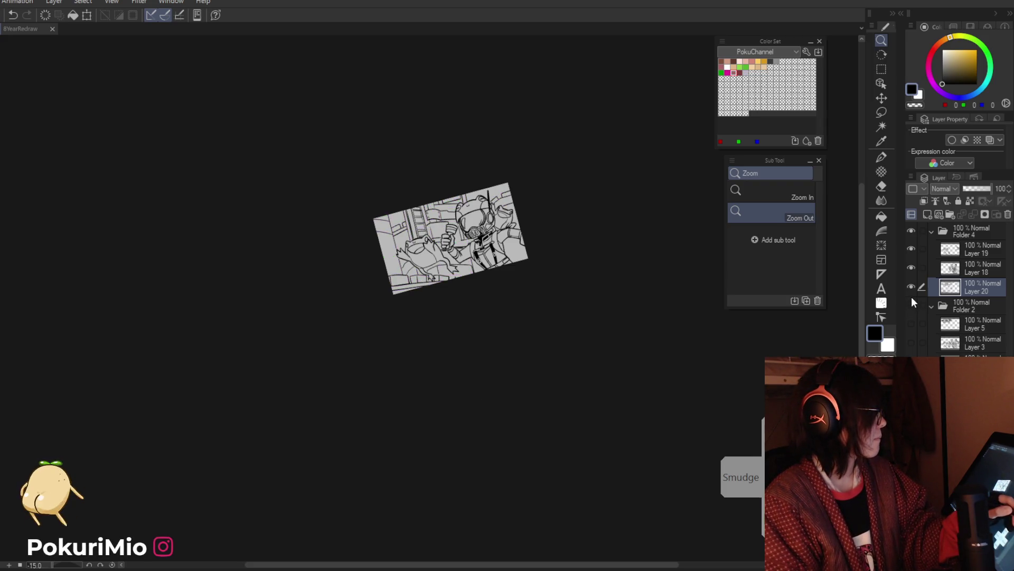
{"action": "left_click", "coordinate": [911, 305]}
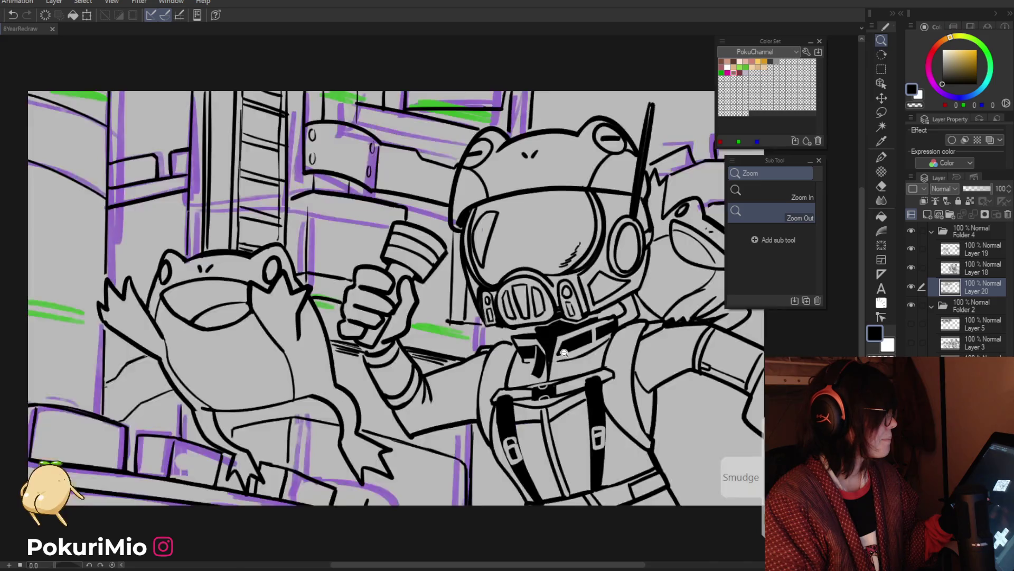
{"action": "key", "text": "ctrl+0"}
{"action": "left_click_drag", "start_coordinate": [578, 377], "coordinate": [479, 359]}
{"action": "key", "text": "e"}
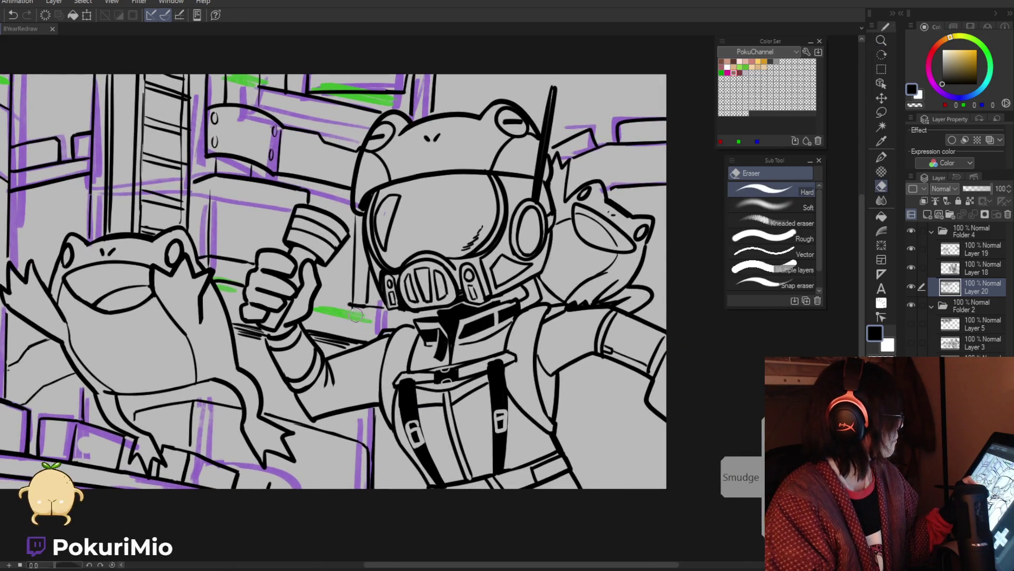
{"action": "key", "text": "p"}
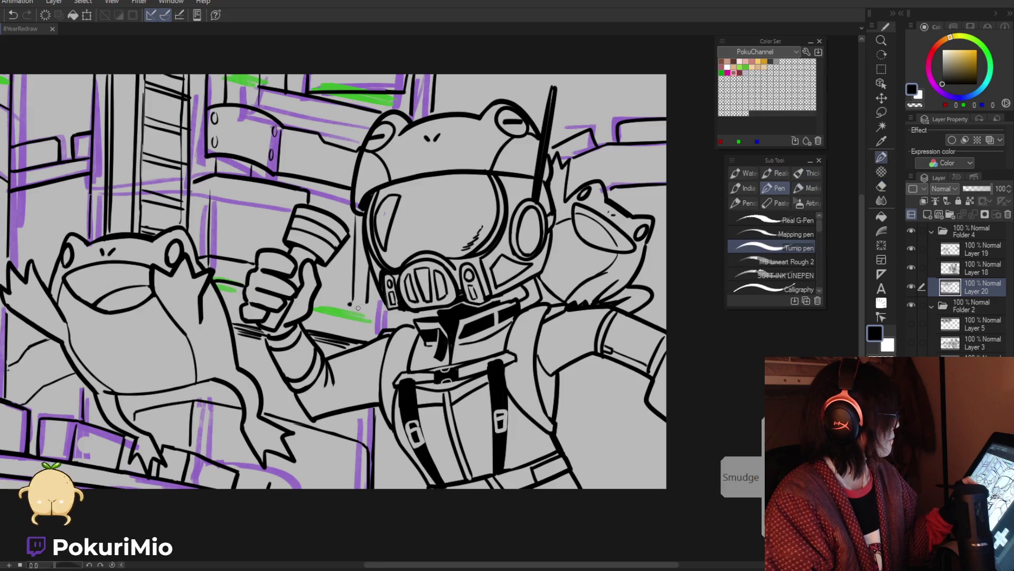
{"action": "left_click_drag", "start_coordinate": [349, 305], "coordinate": [385, 316]}
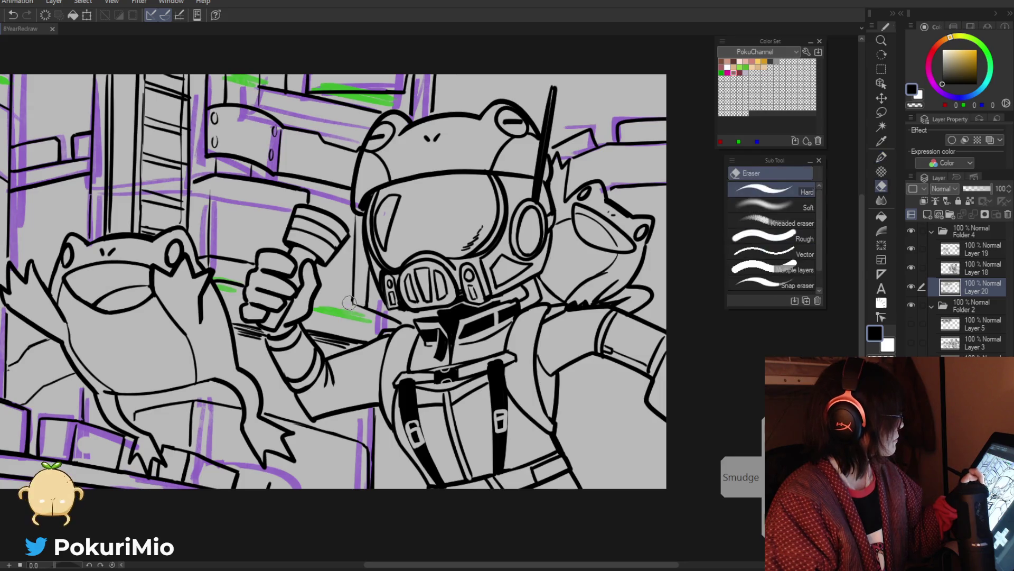
{"action": "key", "text": "ctrl+minus"}
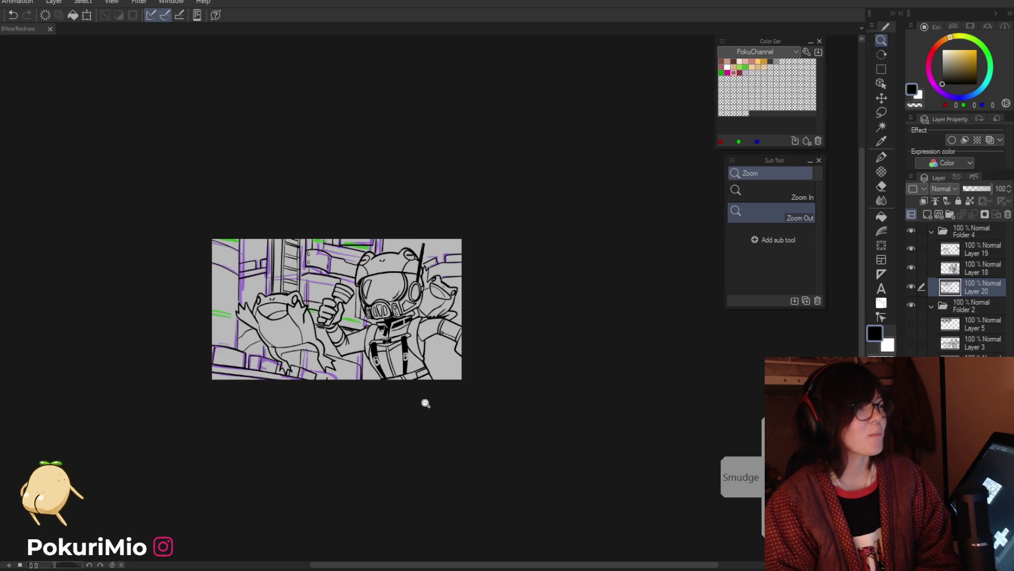
{"action": "left_click", "coordinate": [441, 462]}
{"action": "mouse_move", "coordinate": [435, 474]}
{"action": "left_mouse_down"}
{"action": "mouse_move", "coordinate": [476, 437]}
{"action": "mouse_move", "coordinate": [464, 421]}
{"action": "mouse_move", "coordinate": [430, 449]}
{"action": "left_mouse_up"}
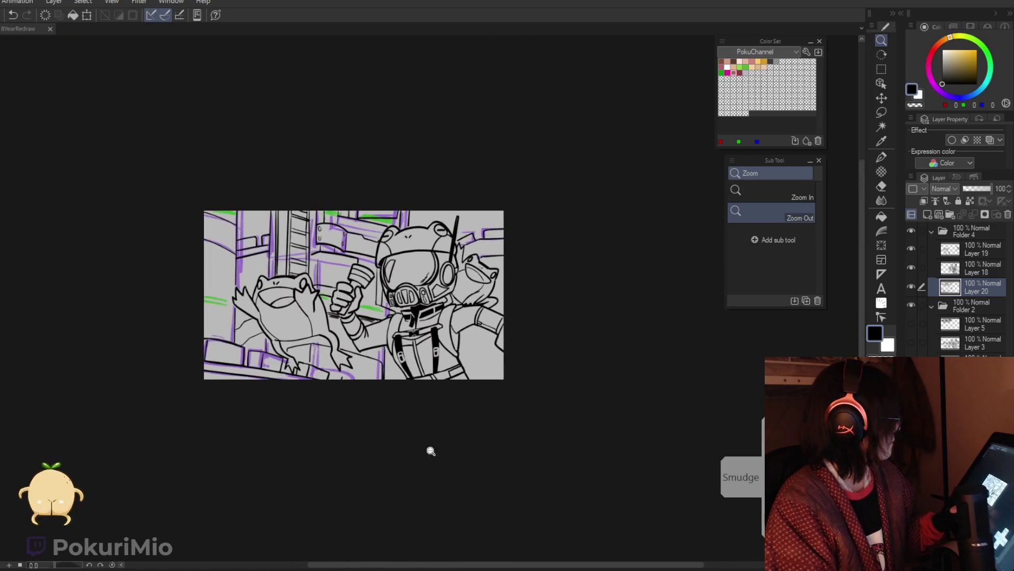
{"action": "left_click_drag", "start_coordinate": [159, 312], "coordinate": [249, 315]}
{"action": "left_click", "coordinate": [283, 292]}
{"action": "key", "text": "p"}
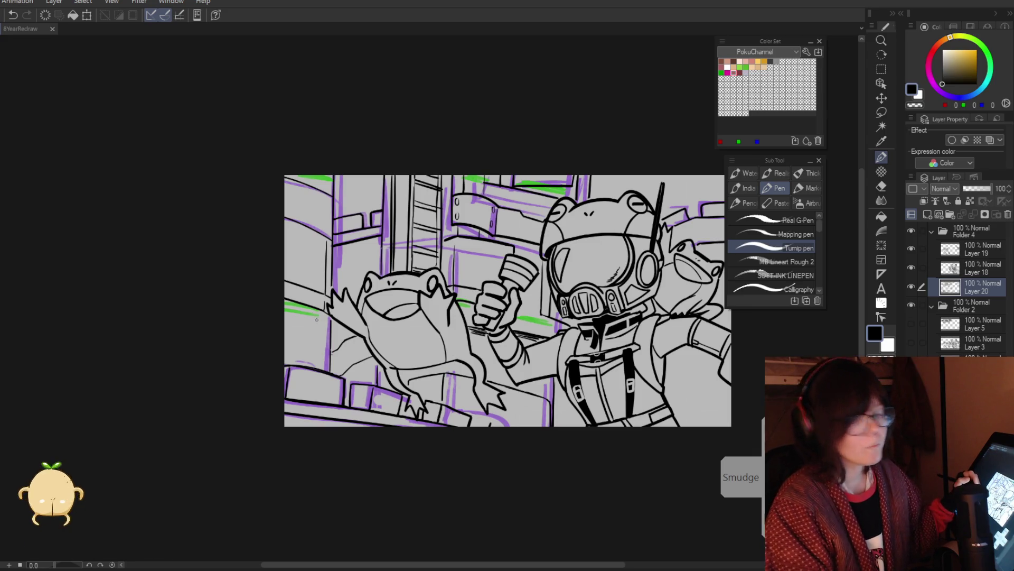
{"action": "key", "text": "ctrl+alt+space"}
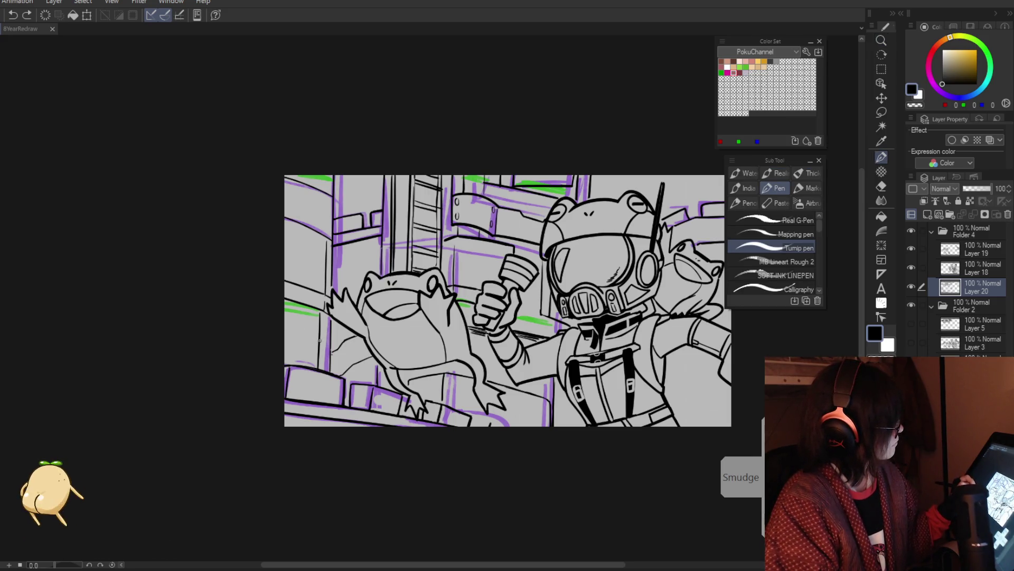
{"action": "key", "text": "e"}
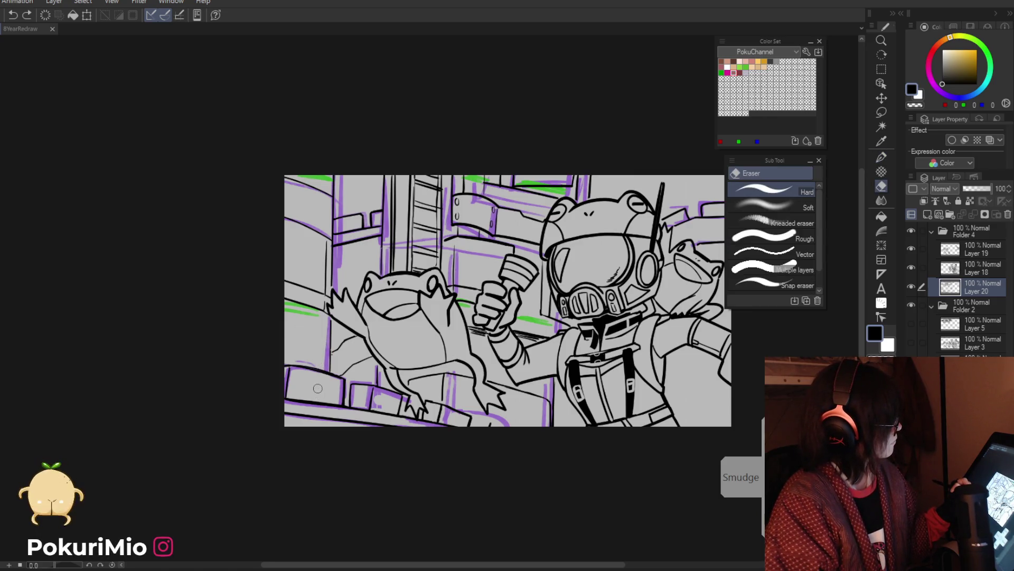
Draw a short vertical ink stroke along the astronaut's side on Layer 20.
{"action": "key", "text": "slash"}
{"action": "scroll", "coordinate": [317, 389], "scroll_direction": "down", "scroll_amount": 2}
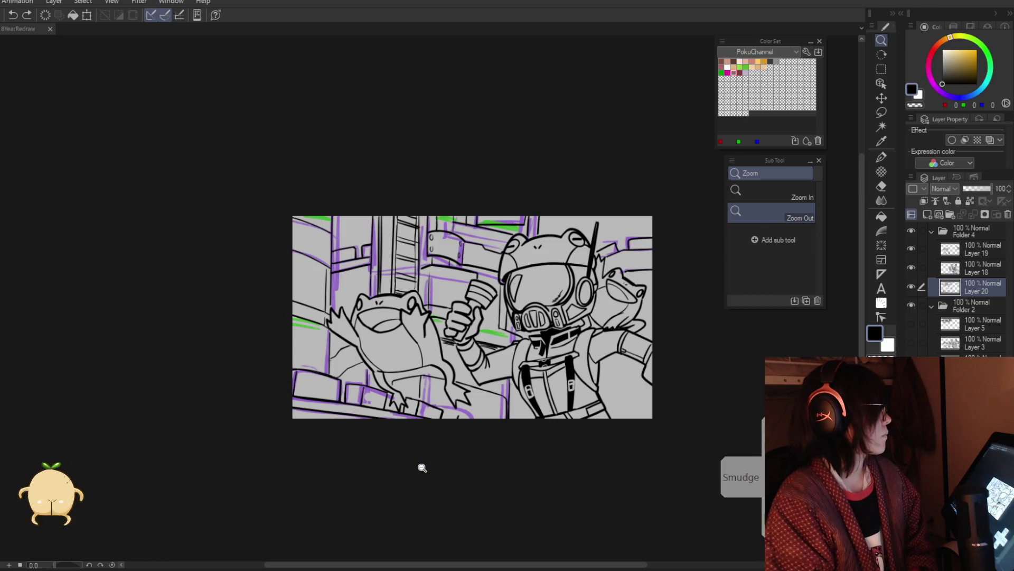
{"action": "key", "text": "p"}
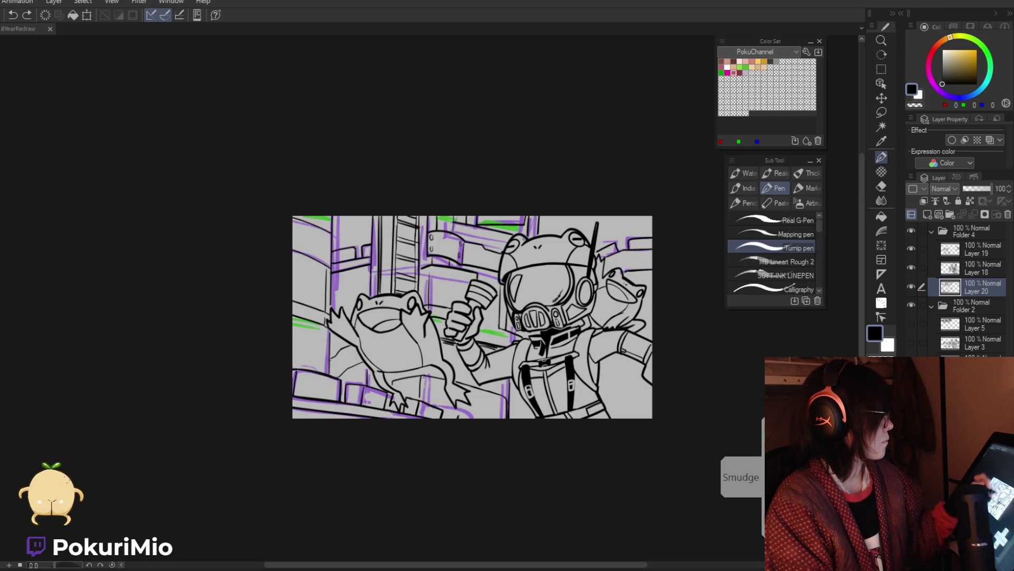
{"action": "left_click", "coordinate": [522, 427]}
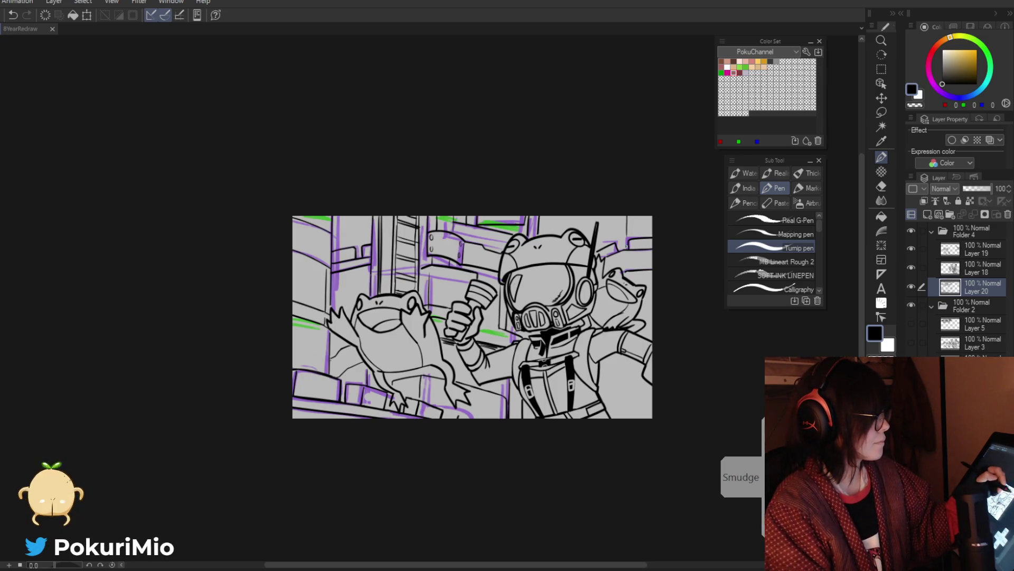
{"action": "left_click_drag", "start_coordinate": [624, 360], "coordinate": [626, 393]}
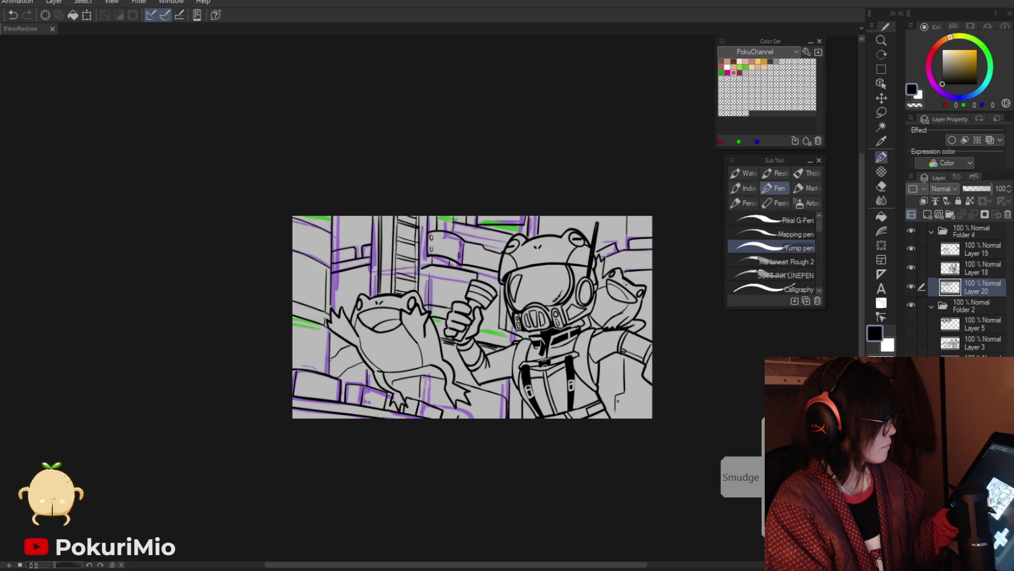
Zoom in on the astronaut's chest and rotate the canvas to a tilted angle.
{"action": "key", "text": "slash"}
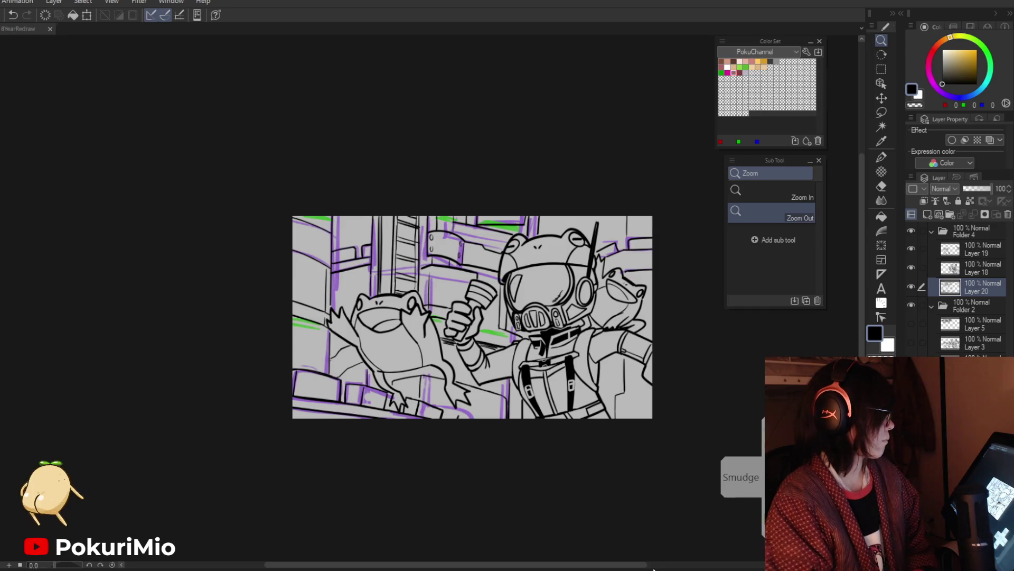
{"action": "left_click", "coordinate": [502, 385]}
{"action": "key", "text": "e"}
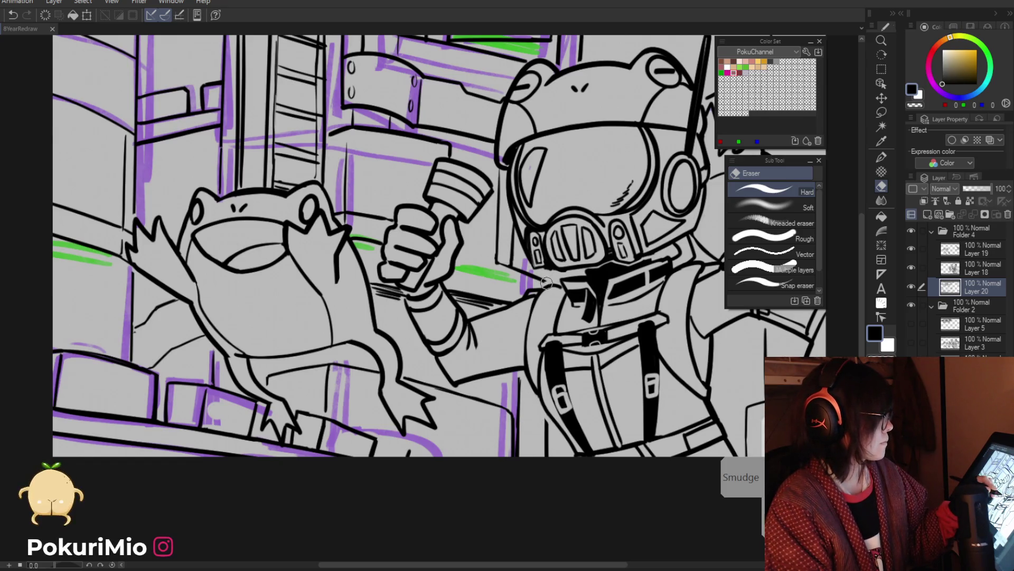
{"action": "key", "text": "ctrl+space"}
{"action": "mouse_move", "coordinate": [547, 283]}
{"action": "left_mouse_down"}
{"action": "mouse_move", "coordinate": [521, 283]}
{"action": "mouse_move", "coordinate": [482, 225]}
{"action": "mouse_move", "coordinate": [490, 233]}
{"action": "mouse_move", "coordinate": [475, 311]}
{"action": "left_mouse_up"}
{"action": "key", "text": "ctrl+alt+space"}
{"action": "left_click", "coordinate": [484, 256]}
{"action": "left_click", "coordinate": [476, 311]}
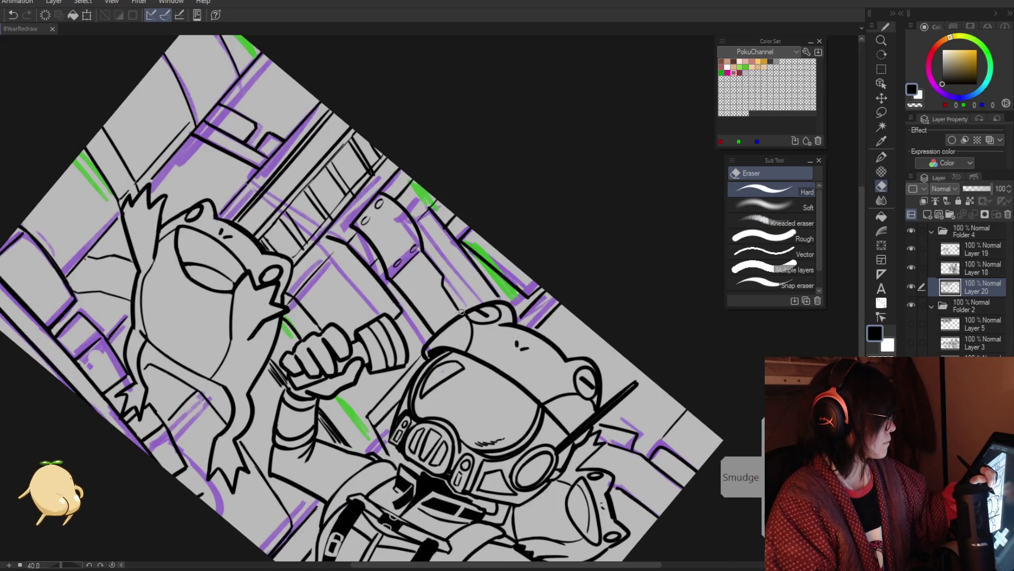
Straighten the rotation, zoom near the fist, then reset the view to straight and fitted.
{"action": "key", "text": "p"}
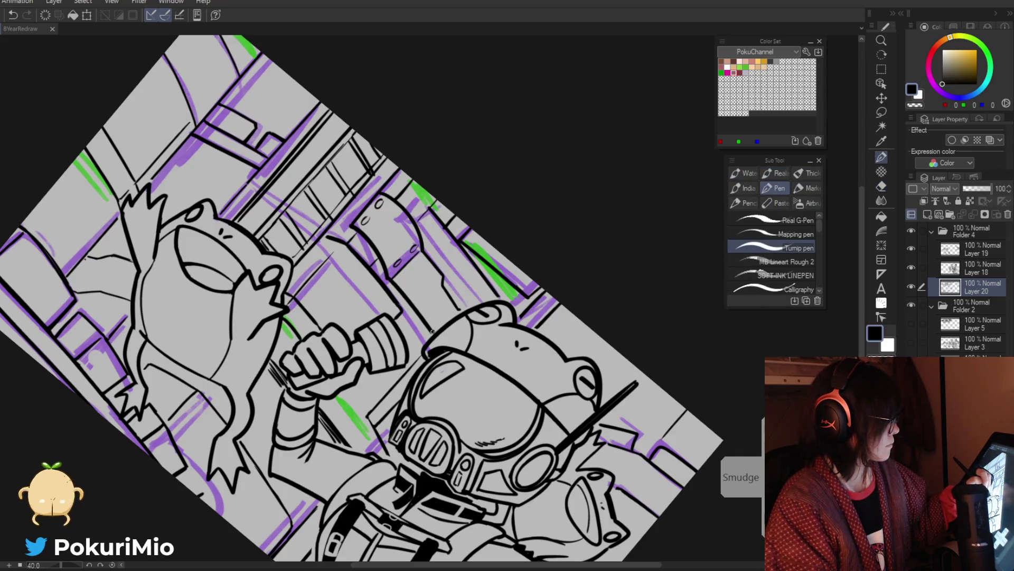
{"action": "key", "text": "e"}
{"action": "scroll", "coordinate": [420, 355], "scroll_direction": "down", "scroll_amount": 5}
{"action": "mouse_move", "coordinate": [420, 355]}
{"action": "left_mouse_down"}
{"action": "mouse_move", "coordinate": [463, 367]}
{"action": "mouse_move", "coordinate": [439, 382]}
{"action": "left_mouse_up"}
{"action": "scroll", "coordinate": [462, 367], "scroll_direction": "up", "scroll_amount": 5}
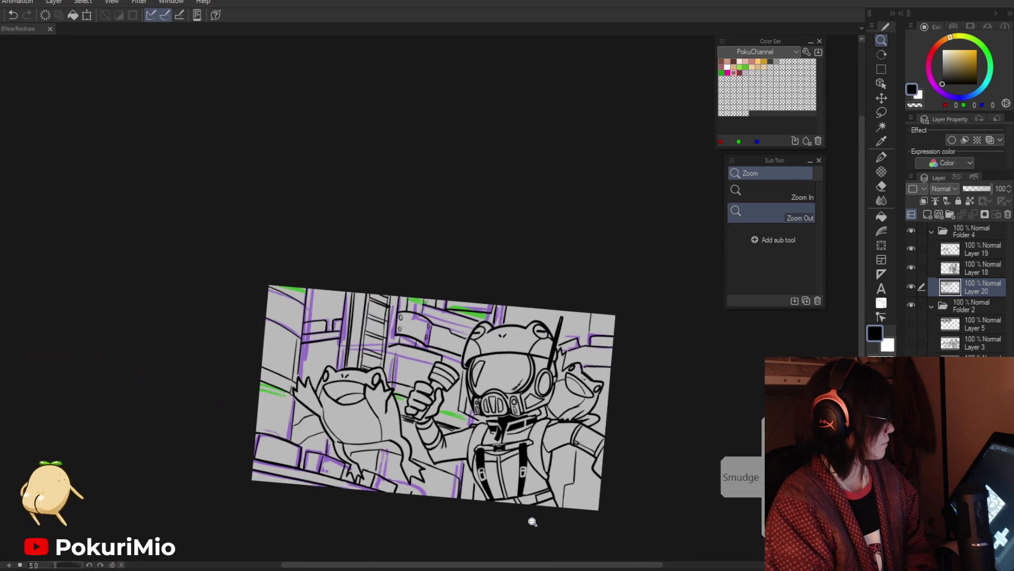
{"action": "scroll", "coordinate": [411, 394], "scroll_direction": "up", "scroll_amount": 5}
{"action": "key", "text": "e"}
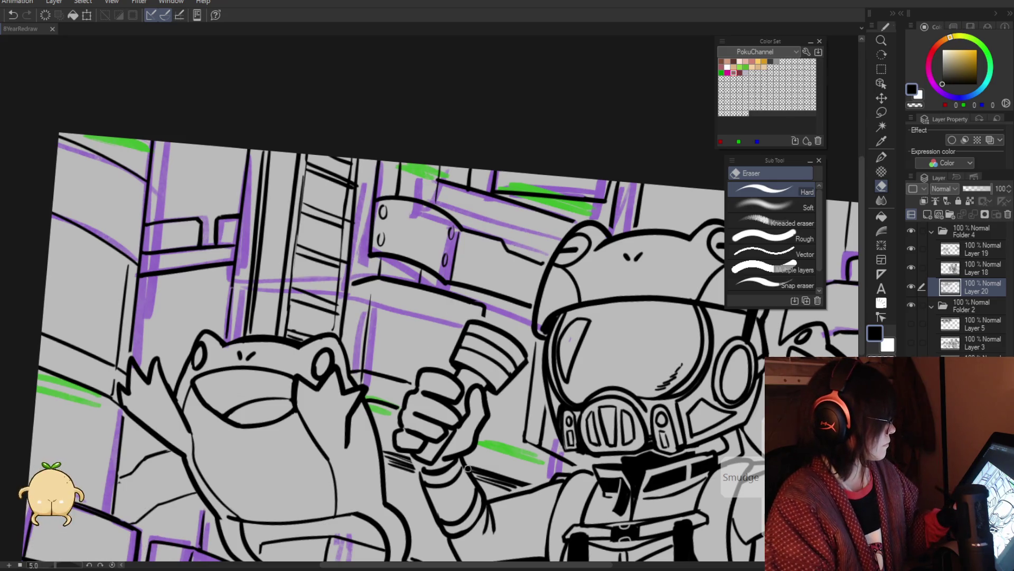
{"action": "key", "text": "slash"}
{"action": "scroll", "coordinate": [431, 494], "scroll_direction": "down", "scroll_amount": 5}
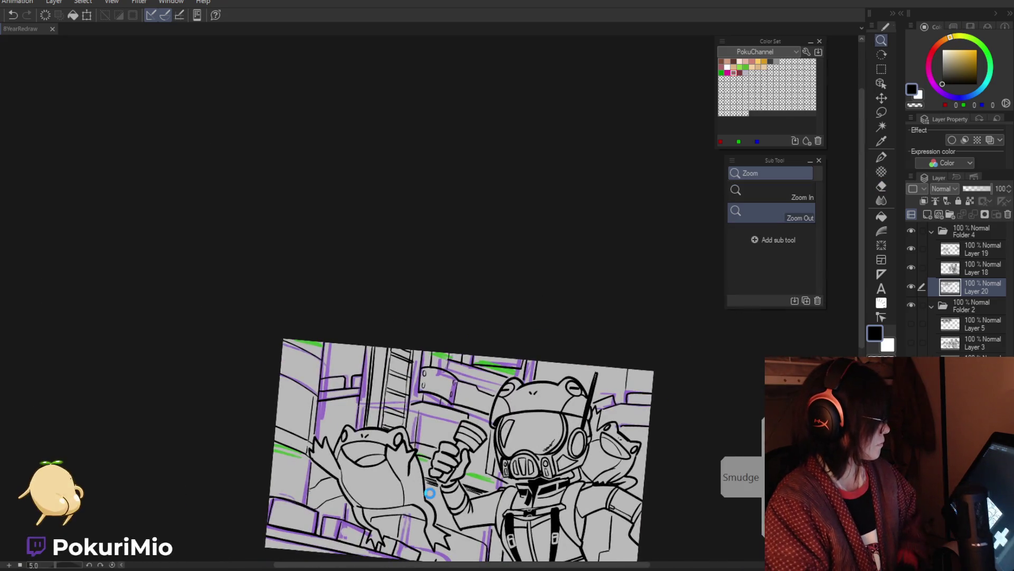
{"action": "key", "text": "ctrl+0"}
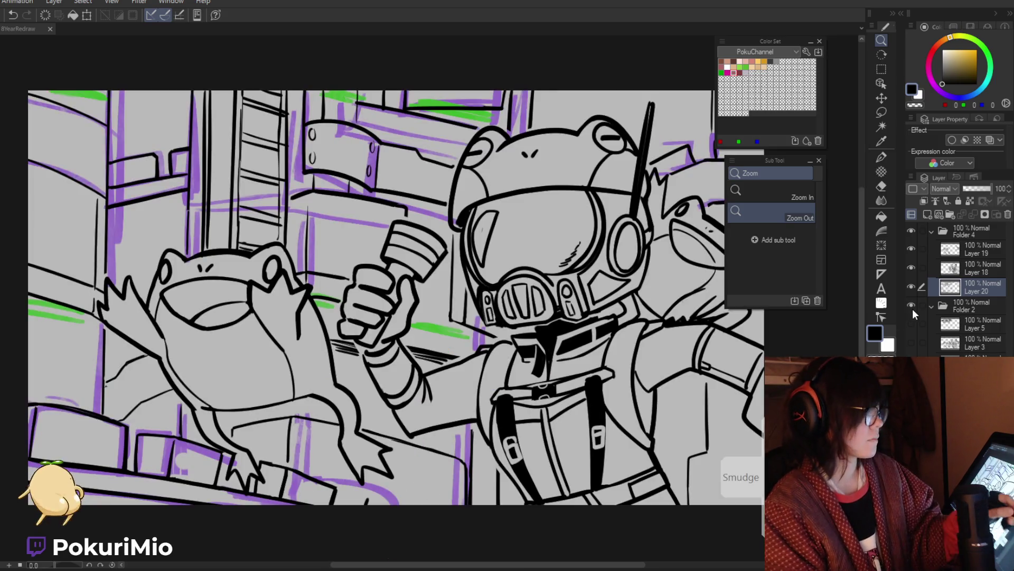
Zoom out and toggle Folder 3 and Folder 4 visibility to compare colour against line art.
{"action": "left_click", "coordinate": [561, 504]}
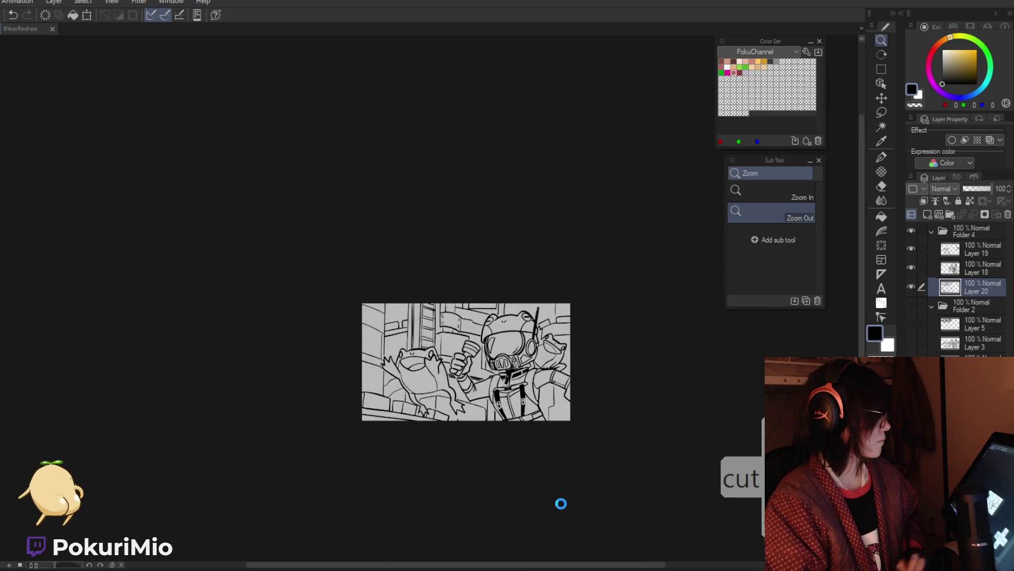
{"action": "left_click", "coordinate": [932, 231]}
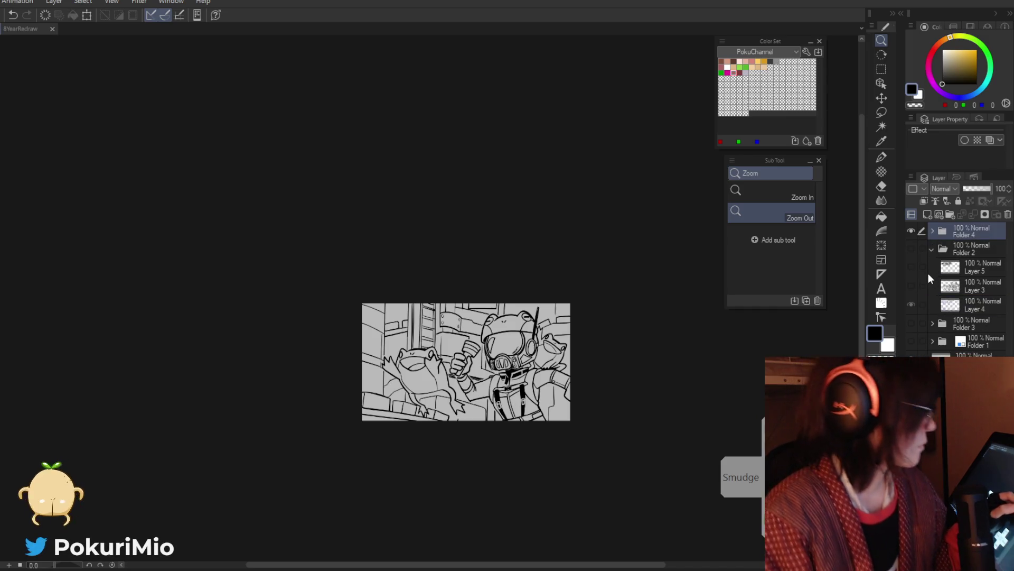
{"action": "left_click", "coordinate": [932, 249]}
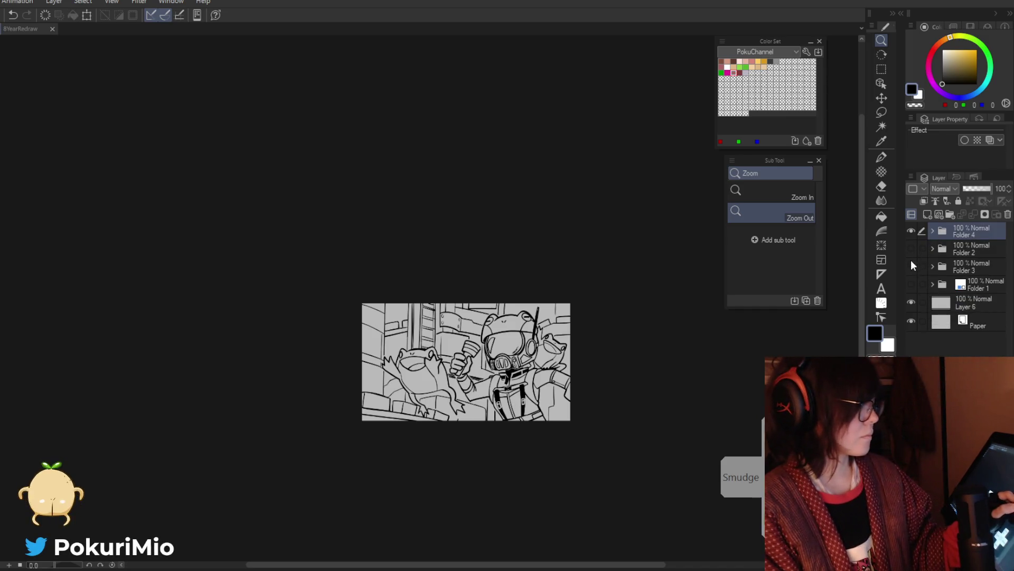
{"action": "left_click", "coordinate": [911, 261]}
{"action": "left_click", "coordinate": [912, 230]}
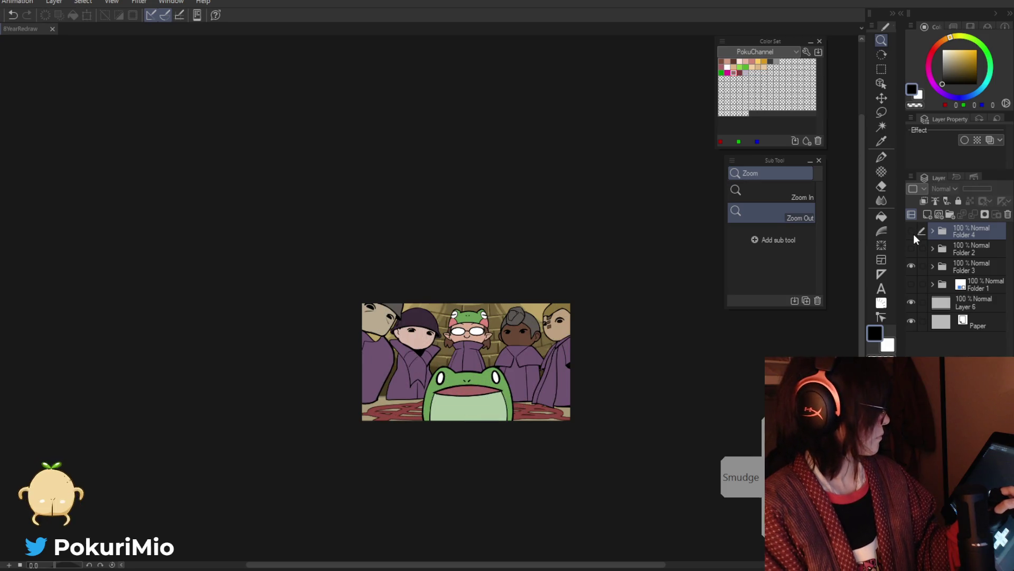
{"action": "left_click", "coordinate": [911, 230]}
{"action": "left_click", "coordinate": [911, 265]}
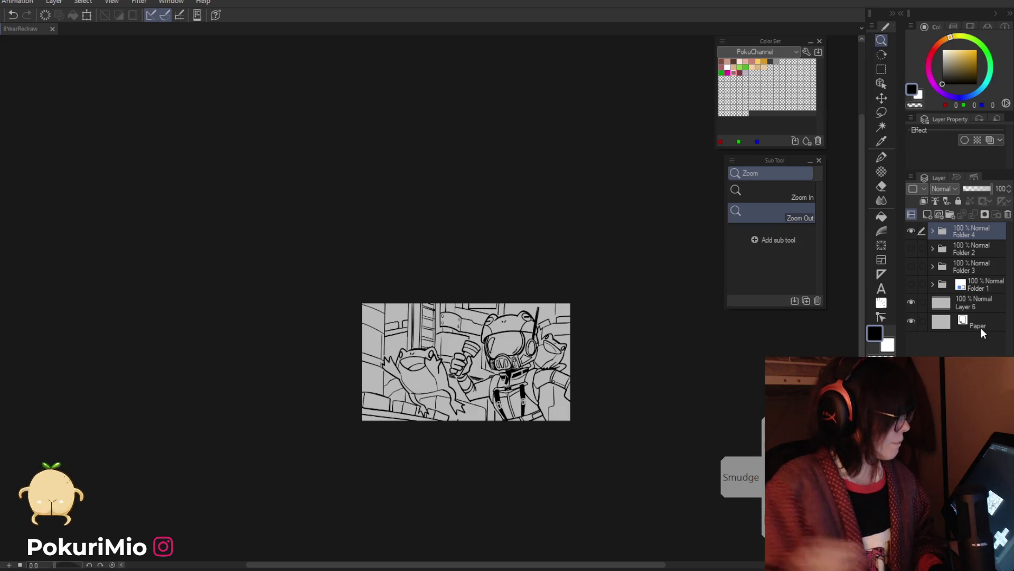
Add a new raster layer above Layer 20 inside Folder 4.
{"action": "left_click", "coordinate": [931, 231]}
{"action": "left_click", "coordinate": [950, 287]}
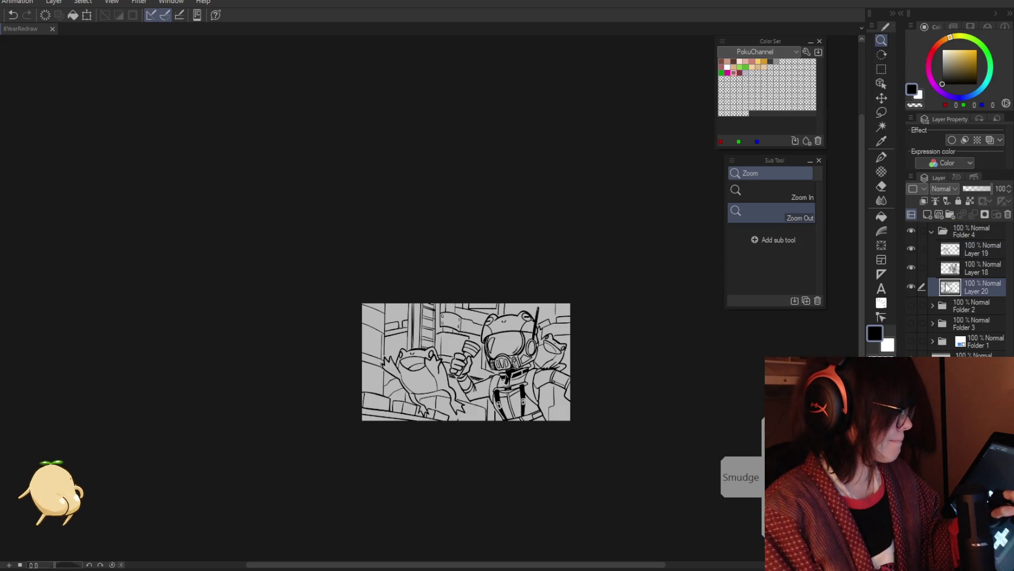
{"action": "left_click", "coordinate": [929, 216]}
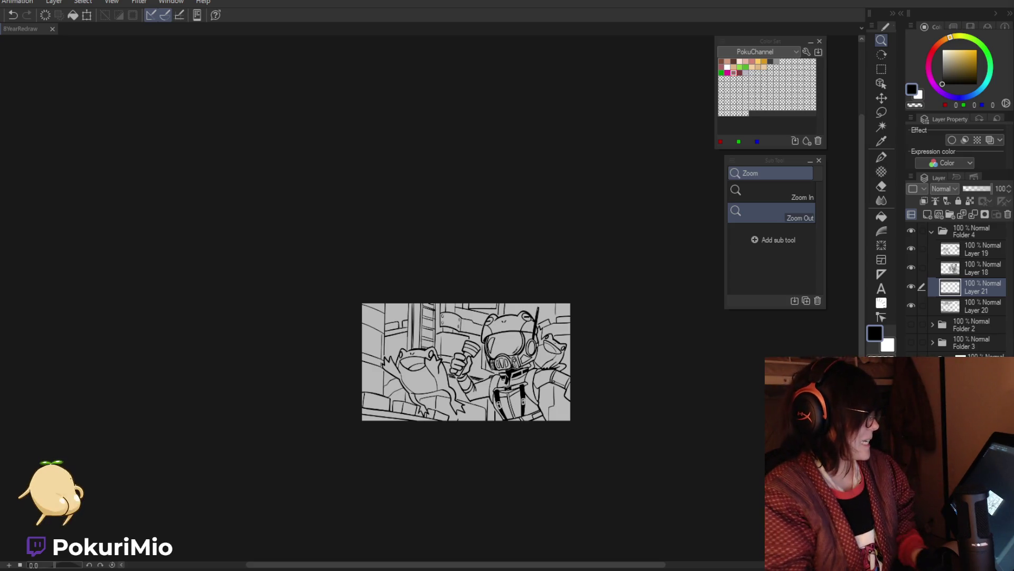
{"action": "scroll", "coordinate": [543, 478], "scroll_direction": "up", "scroll_amount": 4}
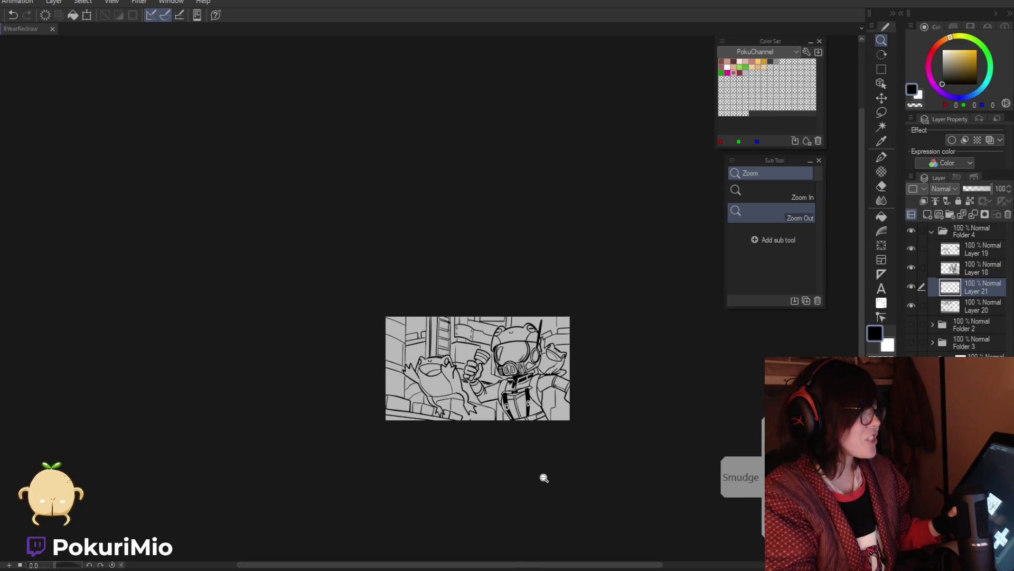
Compare the coloured frog scene with the line art again, then switch to the angel document.
{"action": "left_click", "coordinate": [932, 231]}
{"action": "left_click", "coordinate": [910, 231]}
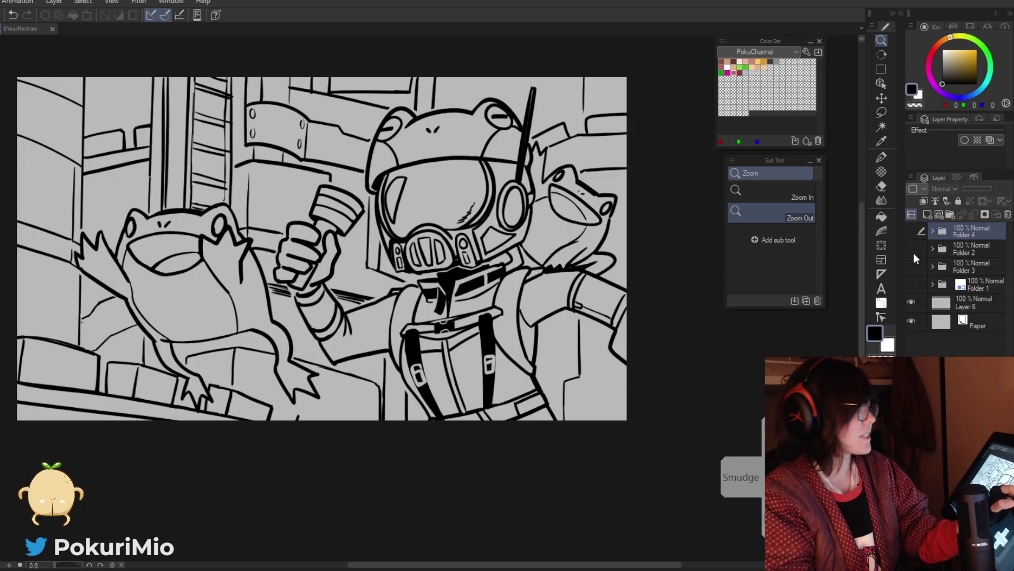
{"action": "left_click", "coordinate": [911, 266]}
{"action": "left_click_drag", "start_coordinate": [573, 456], "coordinate": [678, 455]}
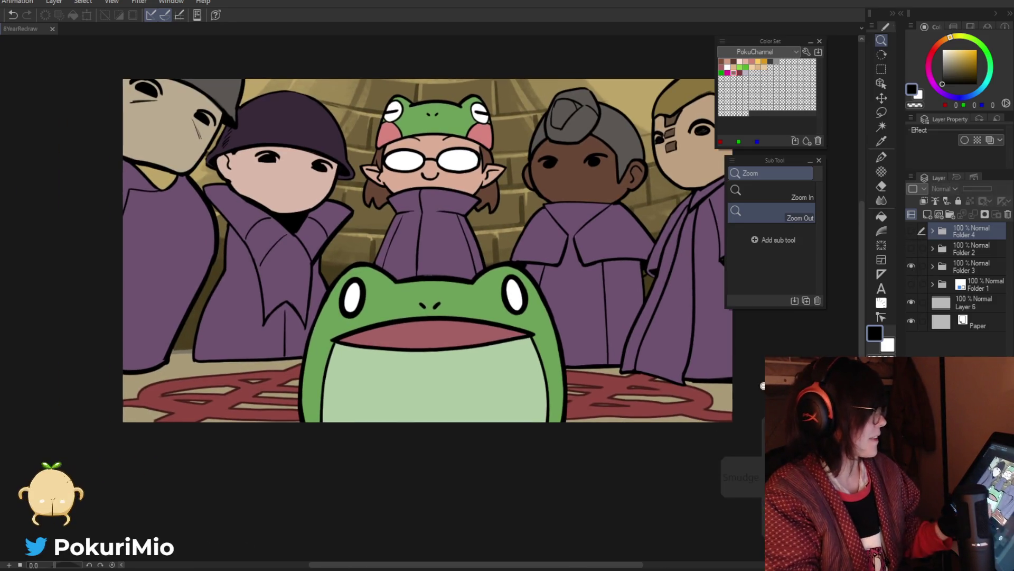
{"action": "left_click", "coordinate": [911, 266]}
{"action": "left_click", "coordinate": [912, 231]}
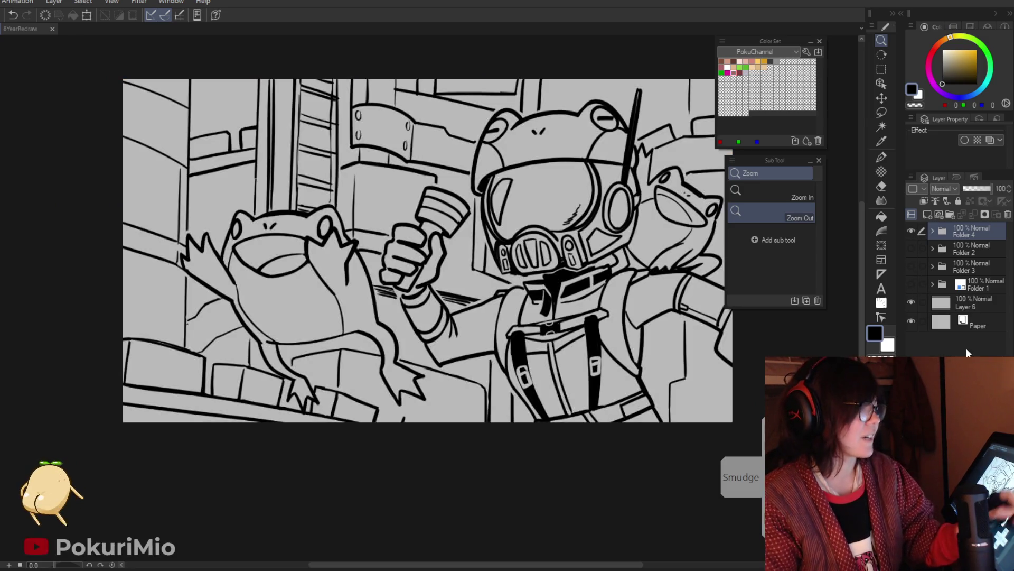
{"action": "key", "text": "ctrl+Tab"}
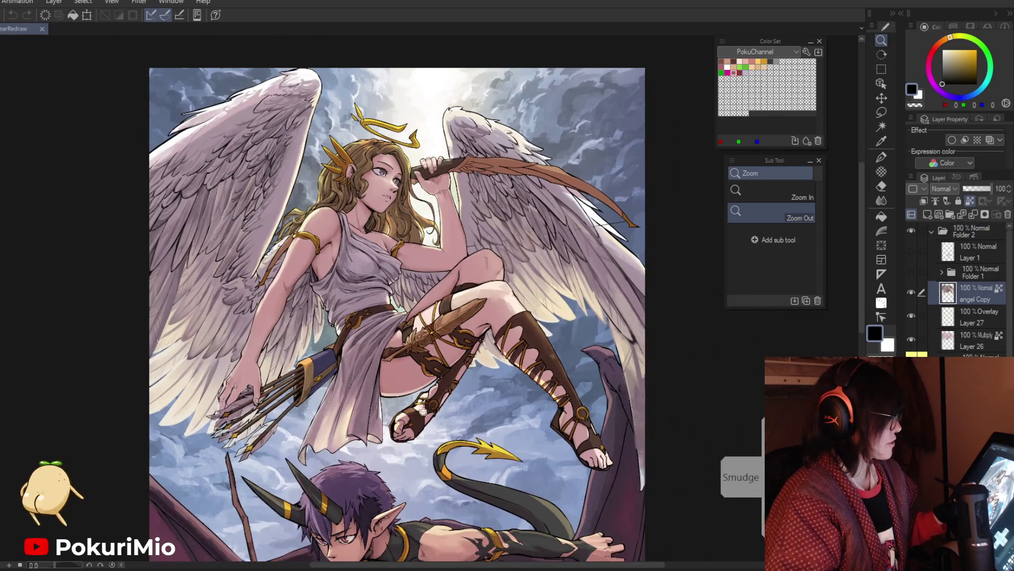
{"action": "left_click", "coordinate": [444, 407]}
{"action": "left_click_drag", "start_coordinate": [463, 453], "coordinate": [468, 476]}
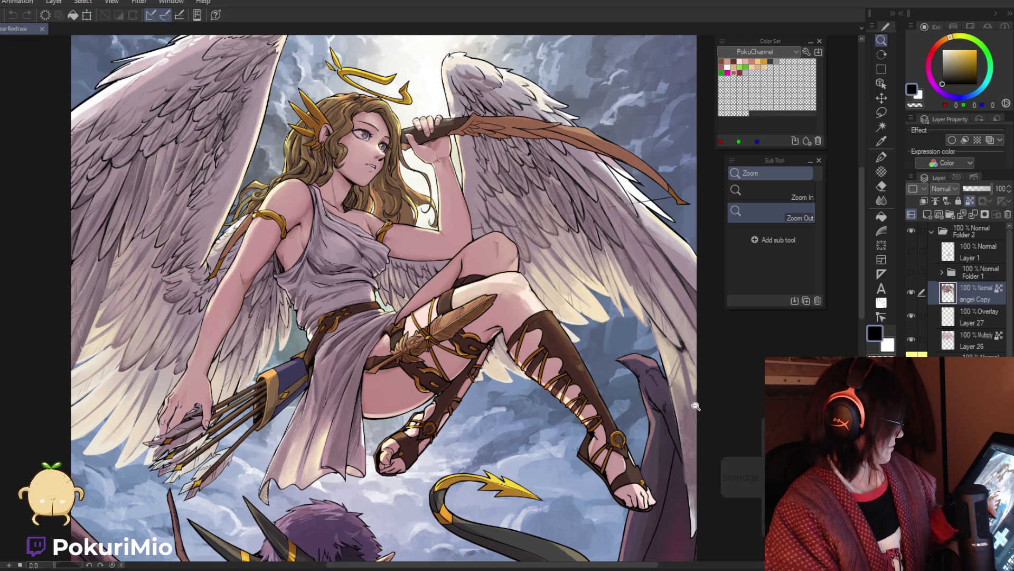
{"action": "scroll", "coordinate": [692, 403], "scroll_direction": "down", "scroll_amount": 1}
{"action": "scroll", "coordinate": [367, 394], "scroll_direction": "down", "scroll_amount": 5}
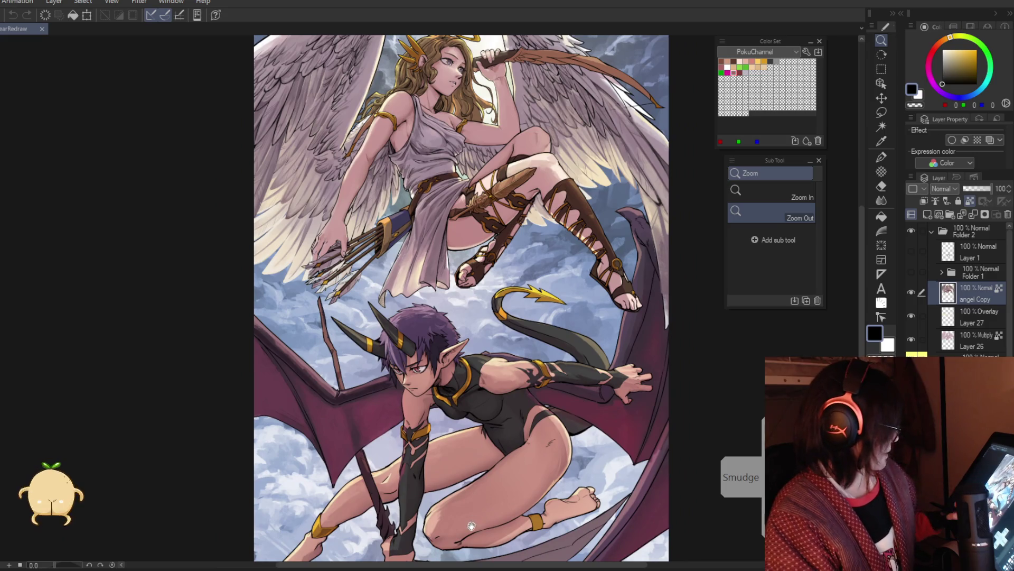
{"action": "left_click_drag", "start_coordinate": [471, 526], "coordinate": [467, 457]}
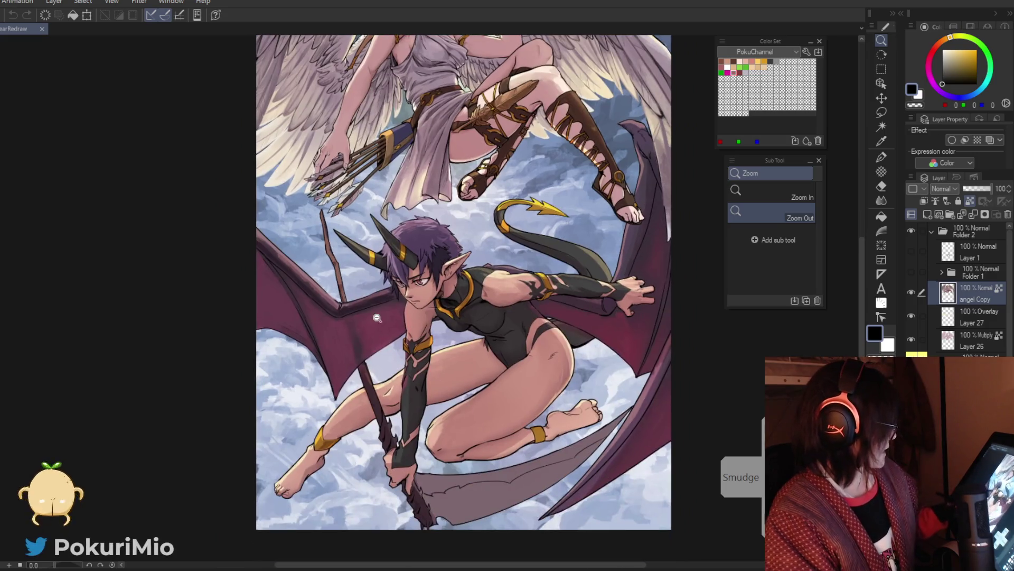
{"action": "scroll", "coordinate": [364, 328], "scroll_direction": "up", "scroll_amount": 5}
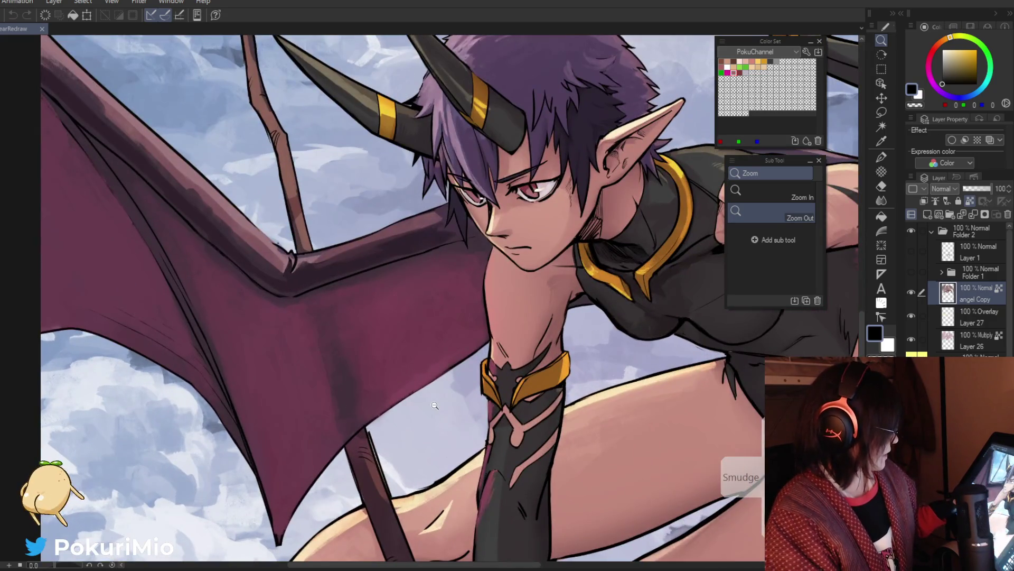
{"action": "scroll", "coordinate": [408, 376], "scroll_direction": "down", "scroll_amount": 2}
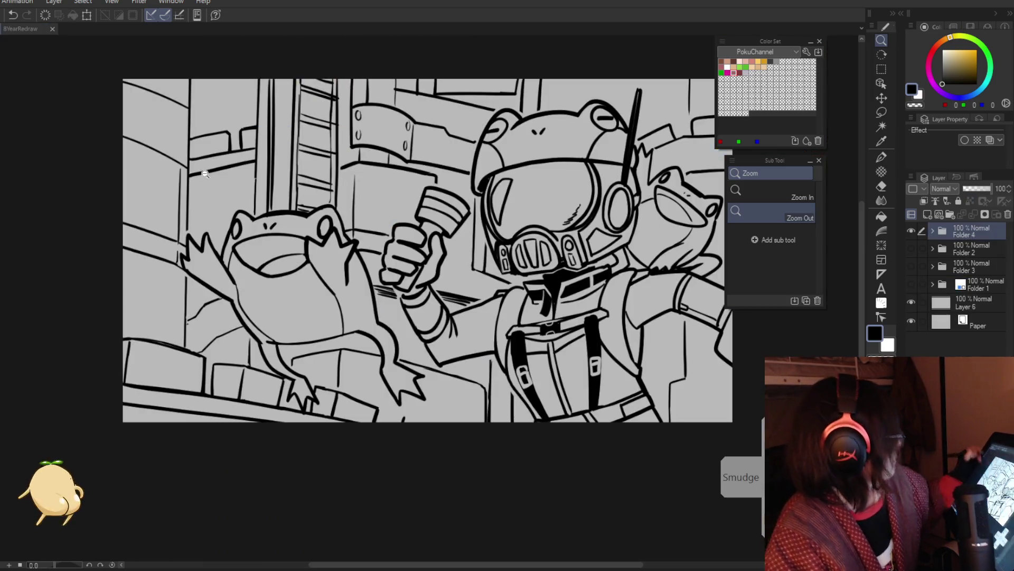
Zoom out on the frog astronaut line art, expand Folder 4 and select Layer 20.
{"action": "scroll", "coordinate": [600, 419], "scroll_direction": "down", "scroll_amount": 2}
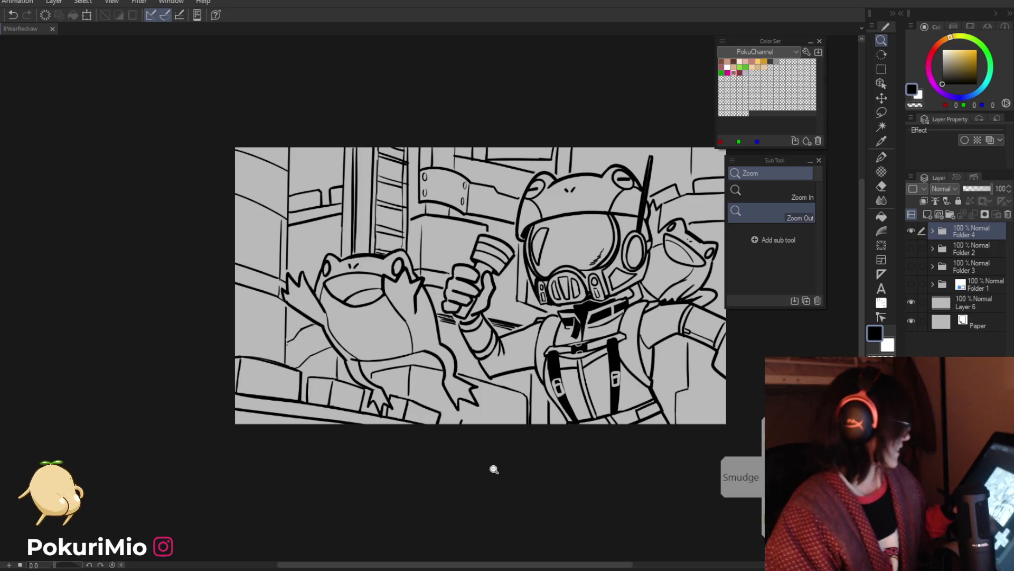
{"action": "left_click_drag", "start_coordinate": [512, 465], "coordinate": [526, 410]}
{"action": "scroll", "coordinate": [523, 407], "scroll_direction": "down", "scroll_amount": 1}
{"action": "scroll", "coordinate": [519, 407], "scroll_direction": "down", "scroll_amount": 1}
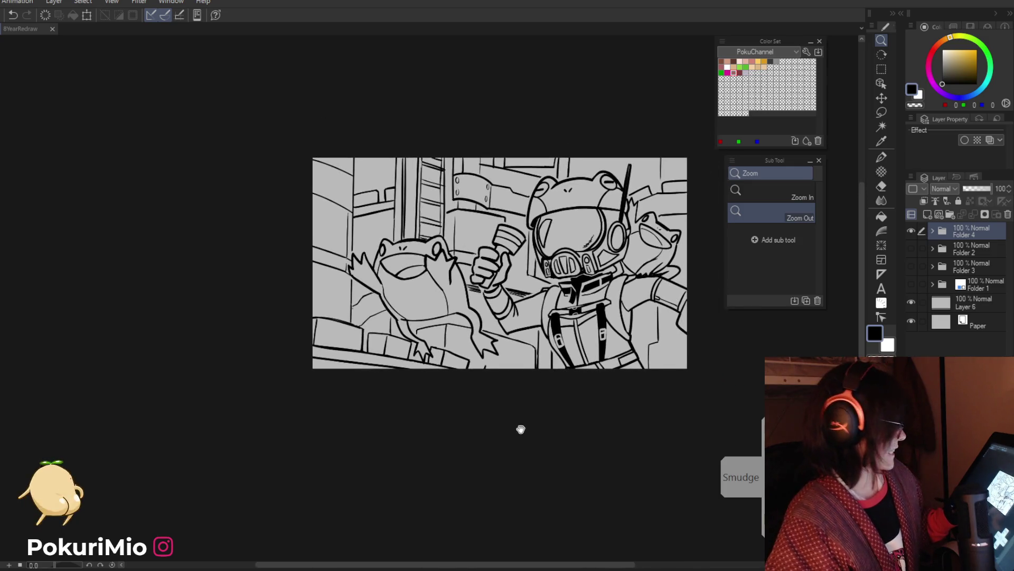
{"action": "left_click", "coordinate": [933, 232]}
{"action": "left_click", "coordinate": [939, 306]}
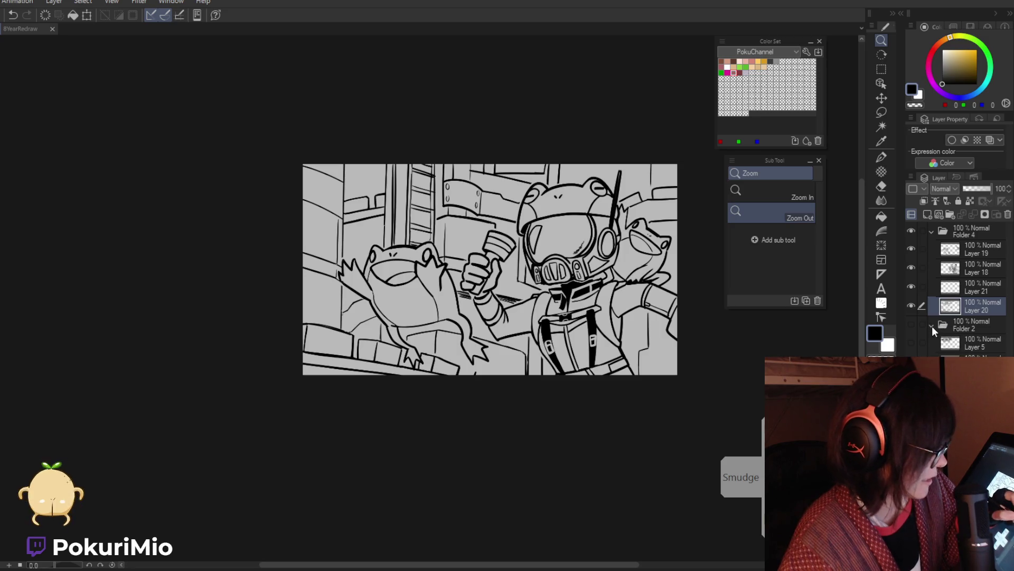
Create new Layer 22 for flat colours and zoom in on the astronaut's helmet.
{"action": "left_click", "coordinate": [932, 325]}
{"action": "left_click", "coordinate": [955, 319]}
{"action": "left_click", "coordinate": [927, 214]}
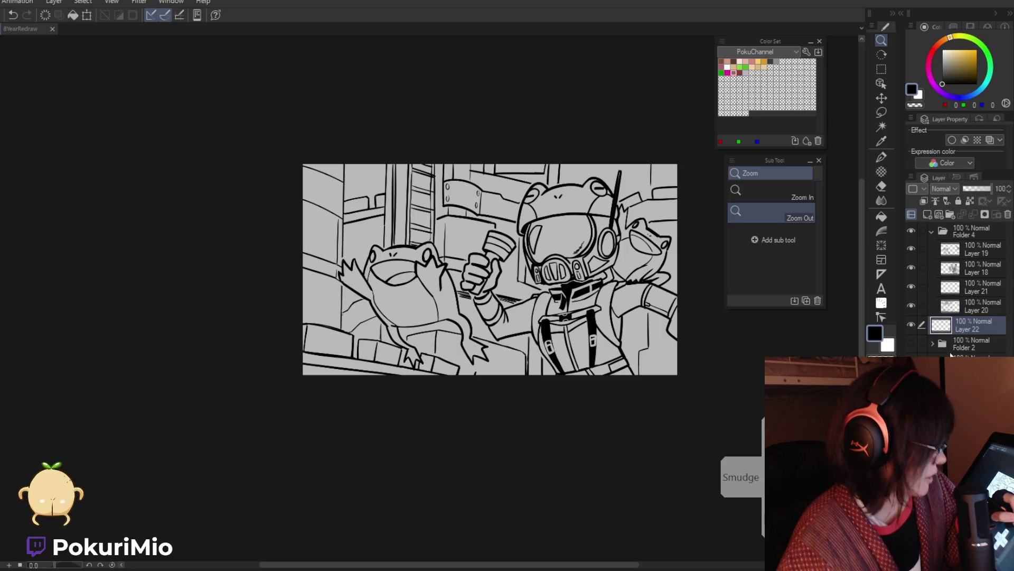
{"action": "scroll", "coordinate": [568, 457], "scroll_direction": "up", "scroll_amount": 1}
{"action": "left_click_drag", "start_coordinate": [567, 457], "coordinate": [552, 483]}
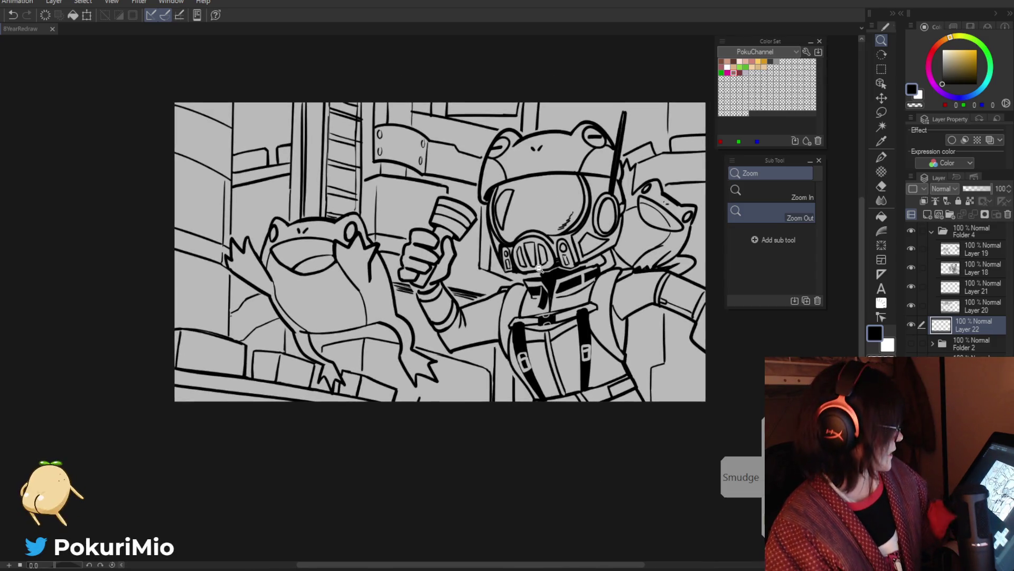
{"action": "scroll", "coordinate": [571, 243], "scroll_direction": "up", "scroll_amount": 1}
{"action": "left_click_drag", "start_coordinate": [565, 322], "coordinate": [545, 364]}
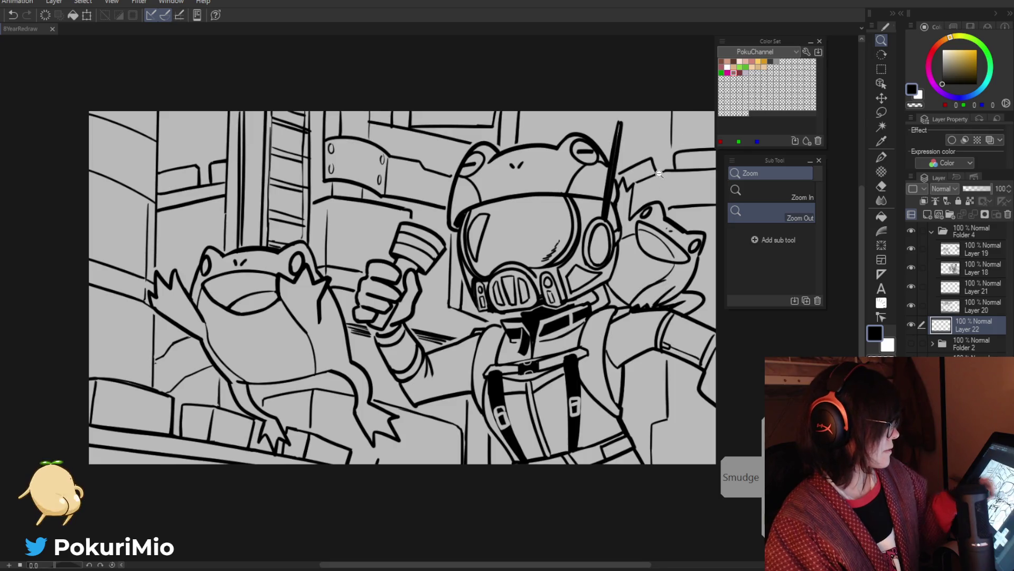
Fill the helmet's side area and the respirator band with Color Set yellow.
{"action": "left_click", "coordinate": [758, 61]}
{"action": "key", "text": "g"}
{"action": "left_click", "coordinate": [587, 211]}
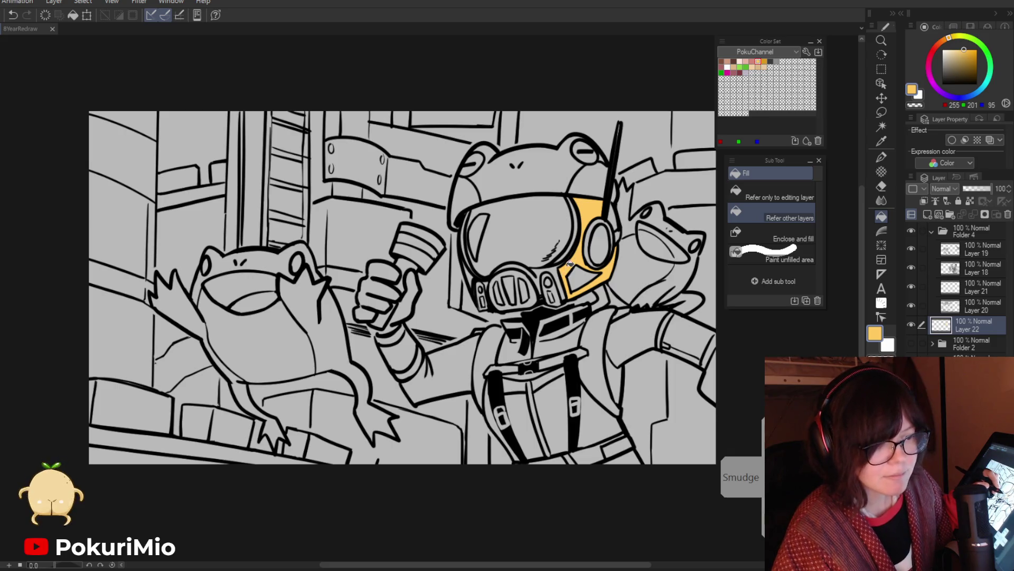
{"action": "left_click", "coordinate": [525, 269]}
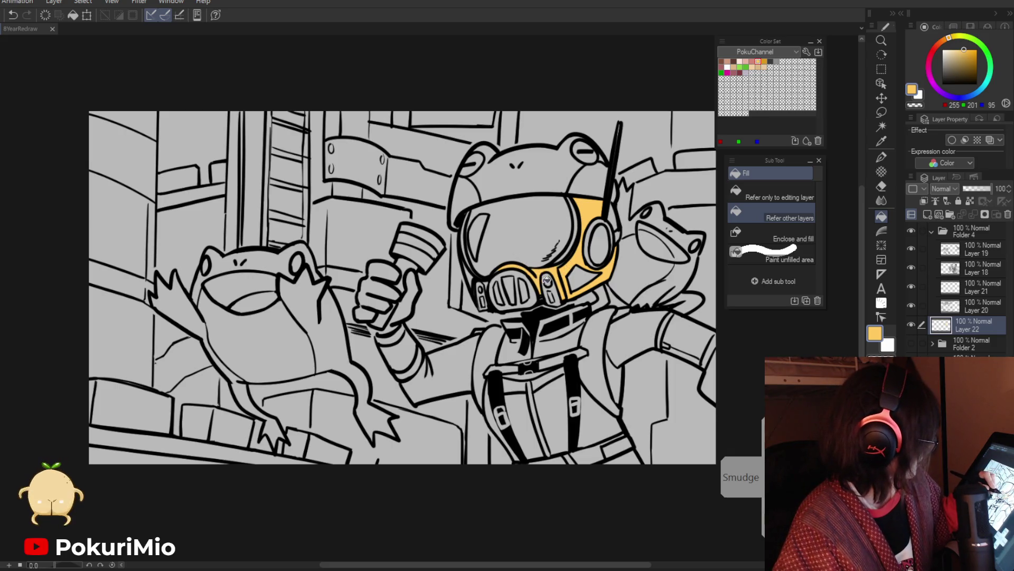
{"action": "left_click", "coordinate": [470, 273]}
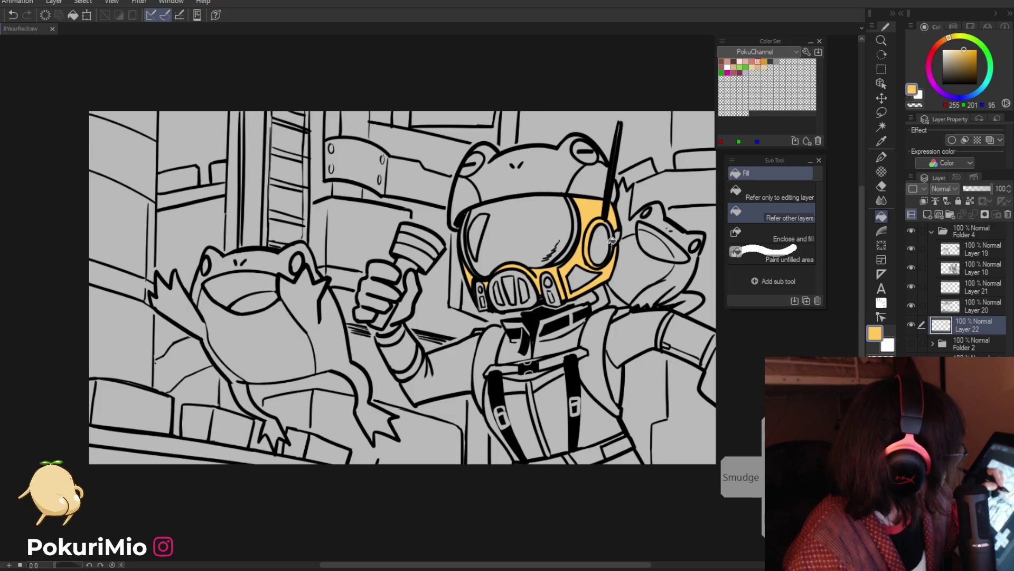
{"action": "key", "text": "p"}
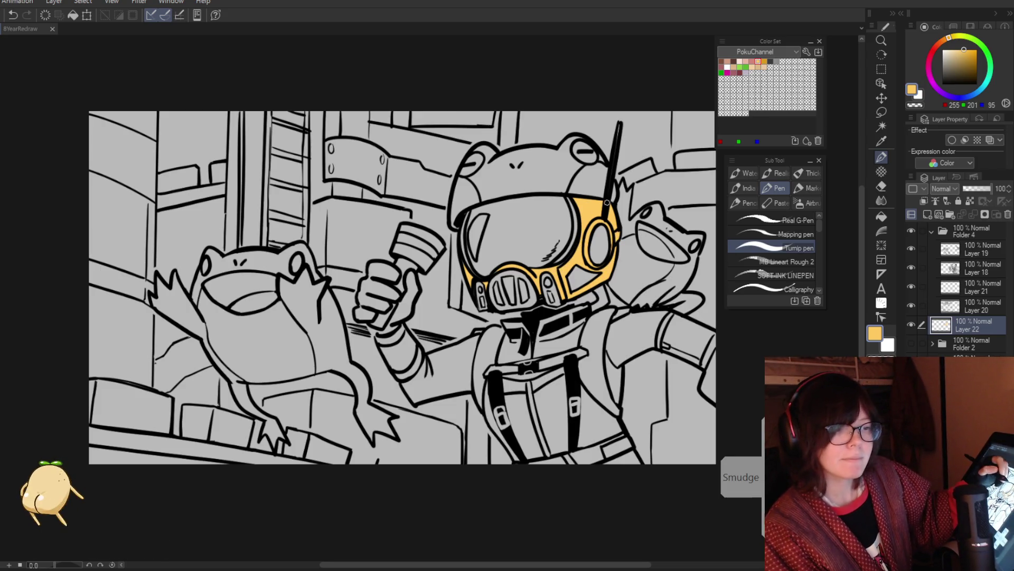
{"action": "left_click", "coordinate": [954, 63]}
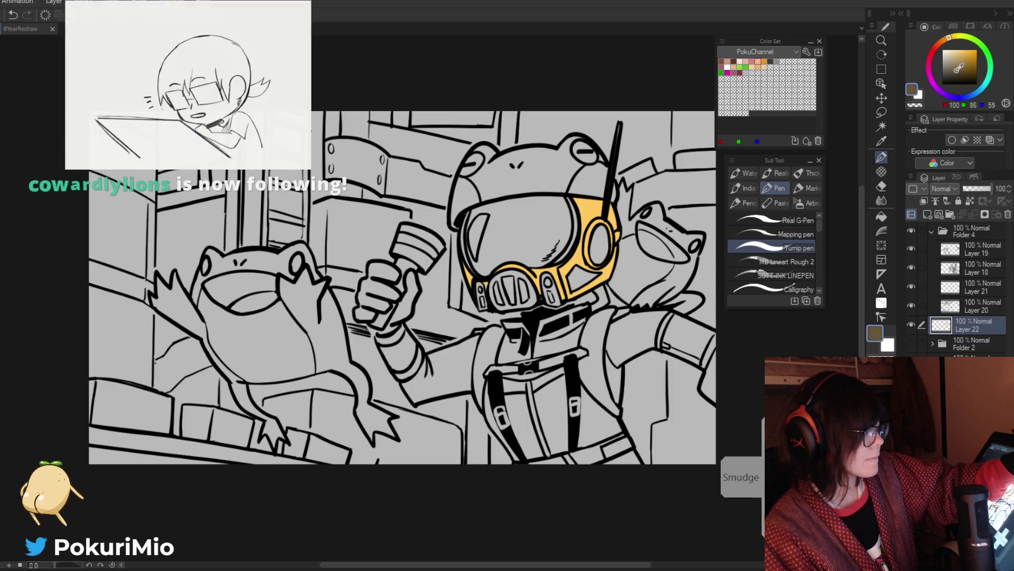
On a new layer, fill the mask gap brown and the round ear piece light yellow.
{"action": "left_click", "coordinate": [951, 68]}
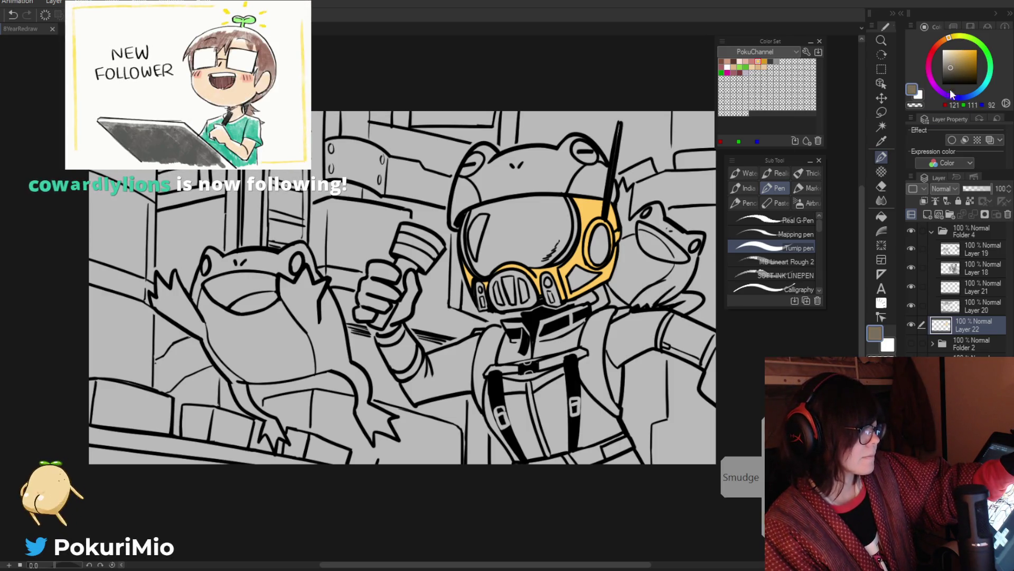
{"action": "left_click", "coordinate": [927, 214]}
{"action": "key", "text": "g"}
{"action": "left_click", "coordinate": [584, 278]}
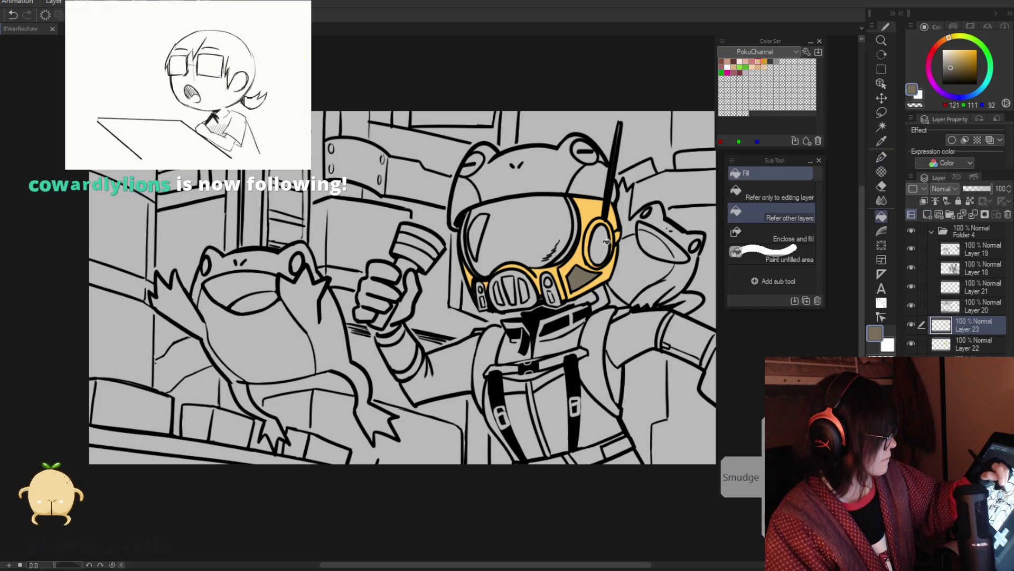
{"action": "key", "text": "p"}
{"action": "left_click", "coordinate": [956, 49]}
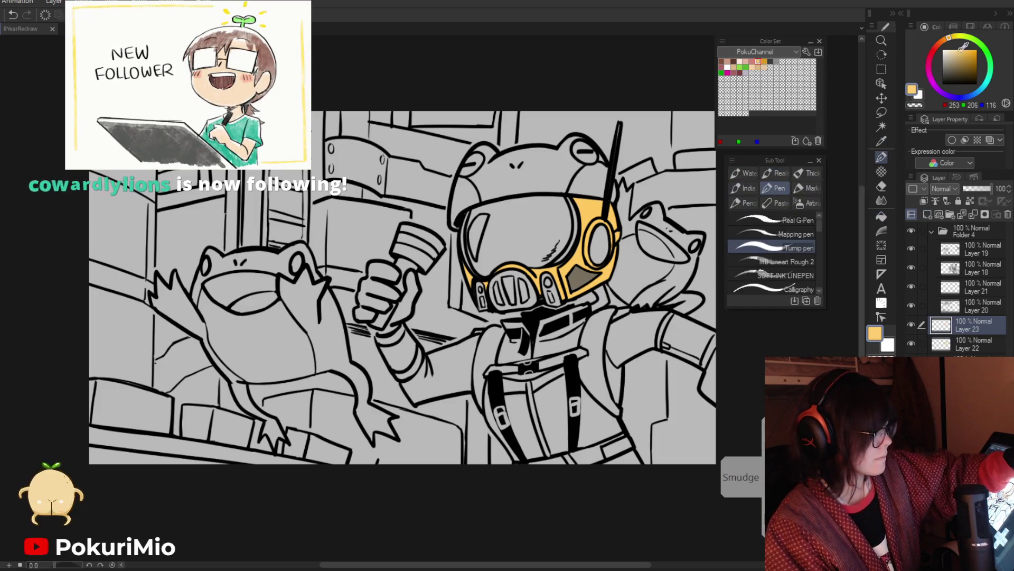
{"action": "key", "text": "g"}
{"action": "left_click", "coordinate": [600, 245]}
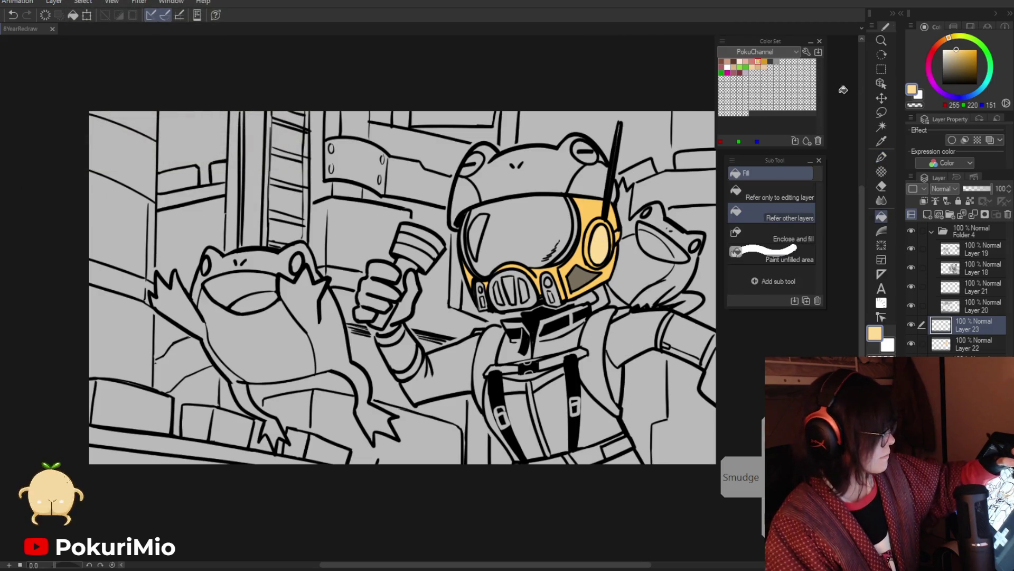
Mix a muted cyan-leaning blue on the colour wheel and fill the helmet visor.
{"action": "left_click", "coordinate": [963, 95]}
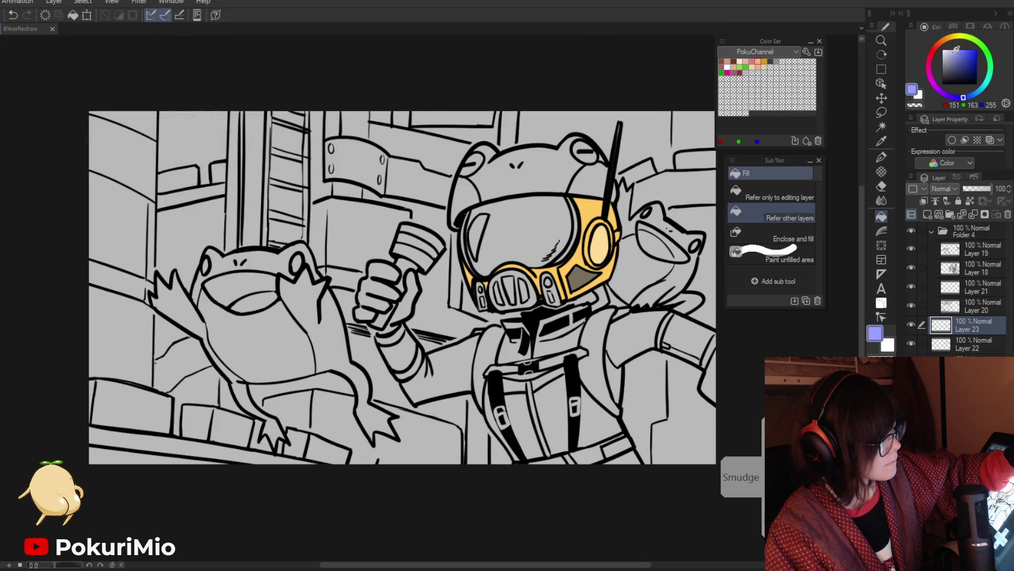
{"action": "left_click", "coordinate": [961, 61]}
{"action": "left_click", "coordinate": [973, 94]}
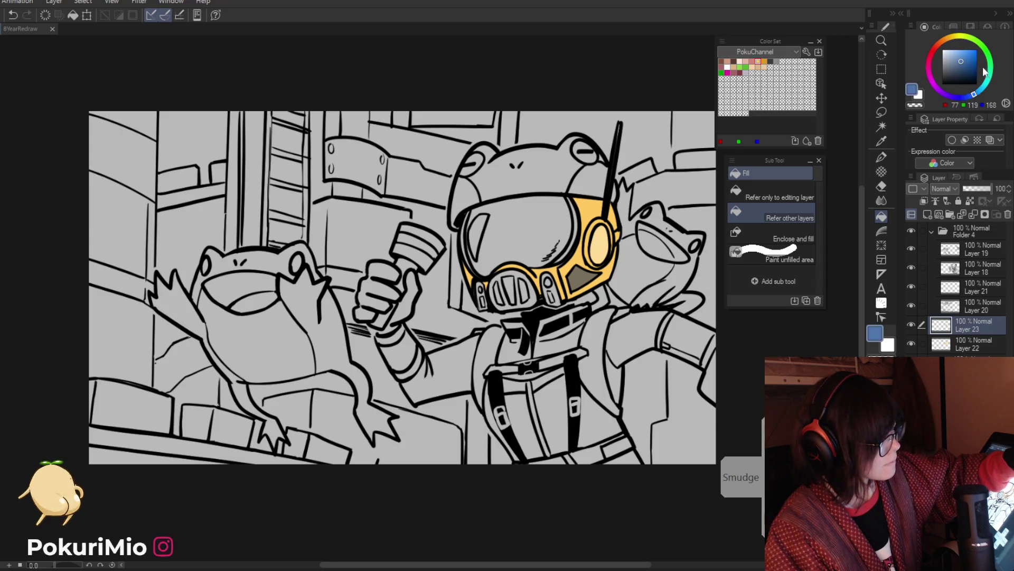
{"action": "left_click", "coordinate": [964, 60]}
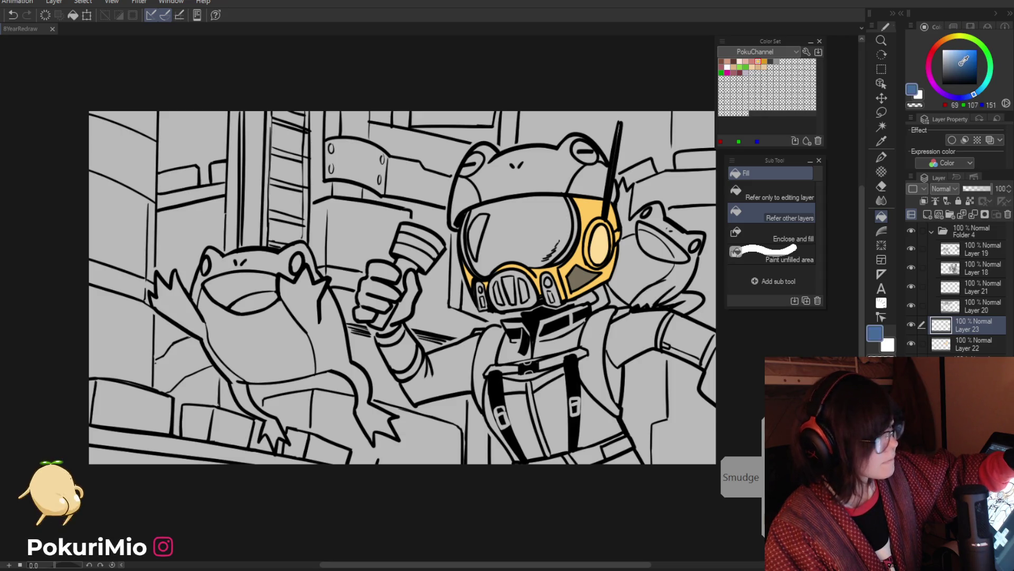
{"action": "left_click", "coordinate": [526, 234]}
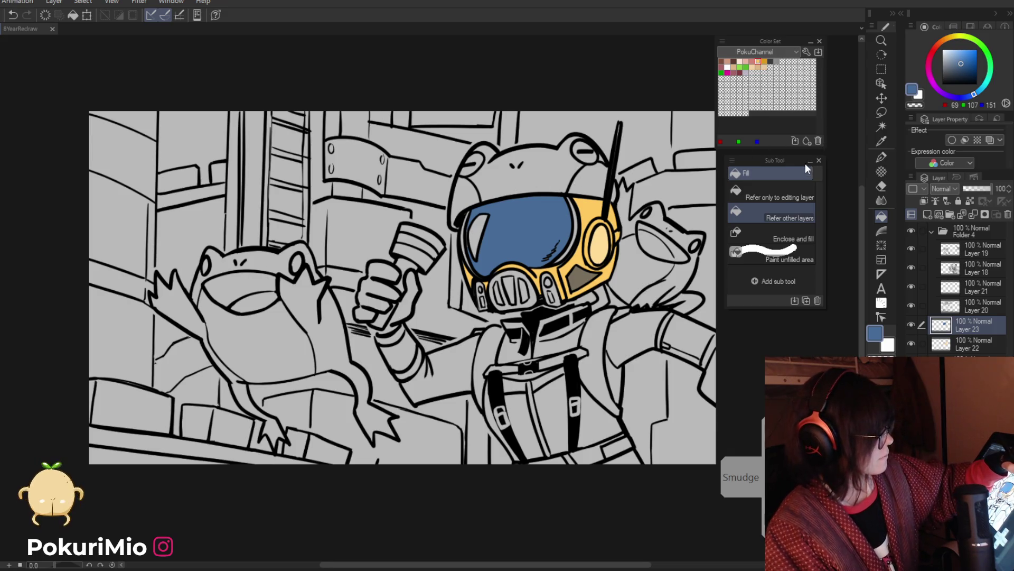
{"action": "key", "text": "ctrl+space"}
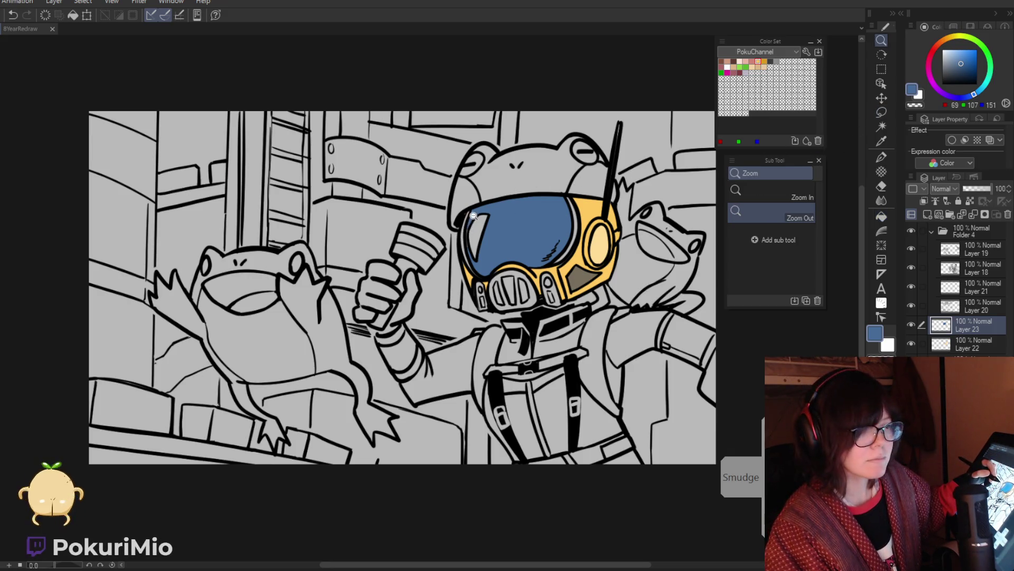
{"action": "left_click", "coordinate": [475, 235]}
{"action": "left_click", "coordinate": [564, 275], "text": "alt"}
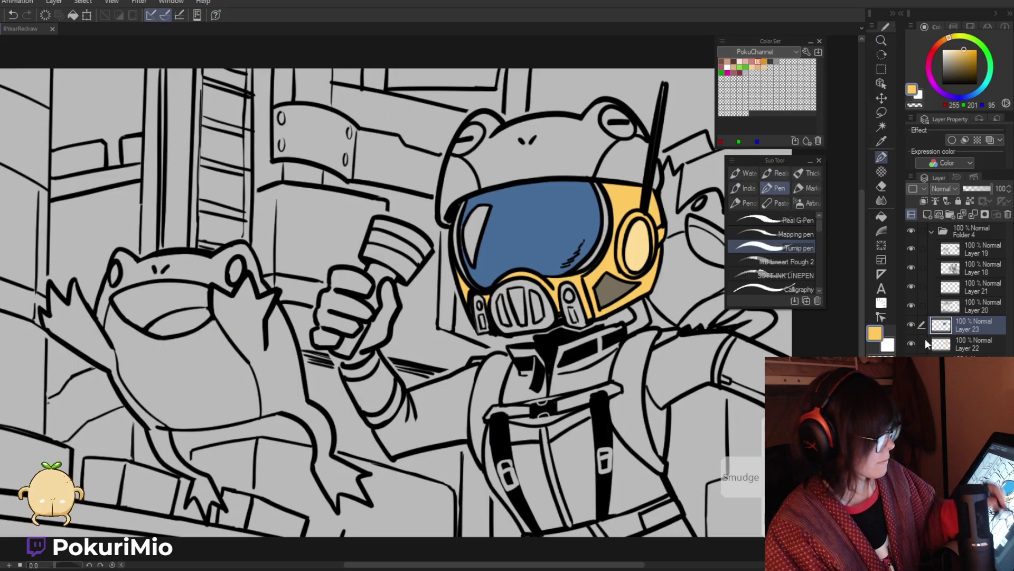
Return to Layer 22 and paint the small helmet side piece yellow with the Turnip pen.
{"action": "key", "text": "p"}
{"action": "key", "text": "alt+bracketleft"}
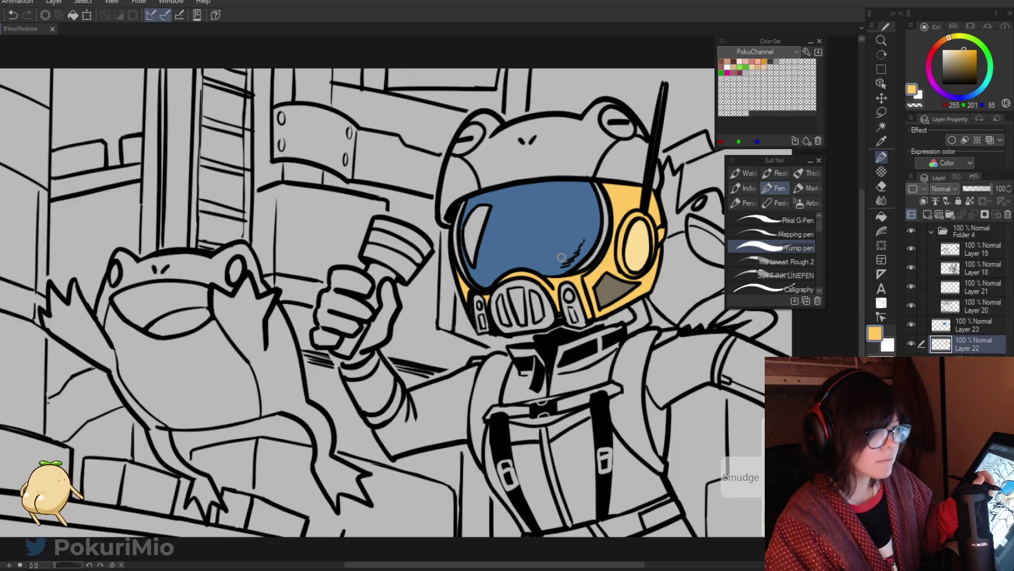
{"action": "key", "text": "g"}
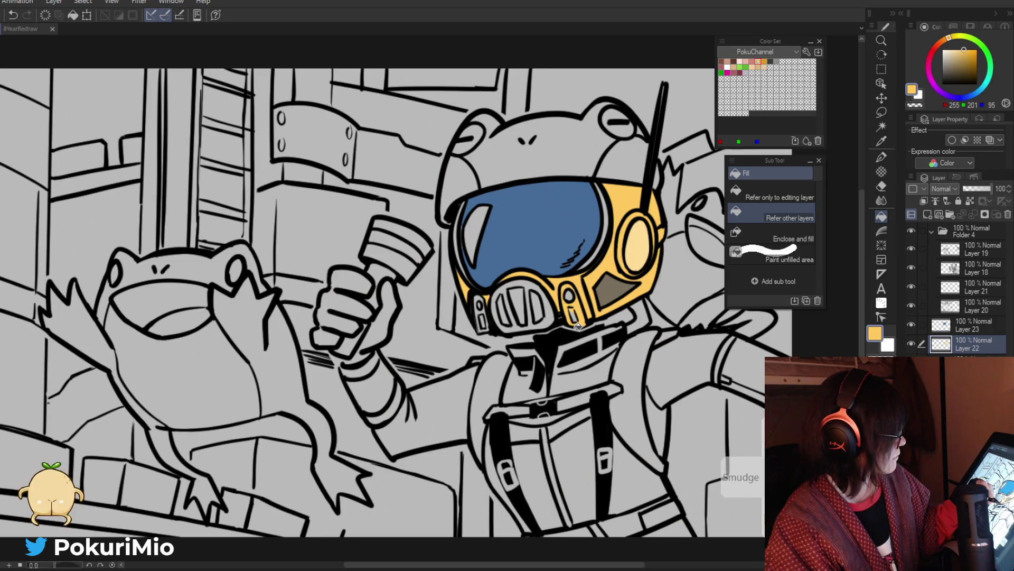
{"action": "key", "text": "p"}
{"action": "key", "text": "i"}
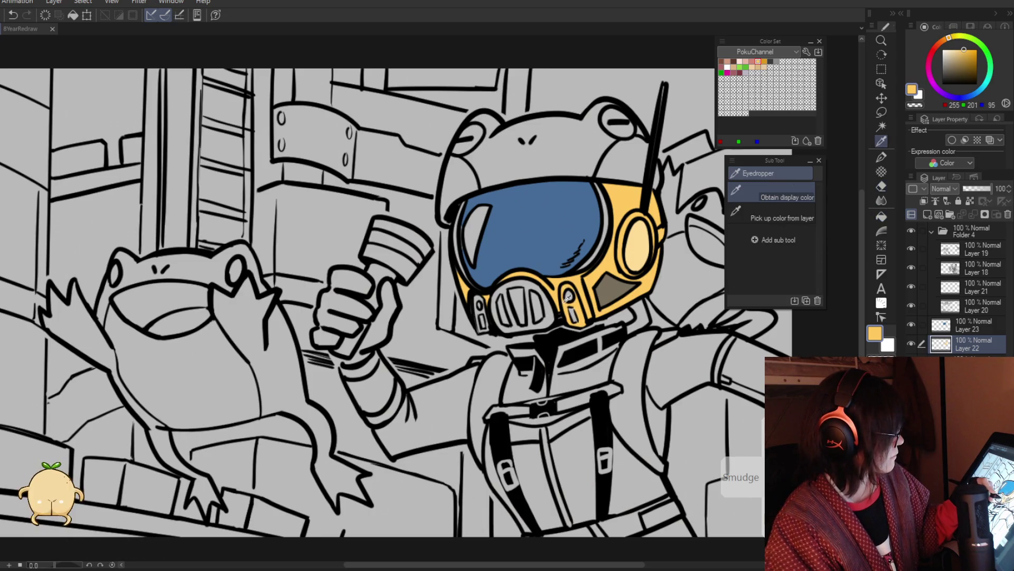
{"action": "key", "text": "p"}
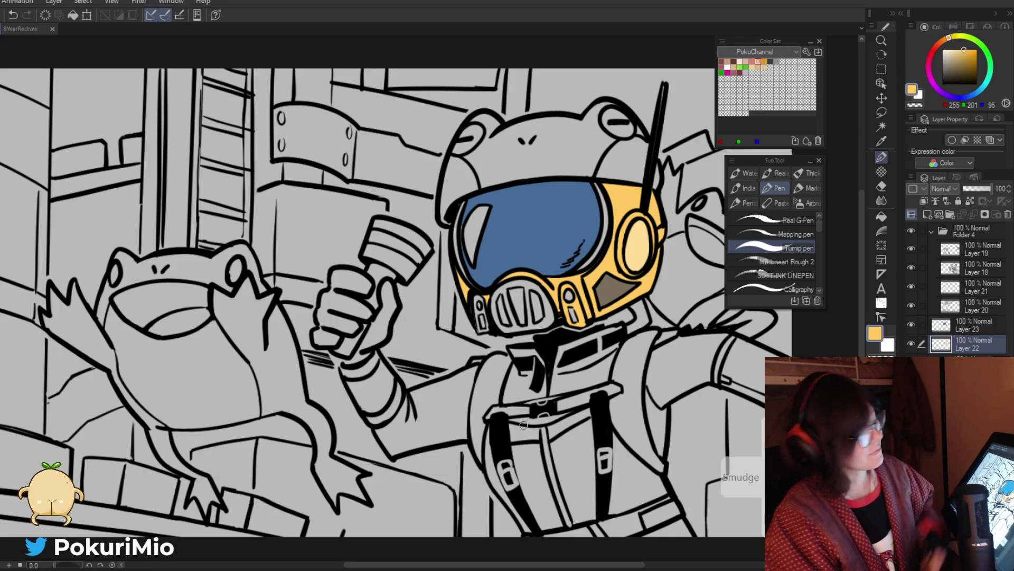
{"action": "left_click_drag", "start_coordinate": [481, 296], "coordinate": [489, 323]}
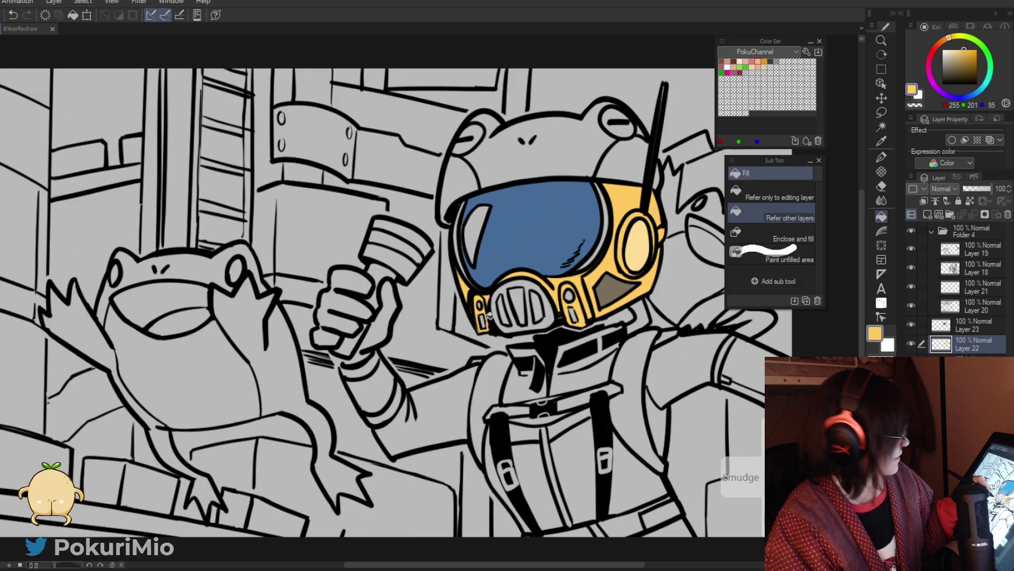
Fill the respirator's mouth guard yellow and zoom out to view the scene.
{"action": "key", "text": "g"}
{"action": "left_click", "coordinate": [507, 285]}
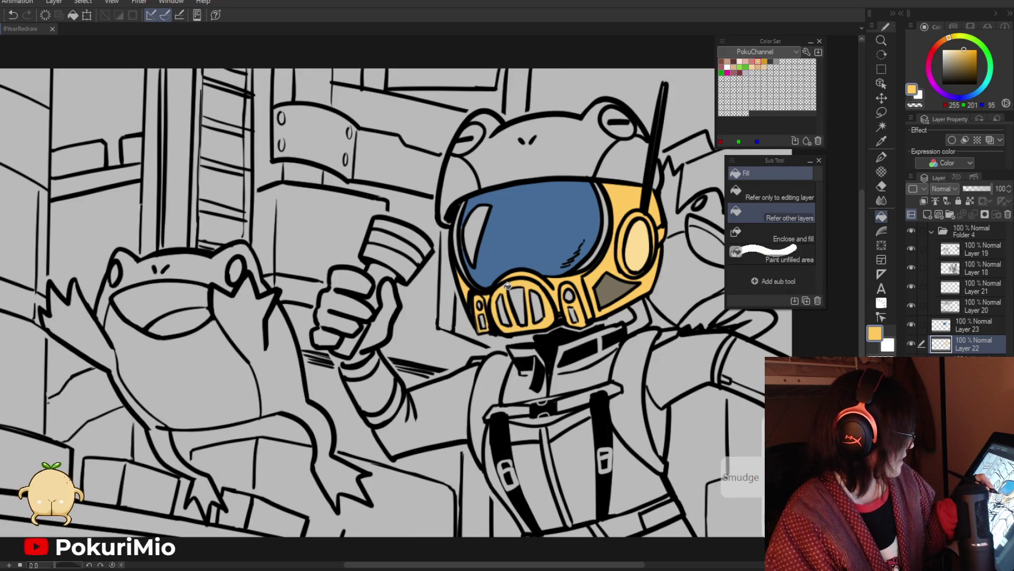
{"action": "key", "text": "p"}
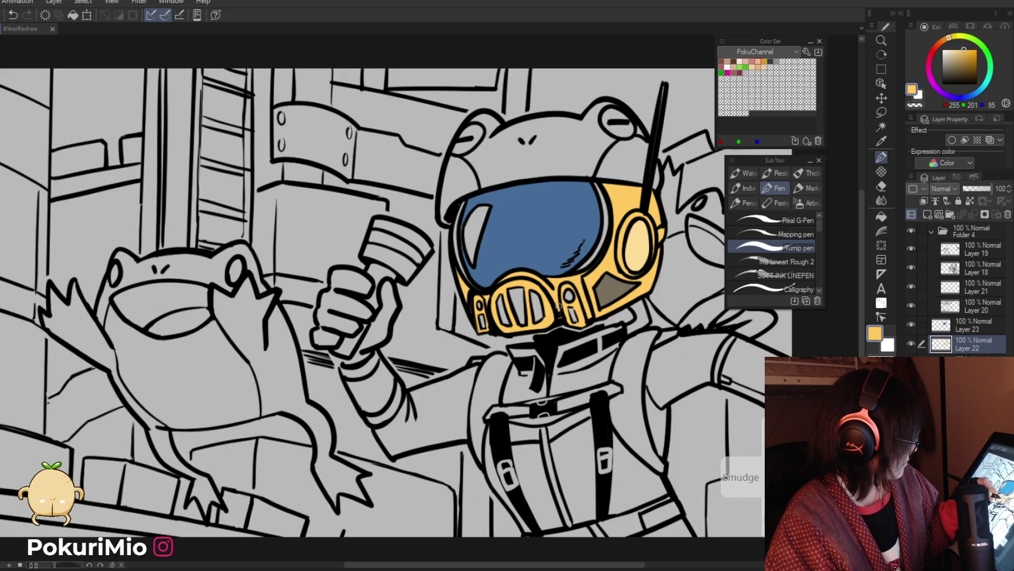
{"action": "key", "text": "ctrl+space"}
{"action": "left_click_drag", "start_coordinate": [475, 301], "coordinate": [456, 298]}
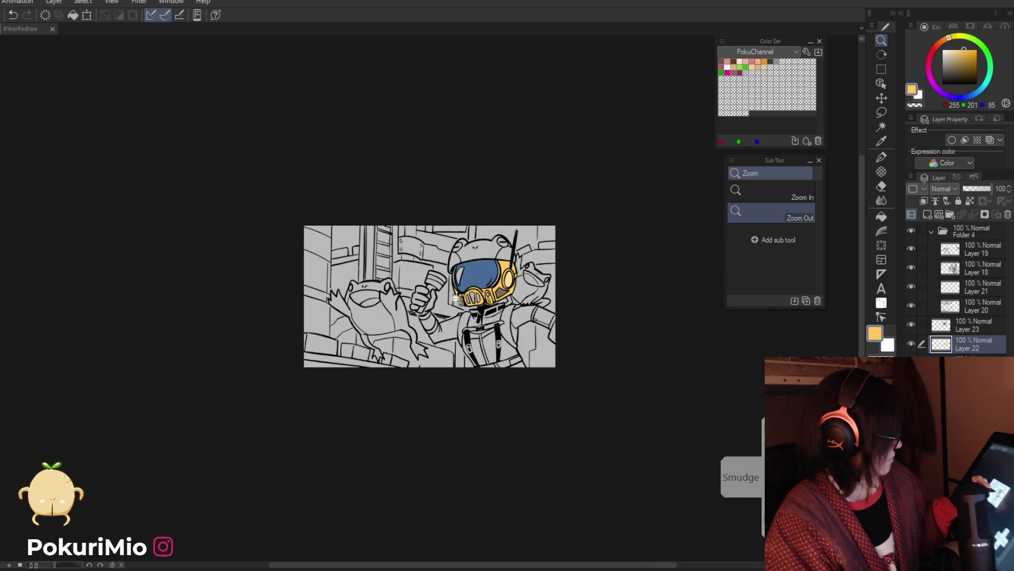
Zoom in and fill the astronaut's collar and chest sections yellow.
{"action": "left_click", "coordinate": [455, 297]}
{"action": "left_click", "coordinate": [480, 317]}
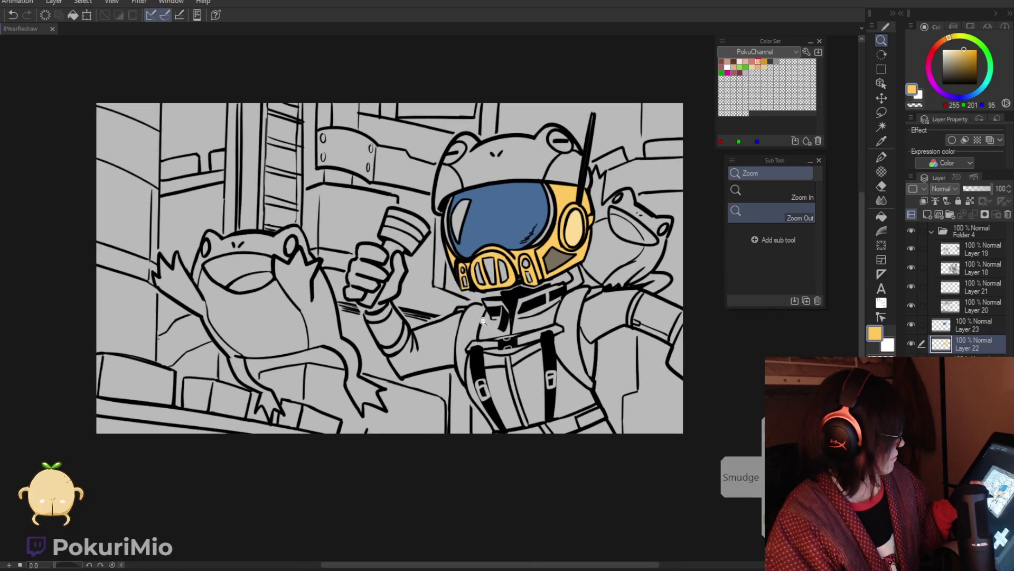
{"action": "left_click", "coordinate": [485, 324]}
{"action": "left_click", "coordinate": [497, 359]}
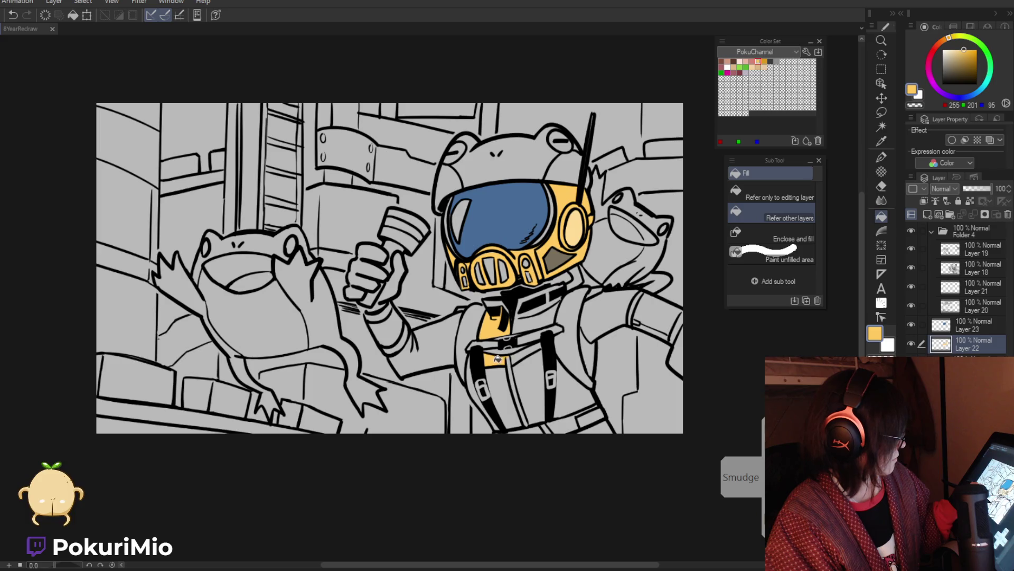
{"action": "left_click", "coordinate": [534, 318]}
Erase stray yellow along the suit's edges and paint yellow into the left-edge gap.
{"action": "key", "text": "p"}
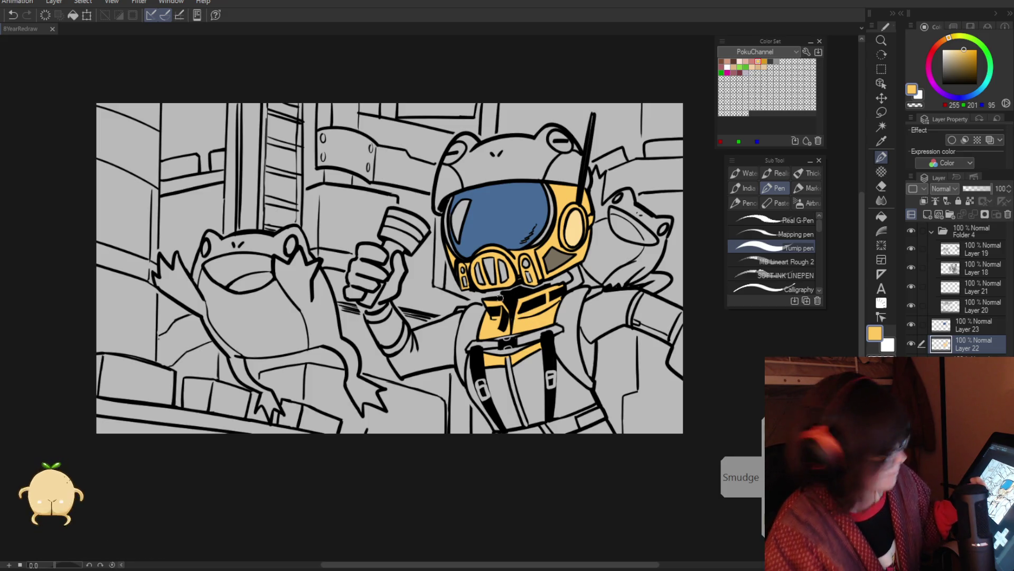
{"action": "key", "text": "e"}
{"action": "left_click_drag", "start_coordinate": [481, 325], "coordinate": [478, 316]}
{"action": "left_click_drag", "start_coordinate": [489, 356], "coordinate": [502, 370]}
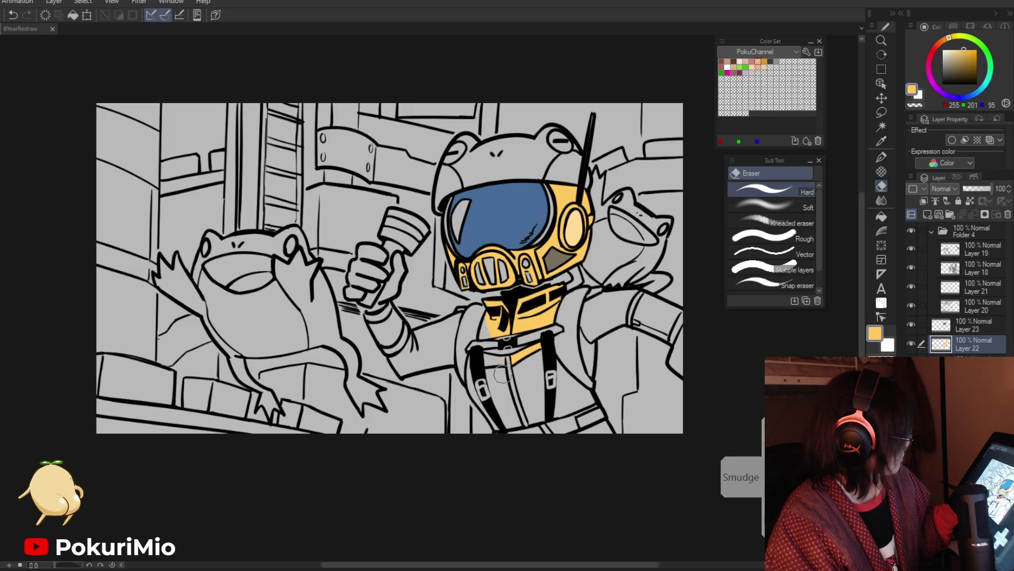
{"action": "key", "text": "p"}
{"action": "left_click_drag", "start_coordinate": [485, 324], "coordinate": [496, 342]}
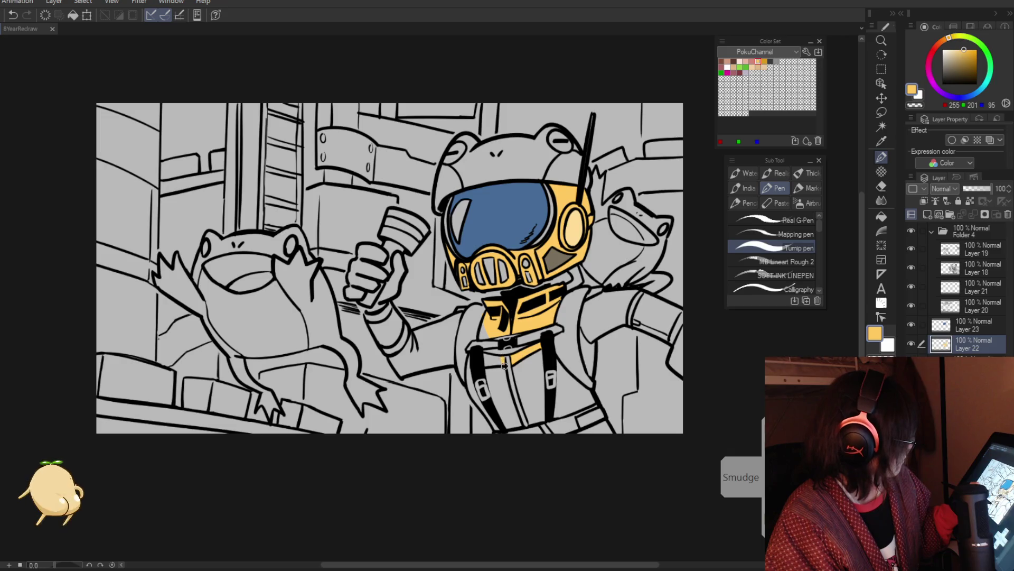
{"action": "key", "text": "e"}
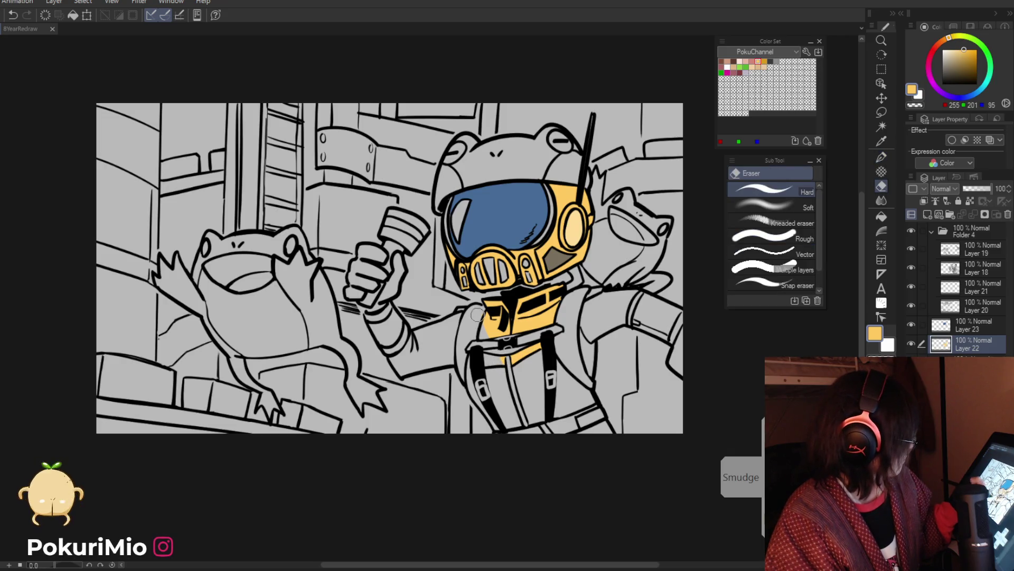
{"action": "key", "text": "slash"}
{"action": "left_click", "coordinate": [482, 317]}
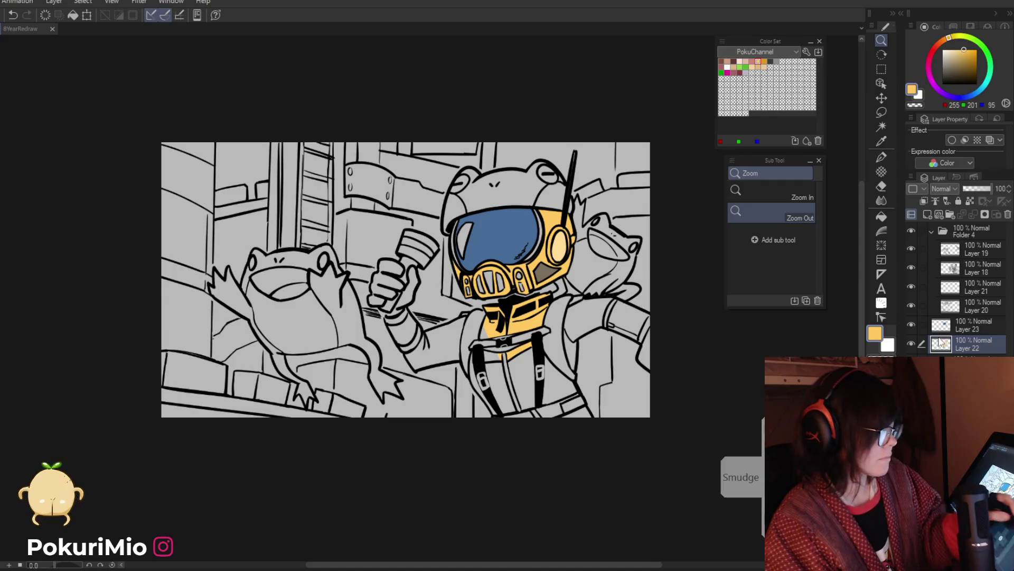
{"action": "left_click", "coordinate": [951, 268]}
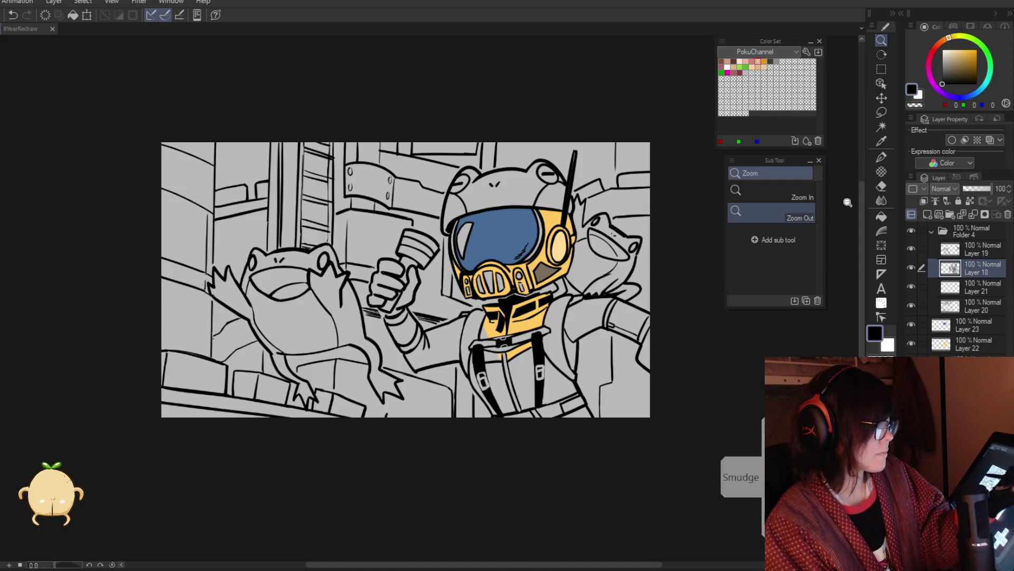
On Layer 18, zoom onto the suit's chest and erase part of the short belt line.
{"action": "left_click", "coordinate": [507, 371], "text": "alt"}
{"action": "left_click", "coordinate": [507, 371], "text": "alt"}
{"action": "key", "text": "p"}
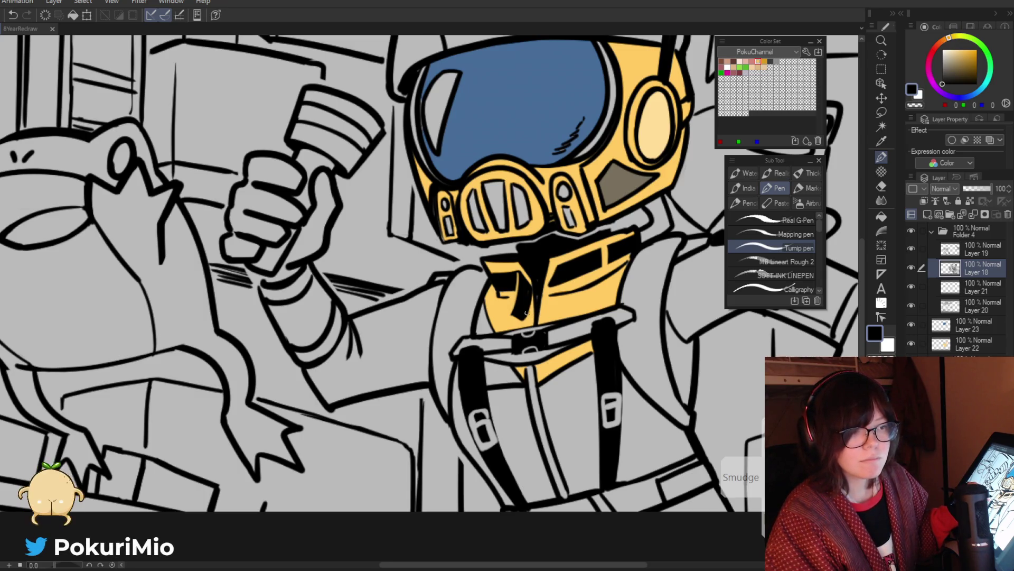
{"action": "left_click_drag", "start_coordinate": [513, 316], "coordinate": [500, 319]}
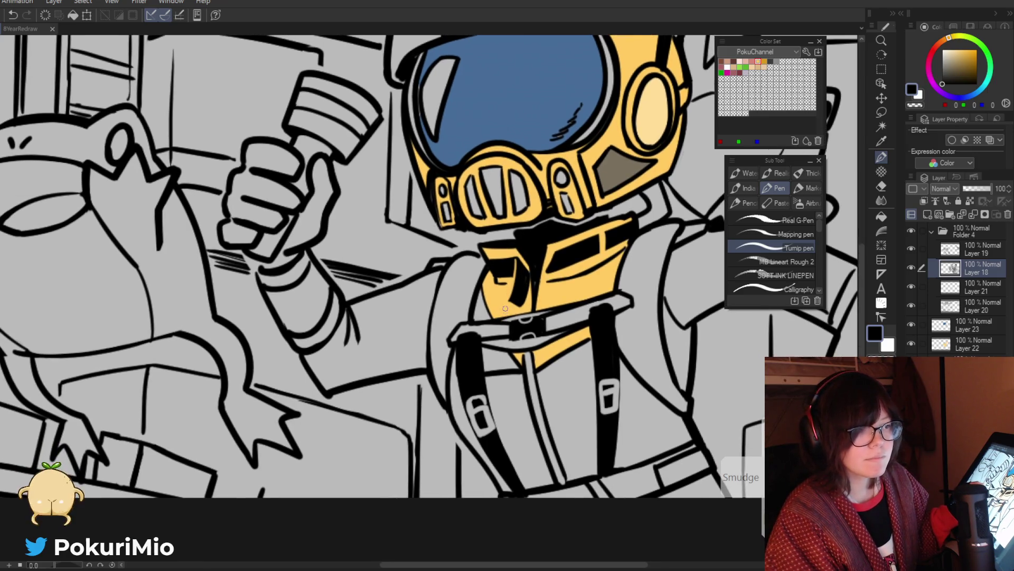
{"action": "key", "text": "e"}
{"action": "scroll", "coordinate": [505, 308], "scroll_direction": "down", "scroll_amount": 3}
{"action": "scroll", "coordinate": [504, 317], "scroll_direction": "up", "scroll_amount": 3}
{"action": "mouse_move", "coordinate": [505, 317]}
{"action": "left_mouse_down"}
{"action": "mouse_move", "coordinate": [483, 314]}
{"action": "mouse_move", "coordinate": [481, 328]}
{"action": "mouse_move", "coordinate": [478, 320]}
{"action": "mouse_move", "coordinate": [488, 332]}
{"action": "mouse_move", "coordinate": [519, 327]}
{"action": "left_mouse_up"}
Draw a thin black line near the helmet and rotate the canvas for drawing.
{"action": "key", "text": "p"}
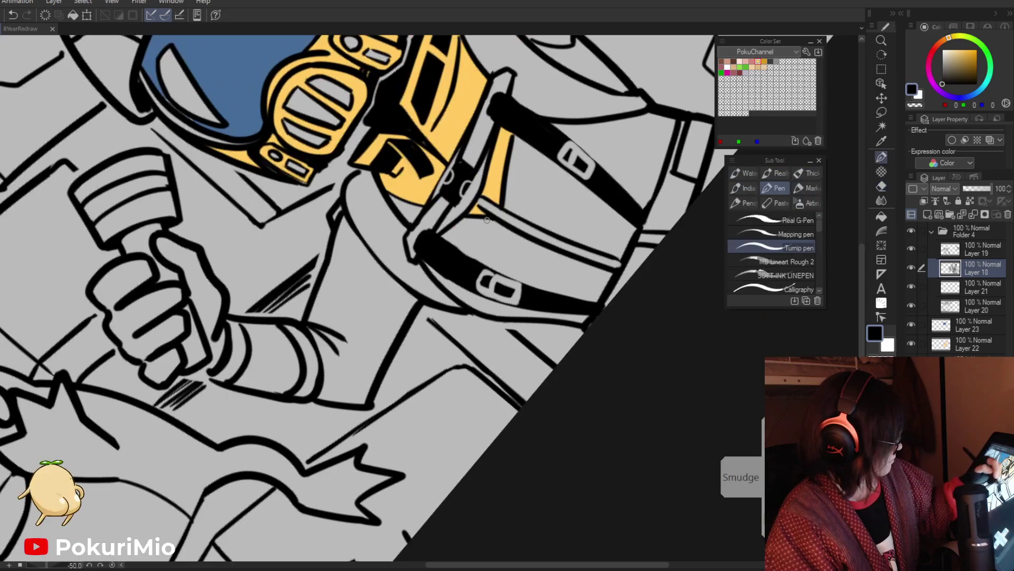
{"action": "left_click_drag", "start_coordinate": [492, 217], "coordinate": [473, 252]}
{"action": "scroll", "coordinate": [426, 250], "scroll_direction": "down", "scroll_amount": 3}
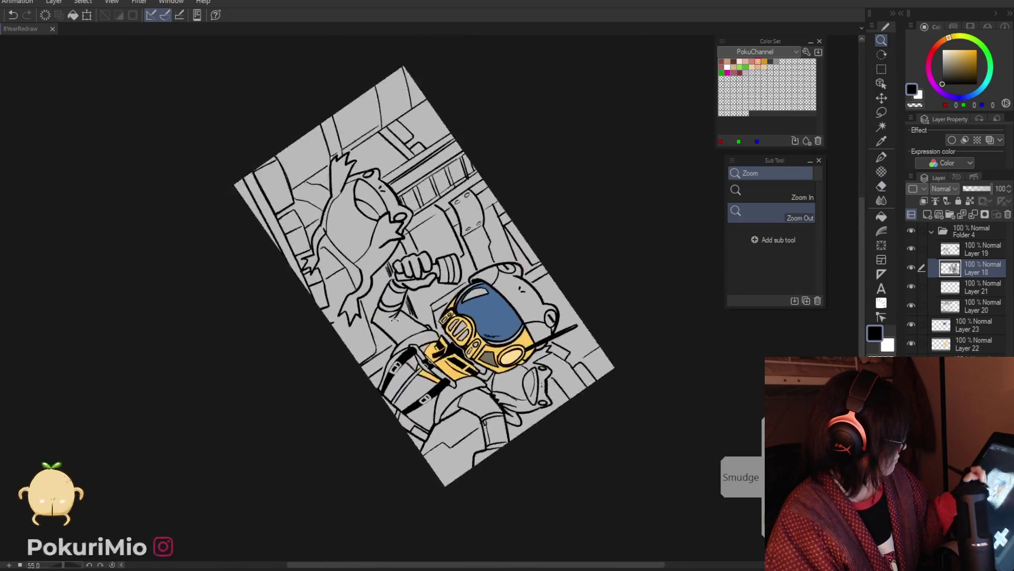
{"action": "left_click_drag", "start_coordinate": [426, 249], "coordinate": [391, 349]}
{"action": "scroll", "coordinate": [391, 349], "scroll_direction": "up", "scroll_amount": 3}
{"action": "key", "text": "p"}
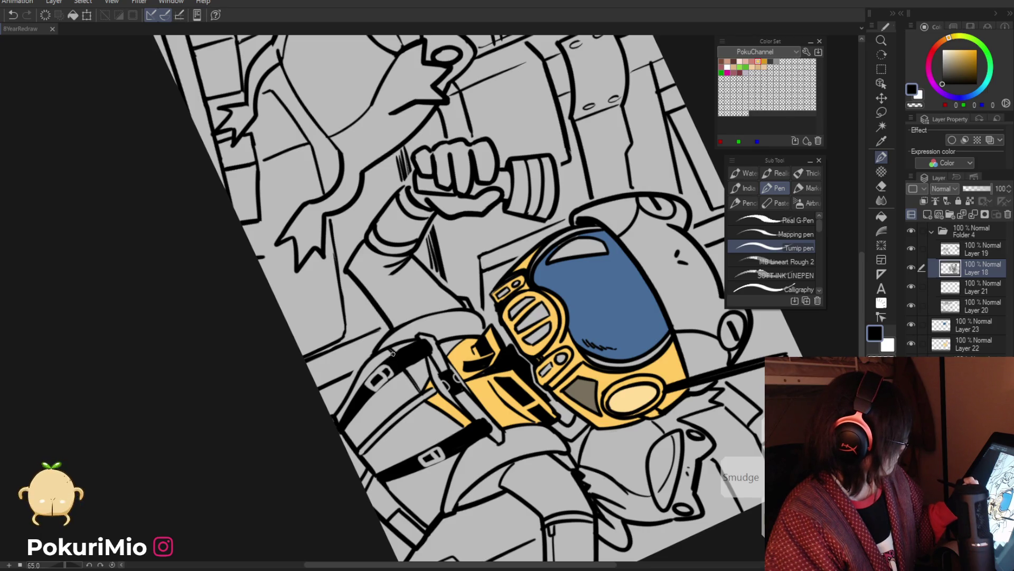
{"action": "key", "text": "/"}
{"action": "scroll", "coordinate": [390, 359], "scroll_direction": "down", "scroll_amount": 5}
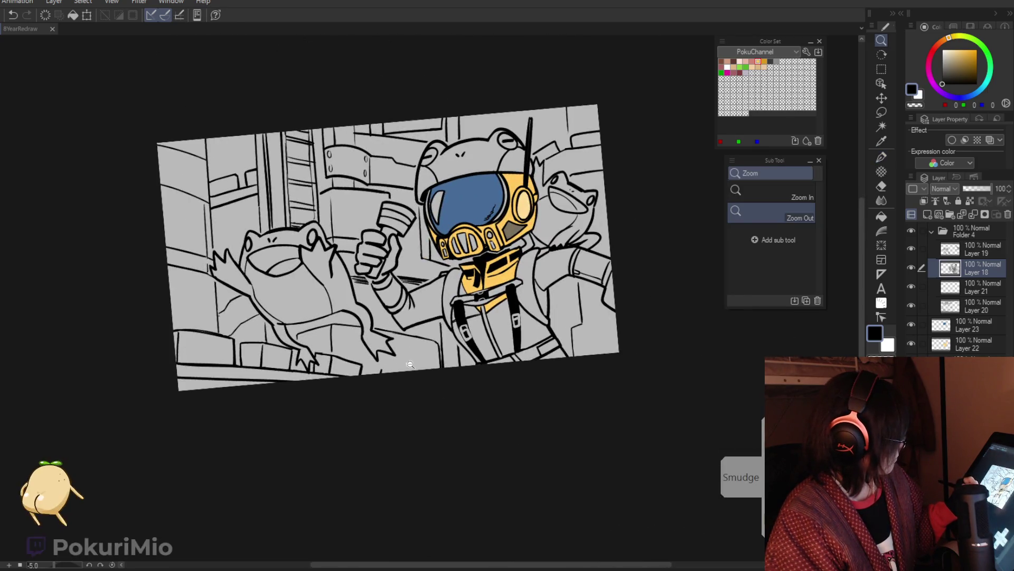
{"action": "key", "text": "asciicircum"}
{"action": "left_click", "coordinate": [943, 286]}
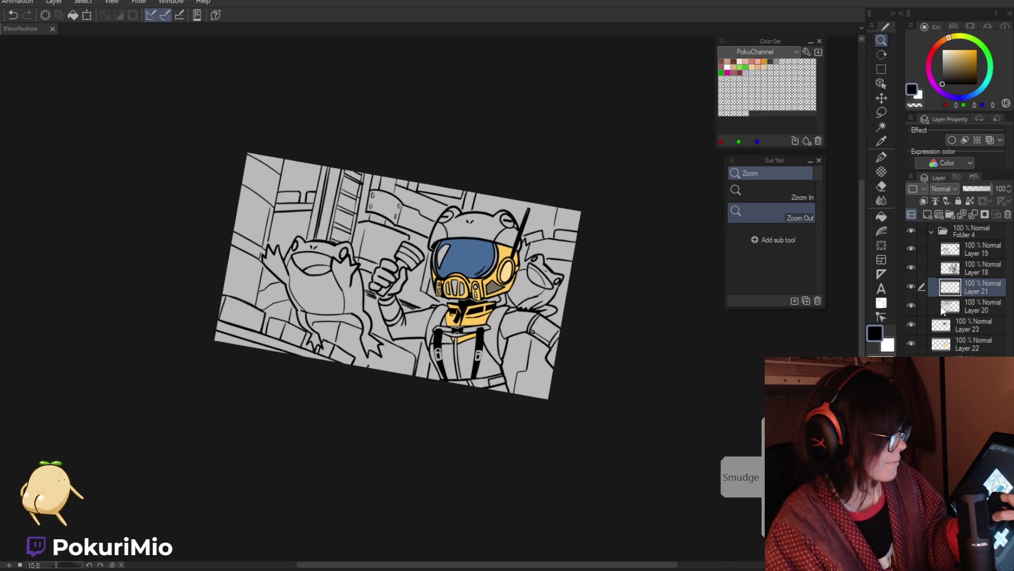
{"action": "left_click", "coordinate": [911, 344]}
{"action": "left_click", "coordinate": [912, 345]}
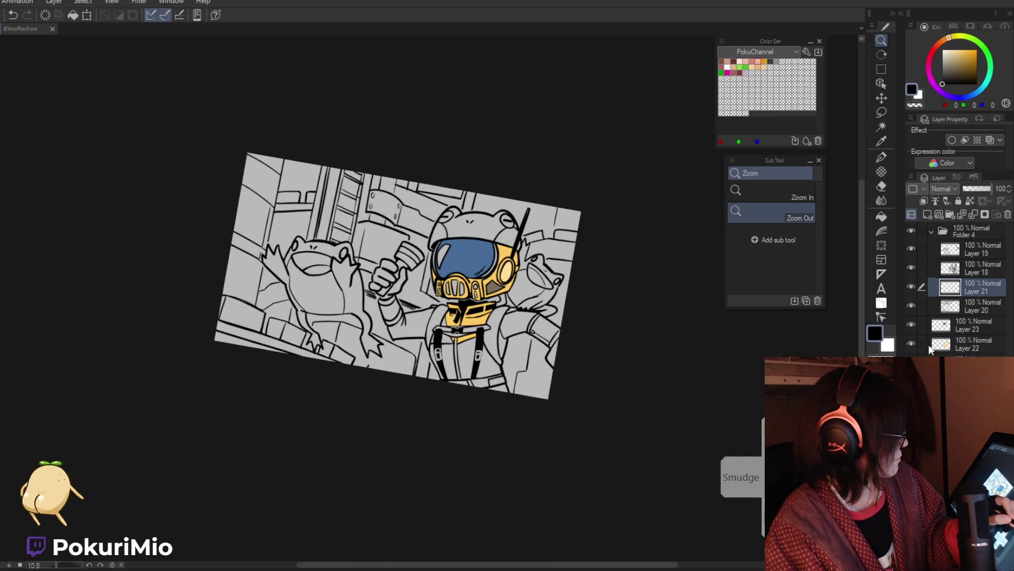
{"action": "left_click", "coordinate": [928, 344]}
{"action": "left_click", "coordinate": [912, 326]}
{"action": "left_click", "coordinate": [912, 327]}
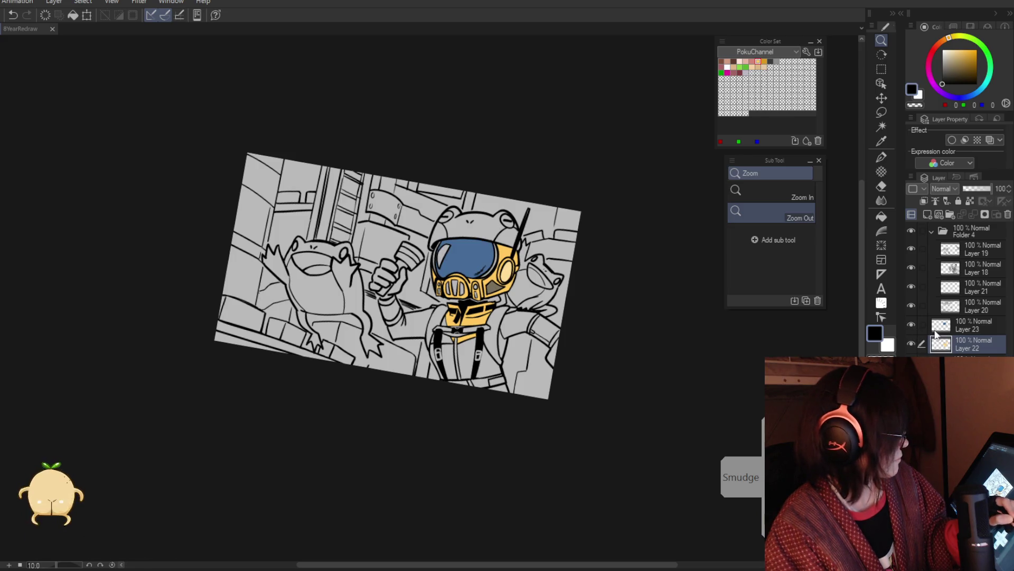
{"action": "key", "text": "minus"}
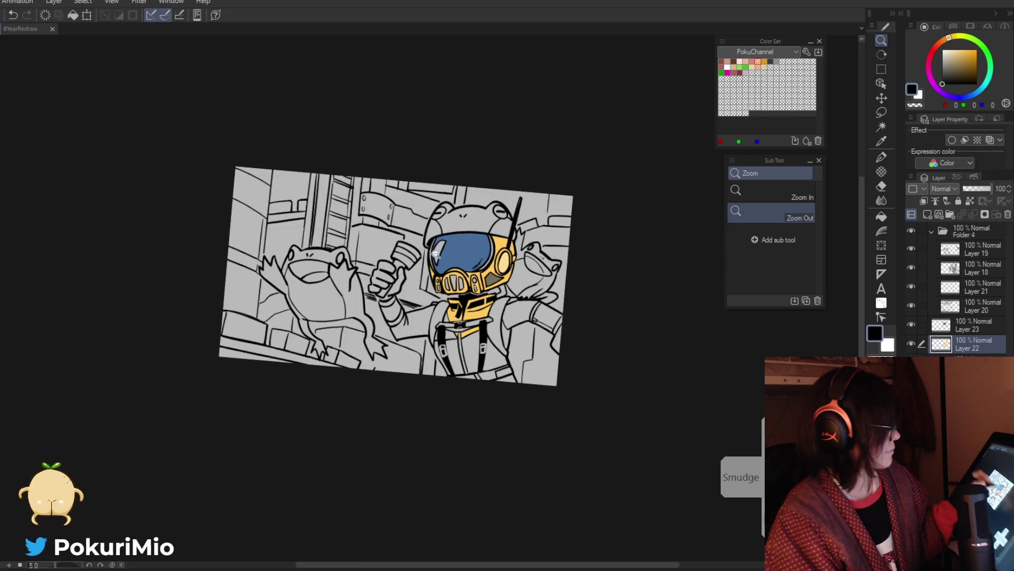
{"action": "key", "text": "ctrl+plus"}
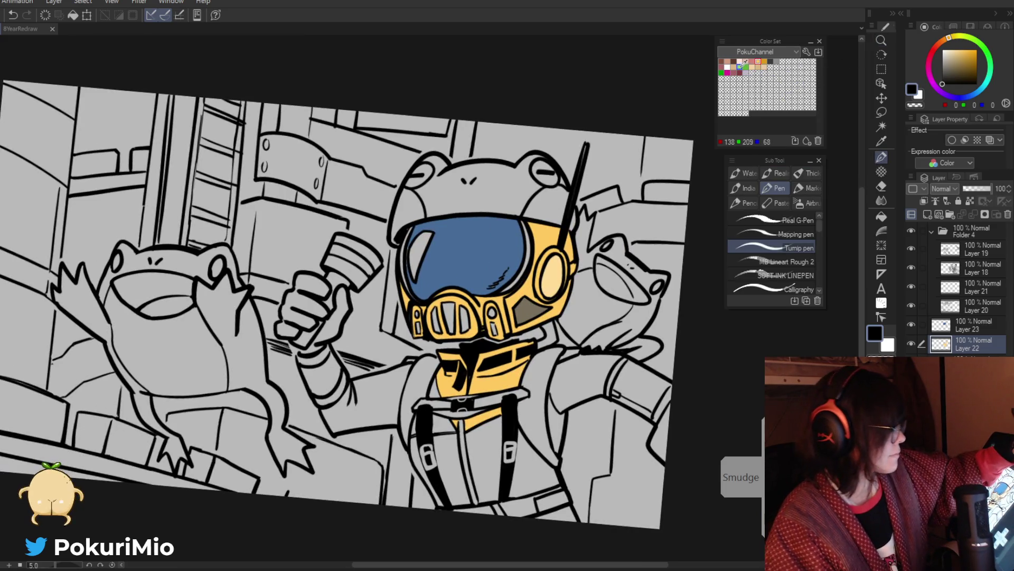
Fill the frog helmet top and both frogs with green from the Color Set.
{"action": "left_click", "coordinate": [739, 67]}
{"action": "key", "text": "g"}
{"action": "left_click", "coordinate": [496, 165]}
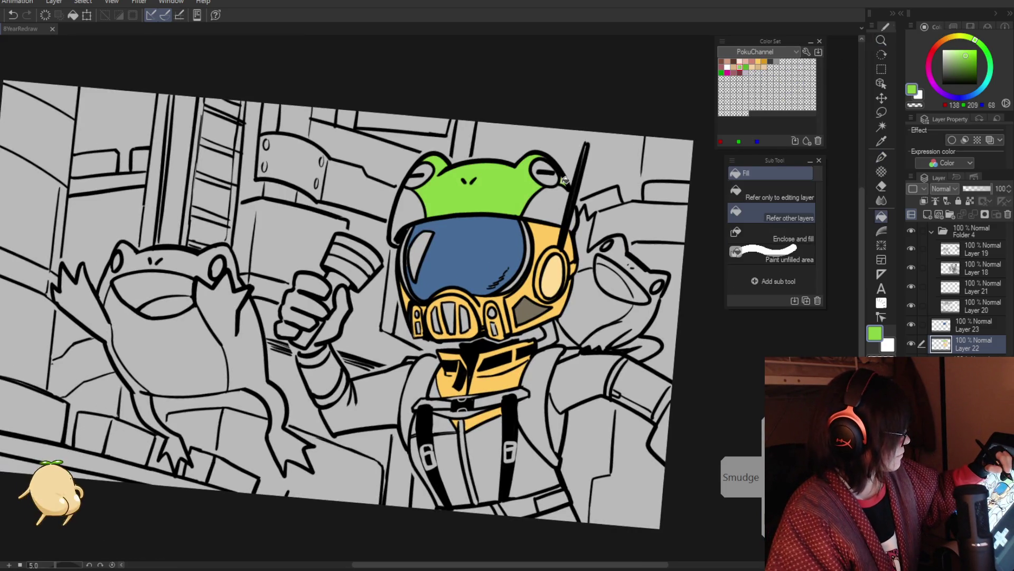
{"action": "left_click", "coordinate": [604, 295]}
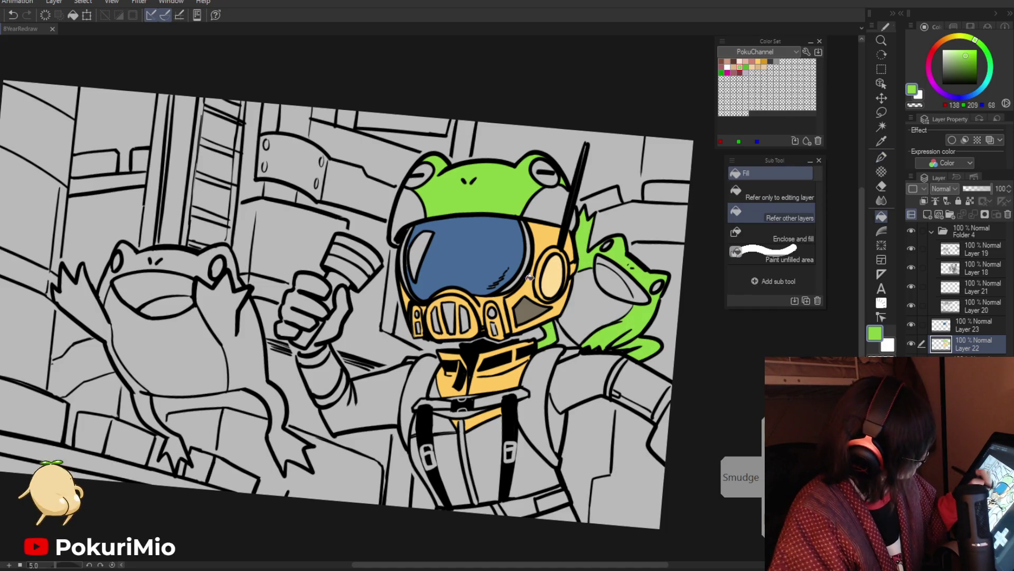
{"action": "key", "text": "p"}
{"action": "key", "text": "g"}
{"action": "left_click", "coordinate": [159, 256]}
{"action": "left_click", "coordinate": [246, 357]}
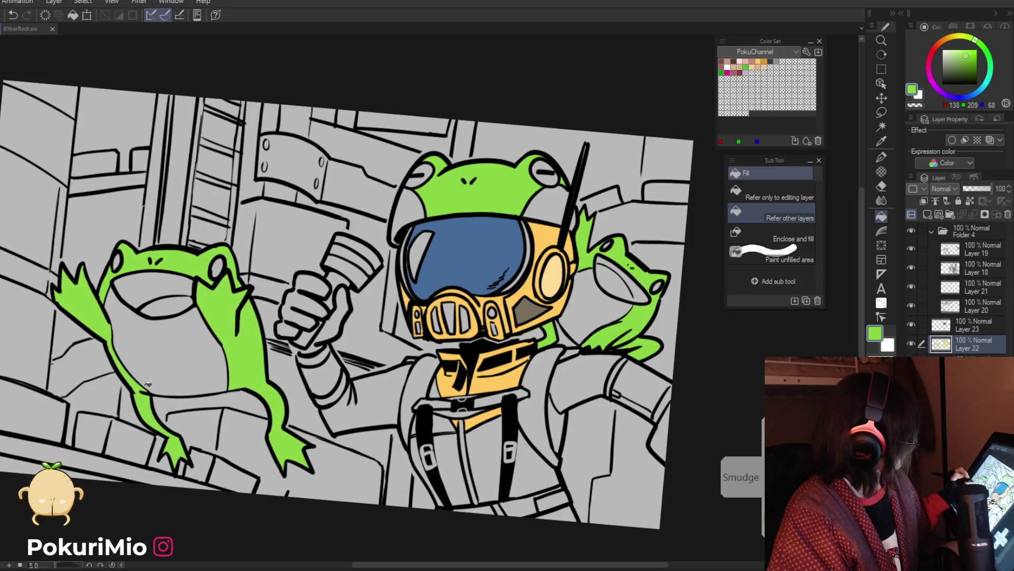
Enable the reference layer and refill both frogs and the helmet patch in darker green.
{"action": "key", "text": "p"}
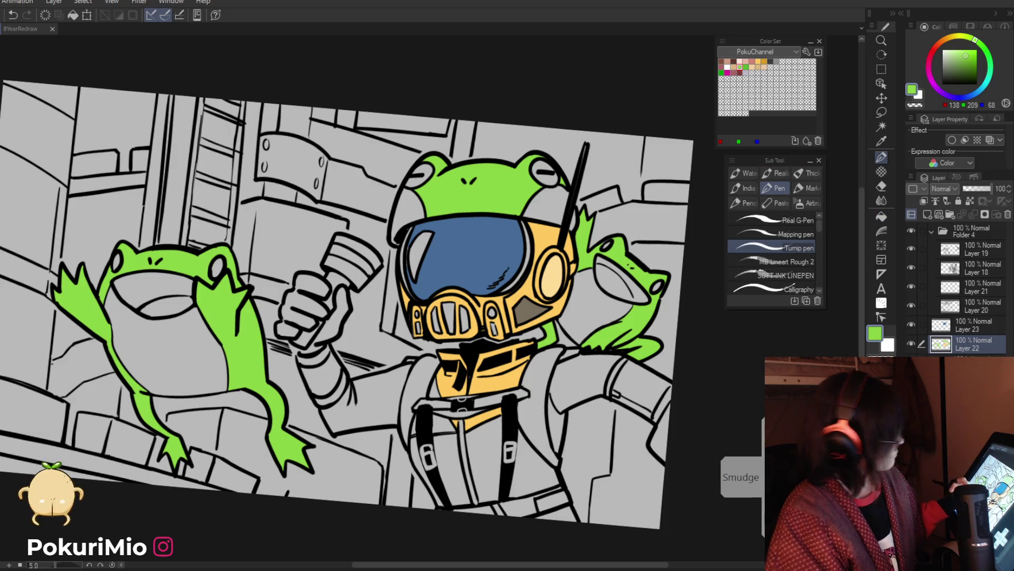
{"action": "left_click", "coordinate": [970, 200]}
{"action": "left_click", "coordinate": [747, 66]}
{"action": "key", "text": "g"}
{"action": "left_click", "coordinate": [159, 251]}
{"action": "left_click", "coordinate": [254, 381]}
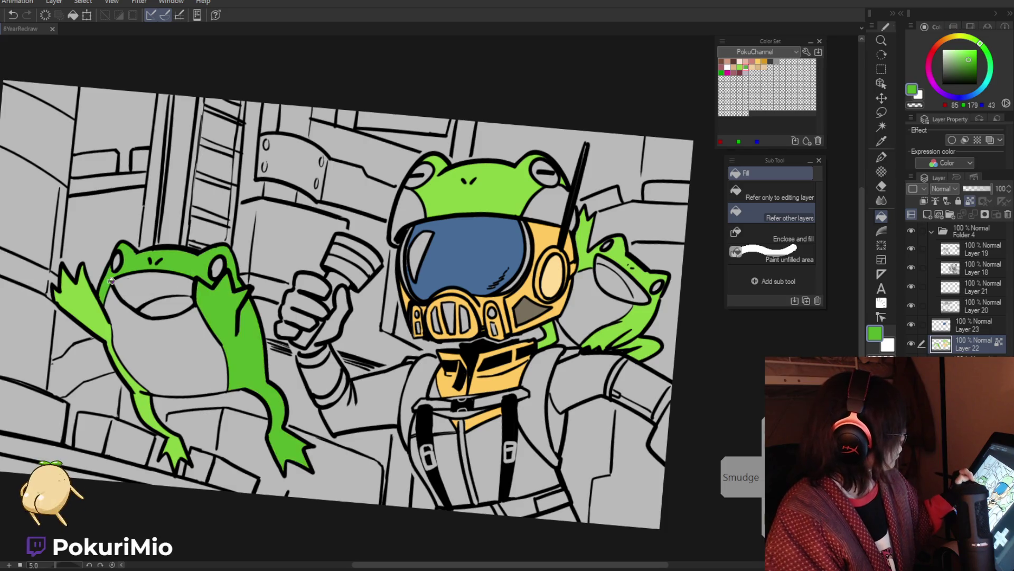
{"action": "left_click", "coordinate": [81, 295]}
{"action": "left_click", "coordinate": [590, 251]}
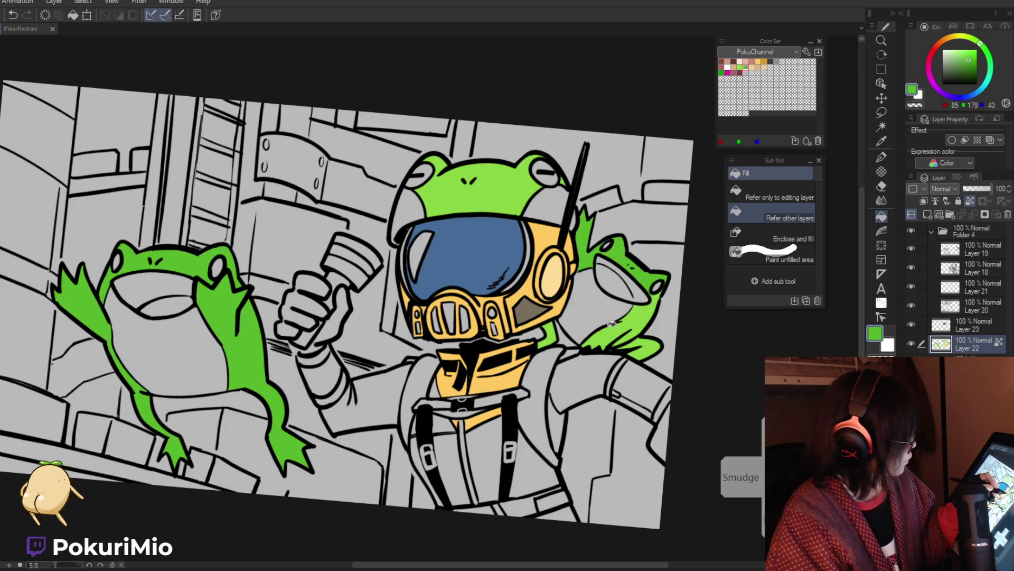
{"action": "left_click", "coordinate": [629, 317]}
{"action": "left_click", "coordinate": [639, 349]}
{"action": "left_click", "coordinate": [552, 336]}
{"action": "mouse_move", "coordinate": [552, 337]}
{"action": "left_mouse_down"}
{"action": "mouse_move", "coordinate": [487, 441]}
{"action": "mouse_move", "coordinate": [542, 406]}
{"action": "mouse_move", "coordinate": [476, 407]}
{"action": "left_mouse_up"}
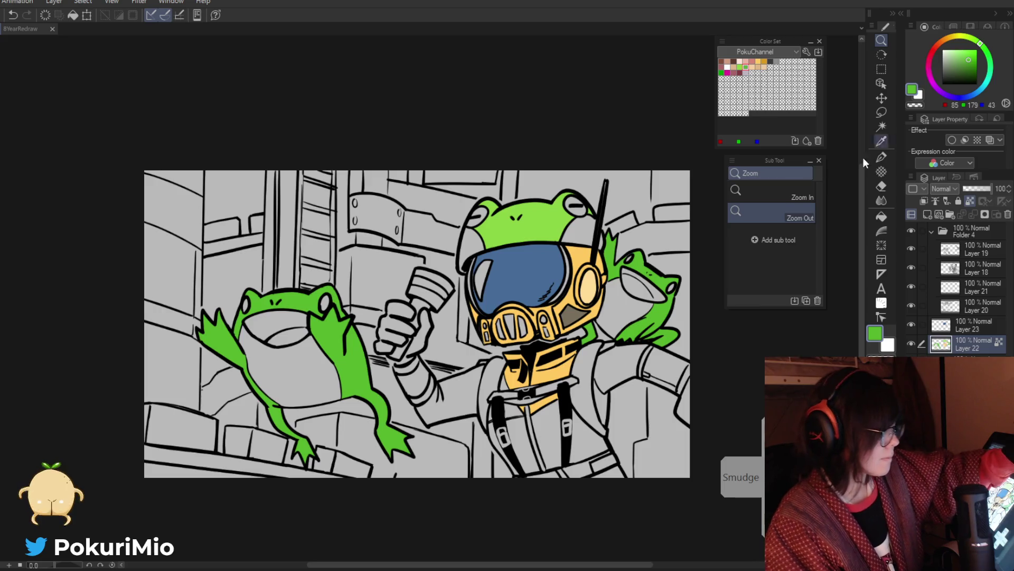
Sample the helmet's orange and lighten it to a pale cream.
{"action": "key", "text": "i"}
{"action": "left_click", "coordinate": [584, 288]}
{"action": "key", "text": "p"}
{"action": "left_click", "coordinate": [951, 49]}
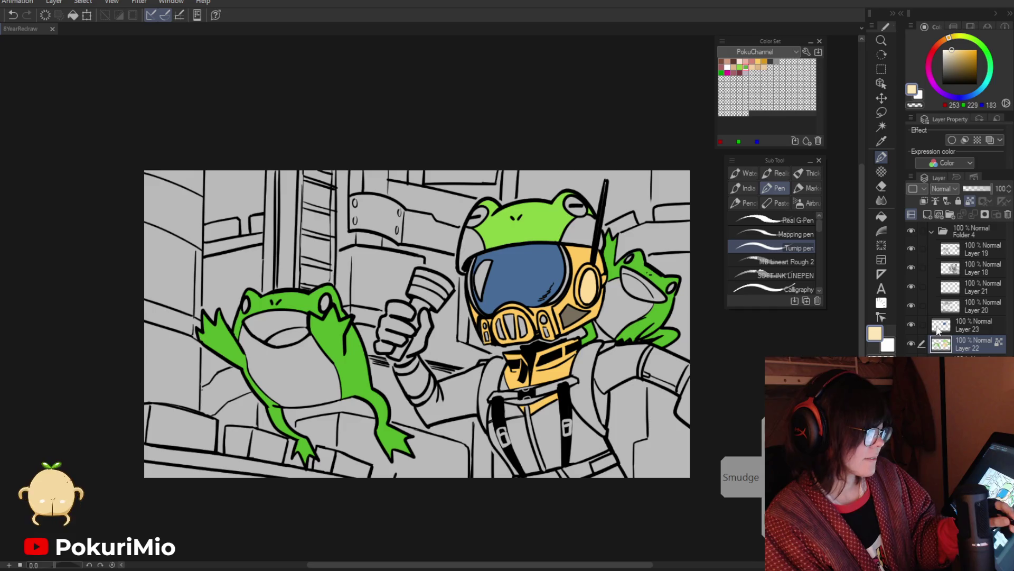
On a new layer, fill the arm and the torso areas between and beside the harness straps with cream.
{"action": "left_click", "coordinate": [927, 214]}
{"action": "left_click", "coordinate": [882, 215]}
{"action": "left_click", "coordinate": [449, 396]}
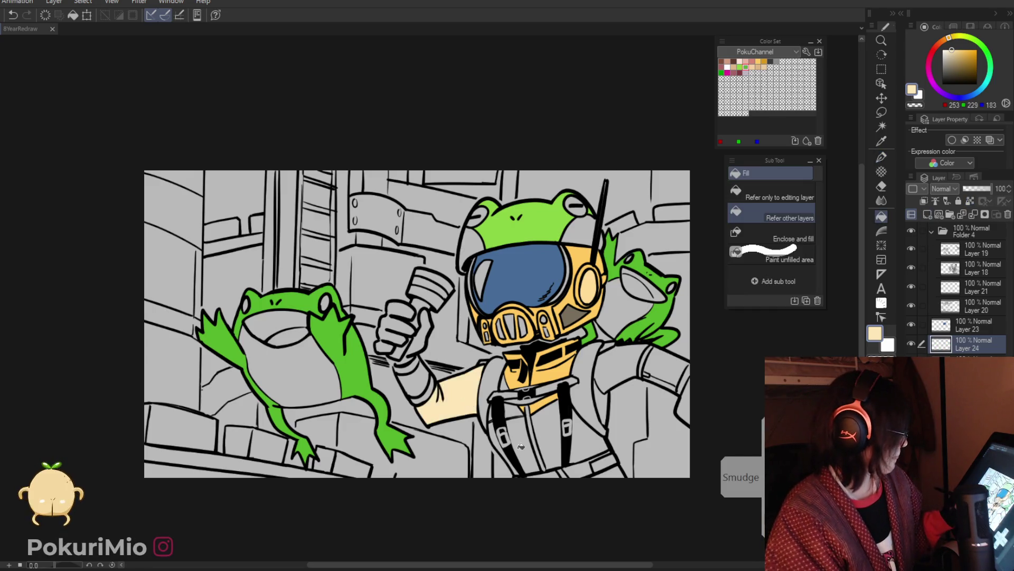
{"action": "left_click", "coordinate": [521, 446]}
{"action": "left_click", "coordinate": [547, 434]}
{"action": "left_click", "coordinate": [513, 410]}
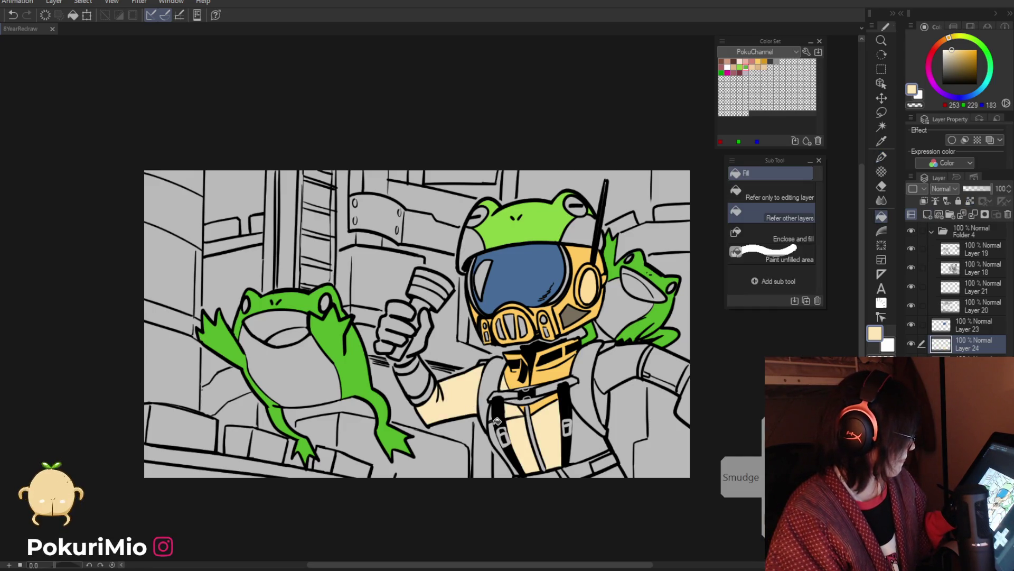
{"action": "left_click", "coordinate": [494, 420]}
{"action": "left_click", "coordinate": [581, 430]}
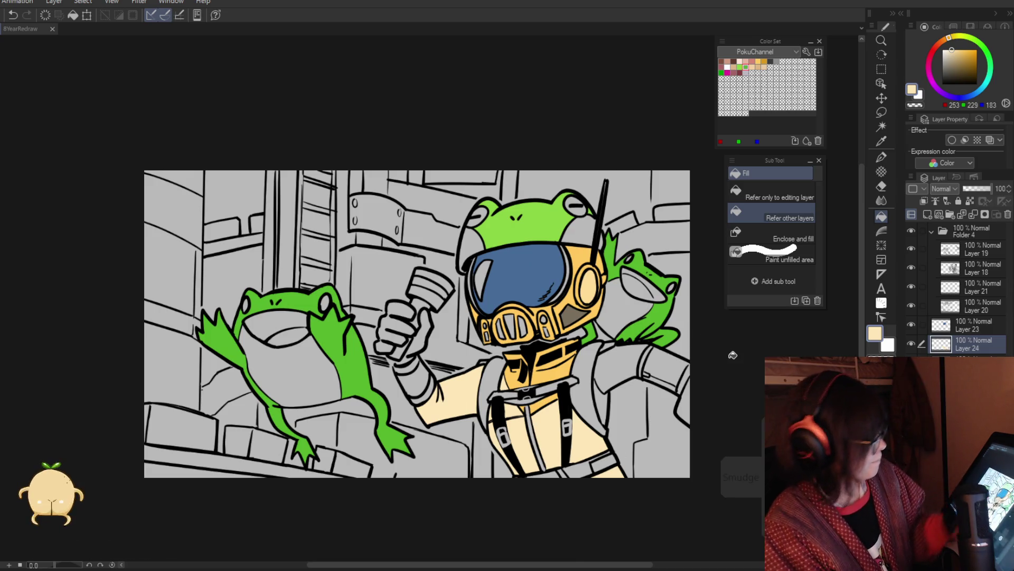
{"action": "left_click", "coordinate": [942, 327]}
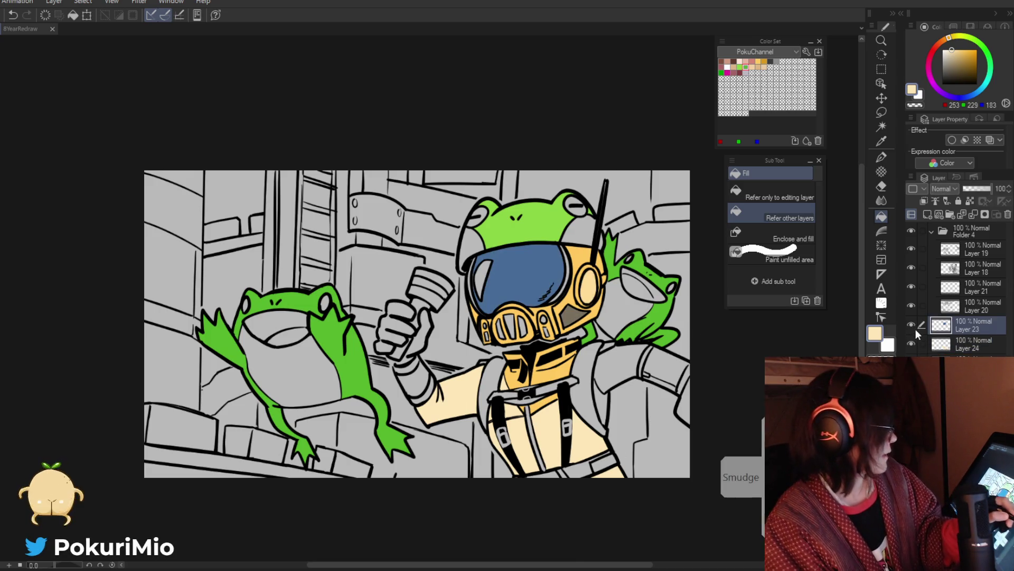
Set the colour to dark grey and fill the suit's shoulders and upper arm.
{"action": "left_click", "coordinate": [575, 312], "text": "alt"}
{"action": "key", "text": "p"}
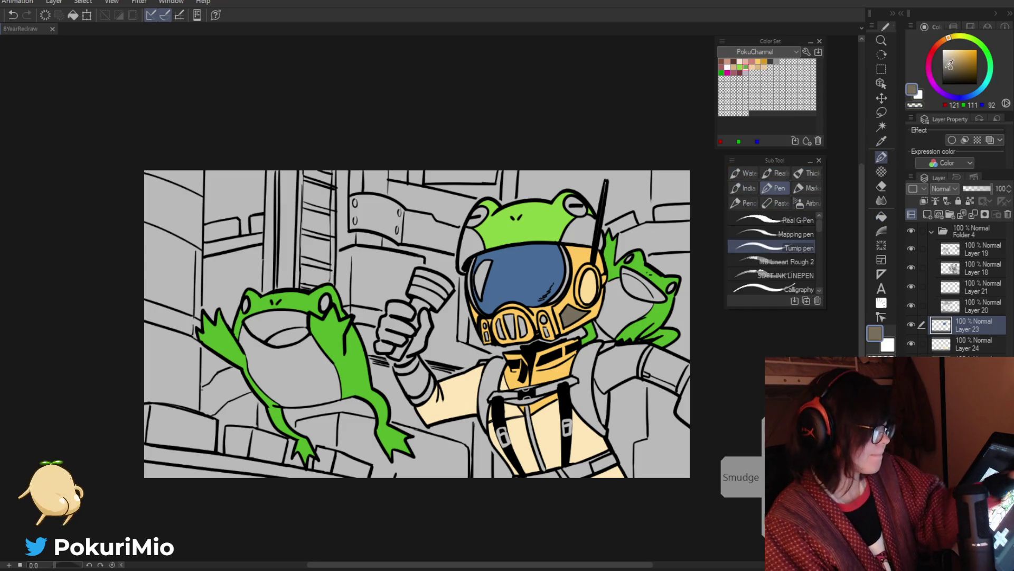
{"action": "left_click", "coordinate": [945, 70]}
{"action": "key", "text": "g"}
{"action": "left_click", "coordinate": [618, 370]}
{"action": "left_click", "coordinate": [600, 402]}
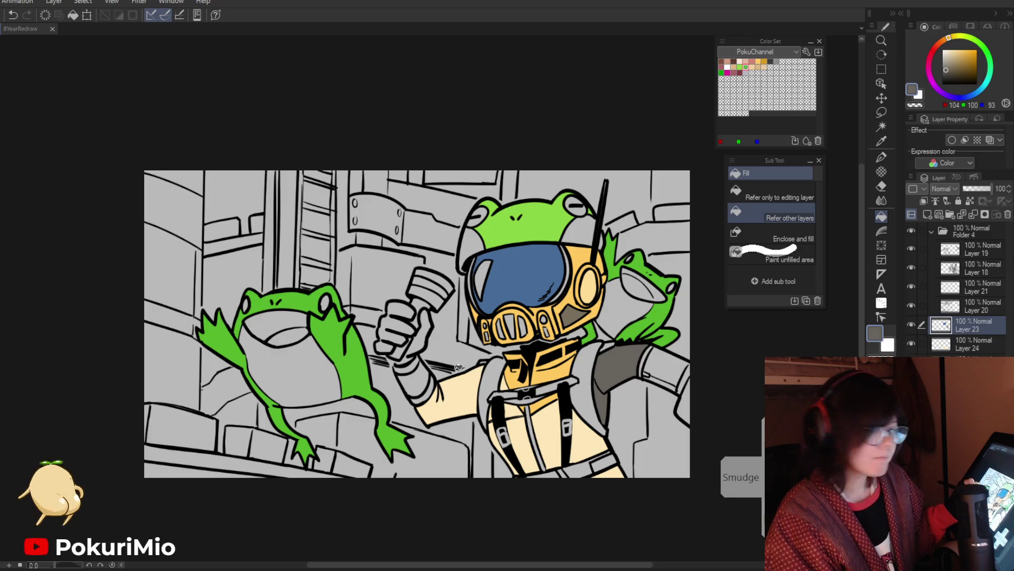
{"action": "left_click", "coordinate": [456, 406]}
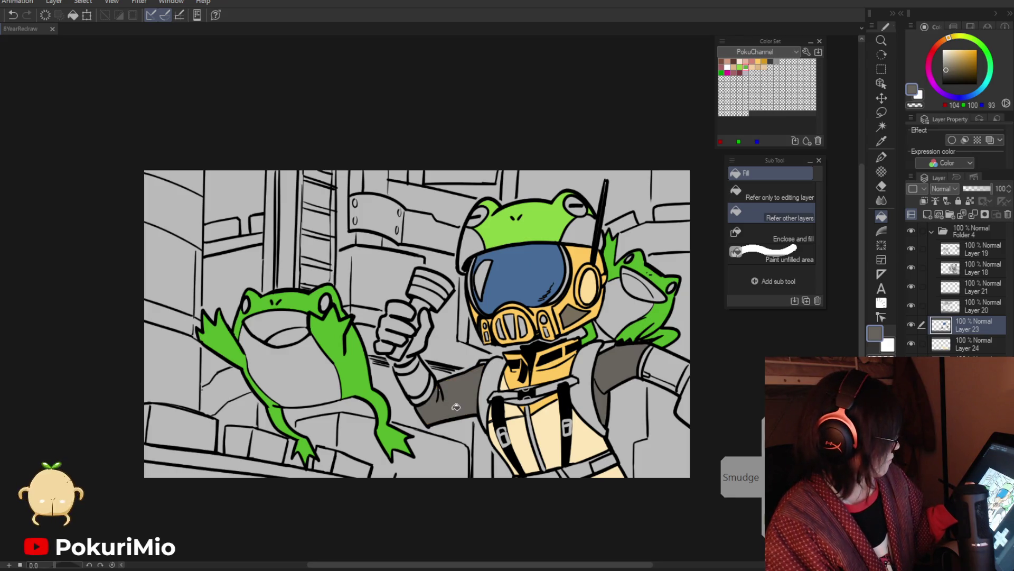
Sample a darker grey from the drawing, then zoom out to view the whole illustration.
{"action": "key", "text": "p"}
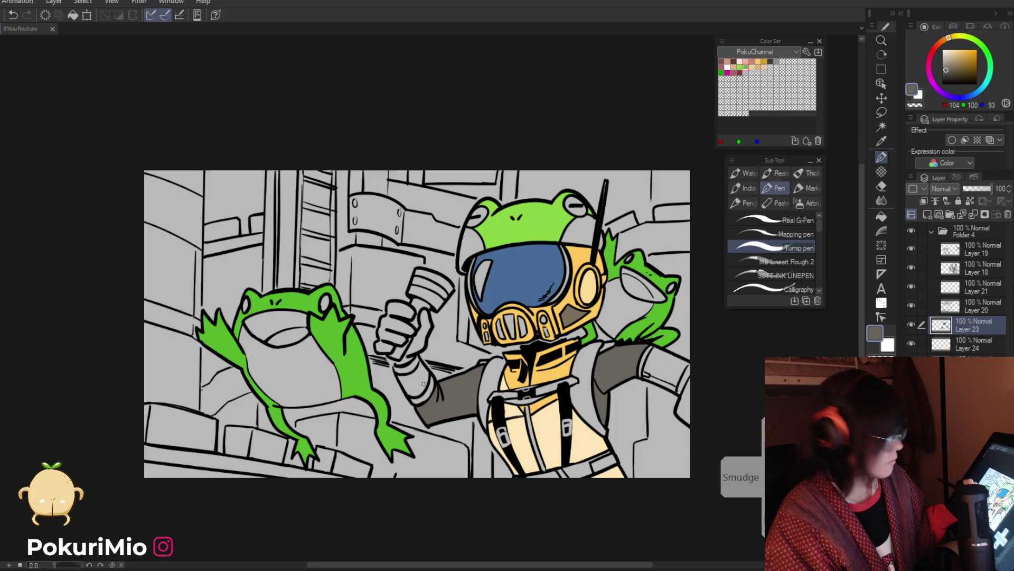
{"action": "left_click", "coordinate": [419, 359], "text": "ctrl+alt"}
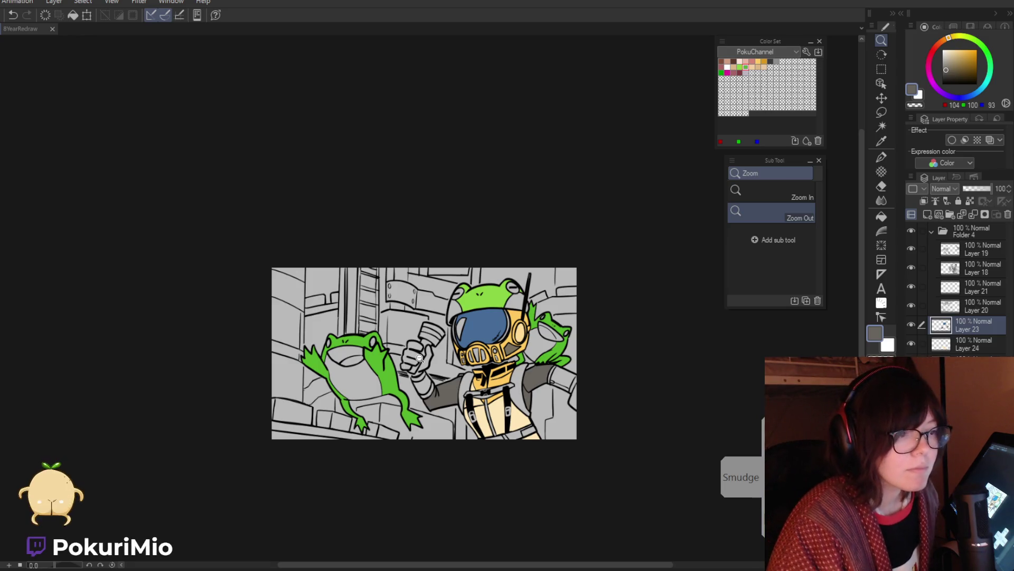
{"action": "mouse_move", "coordinate": [468, 459]}
{"action": "left_mouse_down"}
{"action": "mouse_move", "coordinate": [479, 483]}
{"action": "mouse_move", "coordinate": [504, 471]}
{"action": "left_mouse_up"}
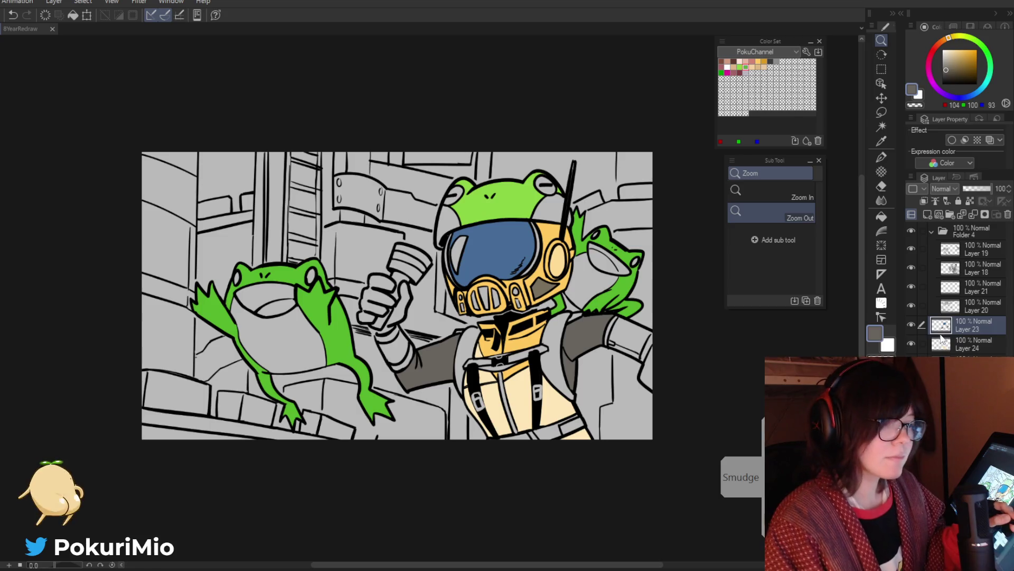
{"action": "key", "text": "p"}
{"action": "left_click", "coordinate": [508, 368], "text": "alt"}
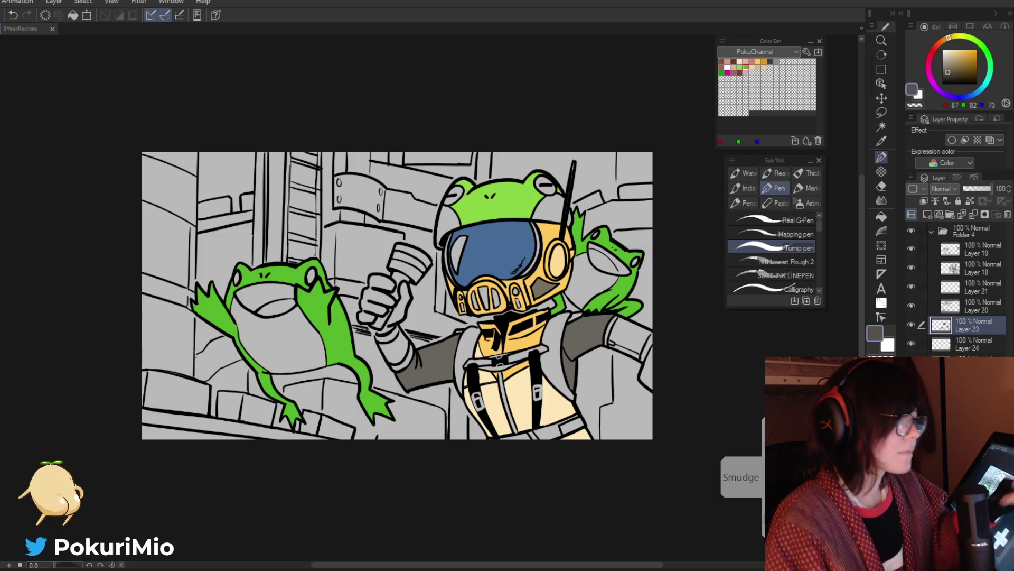
{"action": "key", "text": "g"}
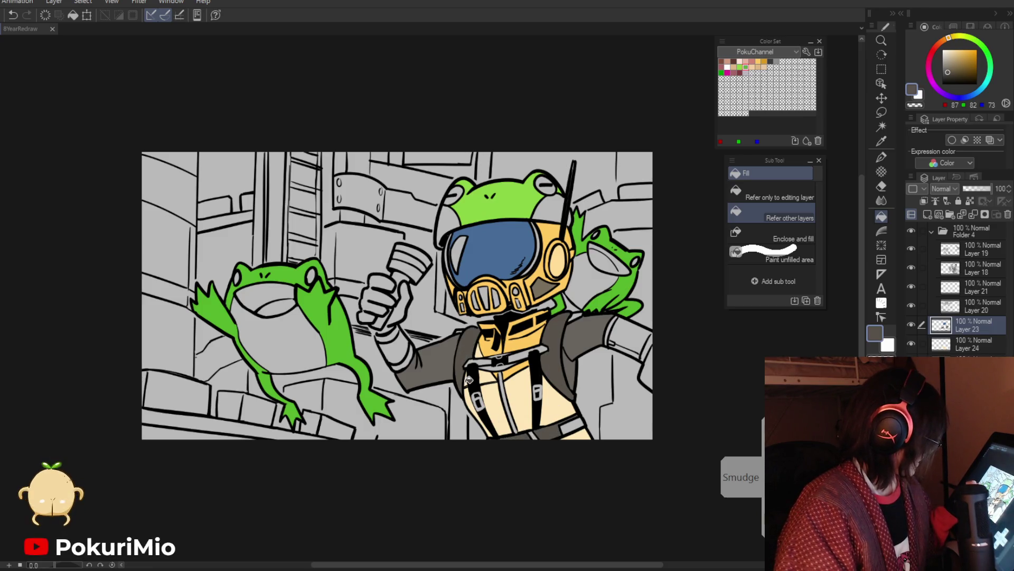
{"action": "key", "text": "p"}
{"action": "key", "text": "g"}
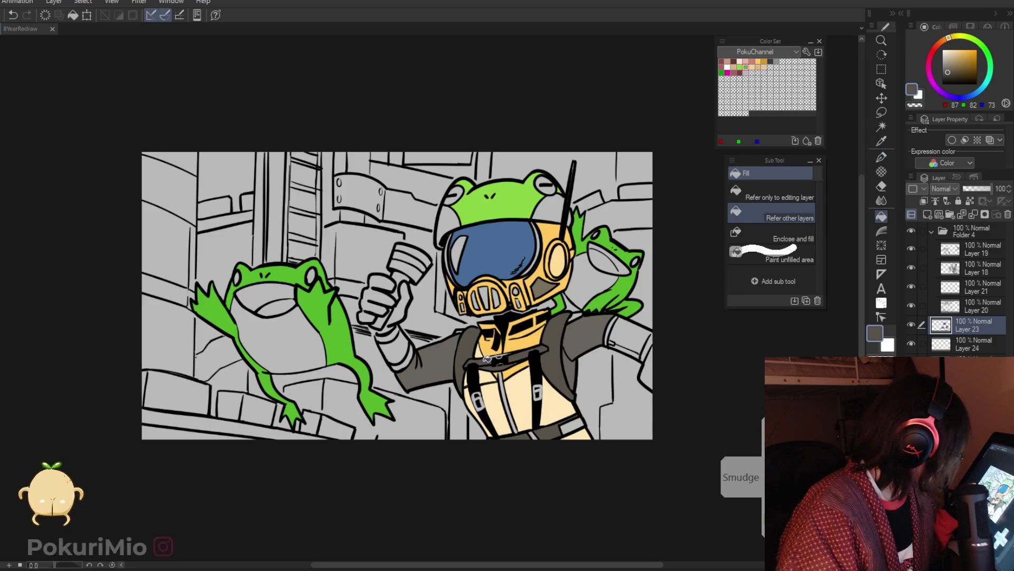
{"action": "key", "text": "p"}
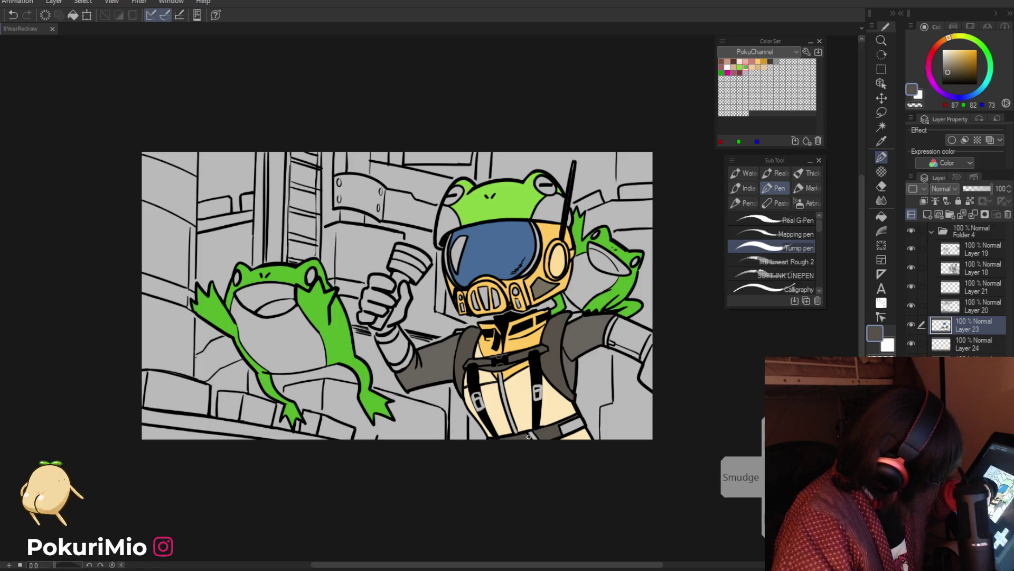
{"action": "key", "text": "g"}
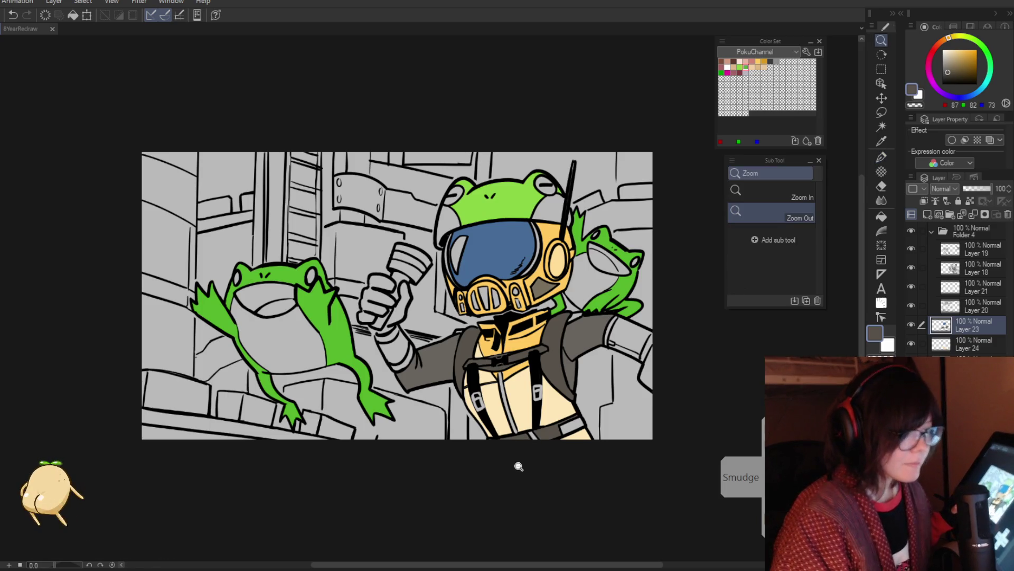
{"action": "key", "text": "p"}
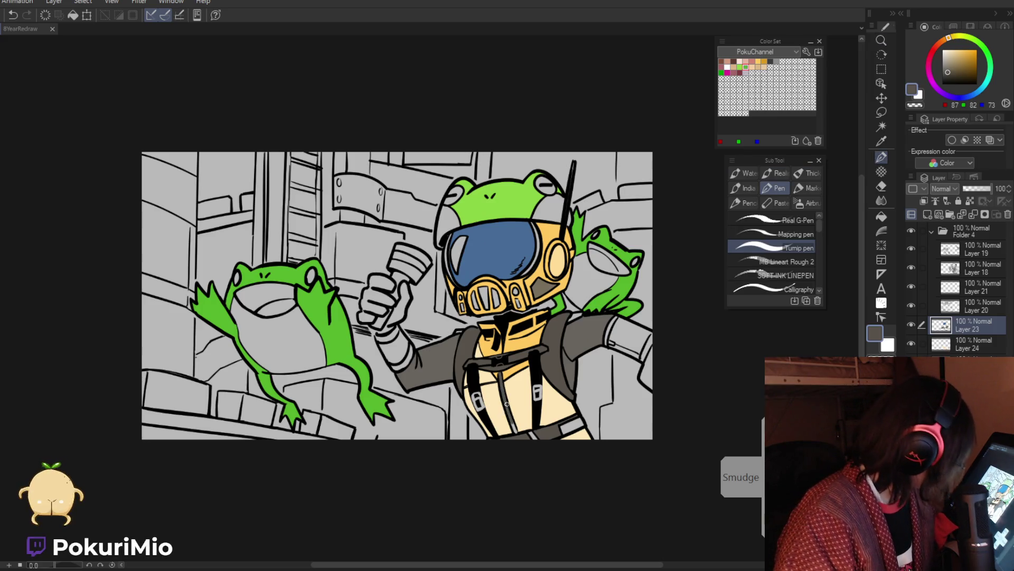
{"action": "key", "text": "slash"}
{"action": "left_click_drag", "start_coordinate": [509, 450], "coordinate": [498, 455]}
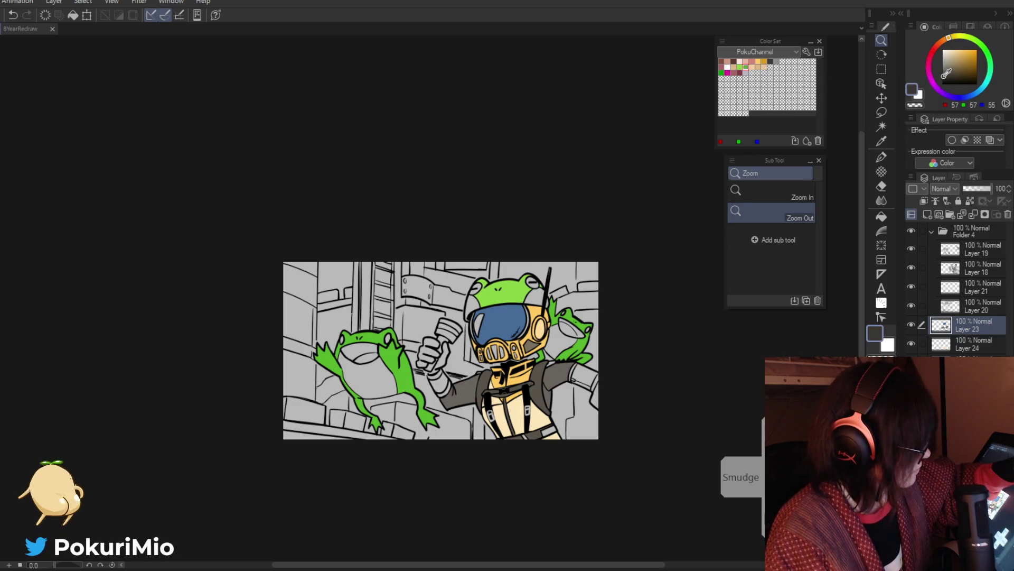
On a new Layer 25, fill the sleeve cuff dark grey.
{"action": "left_click", "coordinate": [927, 214]}
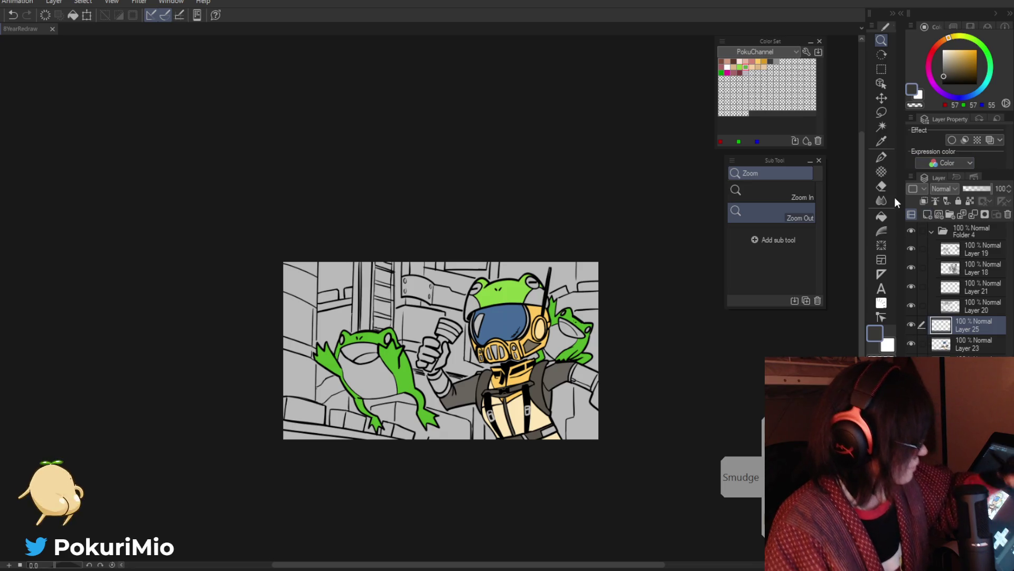
{"action": "left_click", "coordinate": [881, 201]}
{"action": "left_click", "coordinate": [881, 216]}
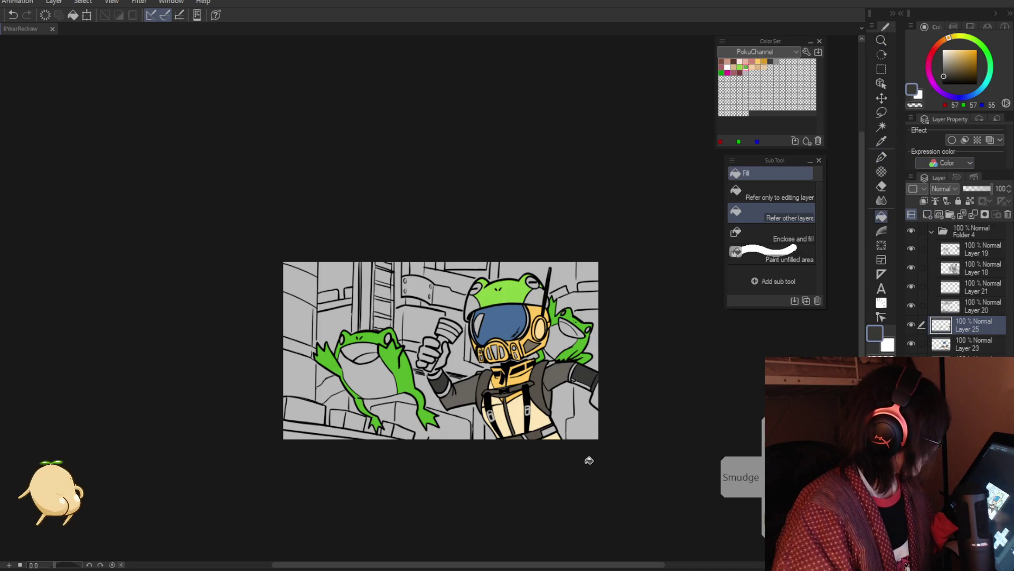
{"action": "scroll", "coordinate": [583, 377], "scroll_direction": "up", "scroll_amount": 3}
{"action": "left_click", "coordinate": [580, 379]}
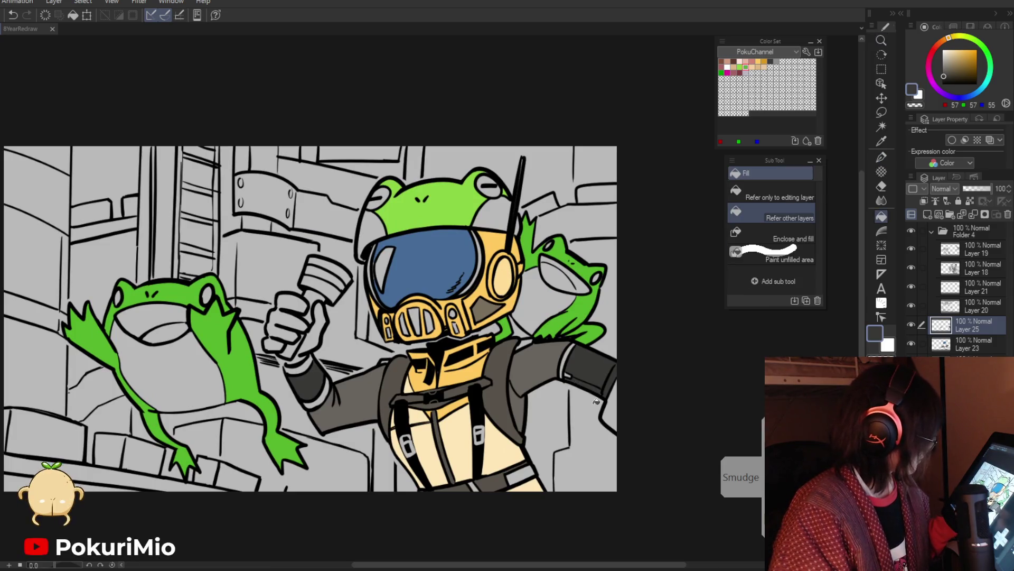
{"action": "scroll", "coordinate": [595, 400], "scroll_direction": "down", "scroll_amount": 3}
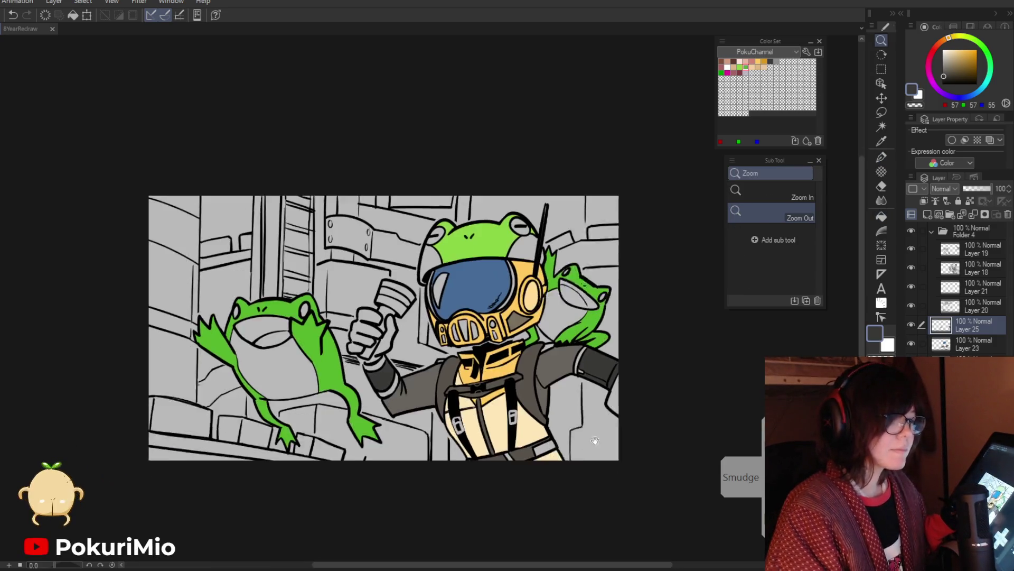
On Layer 23, adjust the grey to a slightly lighter shade.
{"action": "left_click", "coordinate": [940, 346]}
{"action": "key", "text": "p"}
{"action": "left_click", "coordinate": [946, 64]}
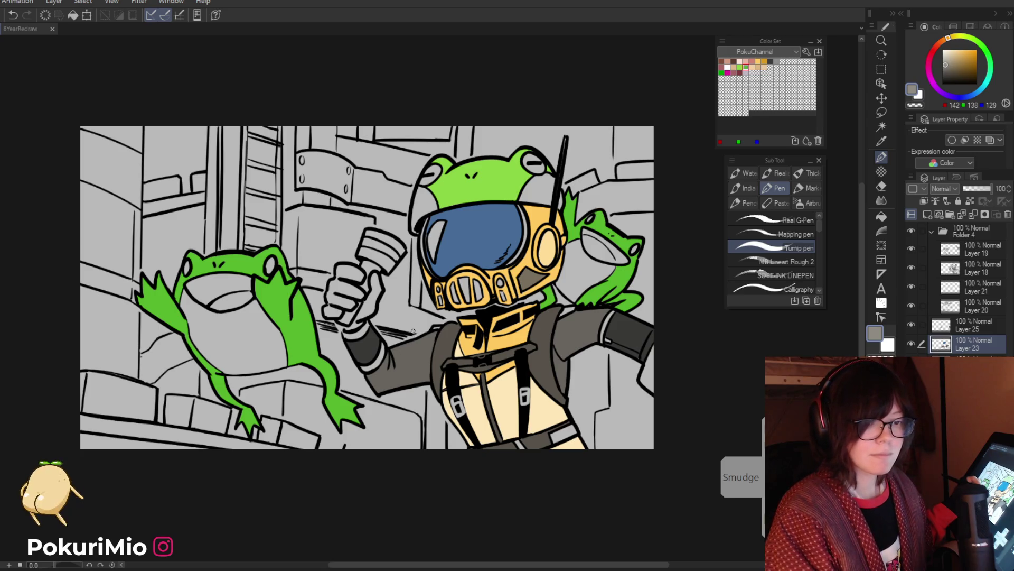
{"action": "key", "text": "g"}
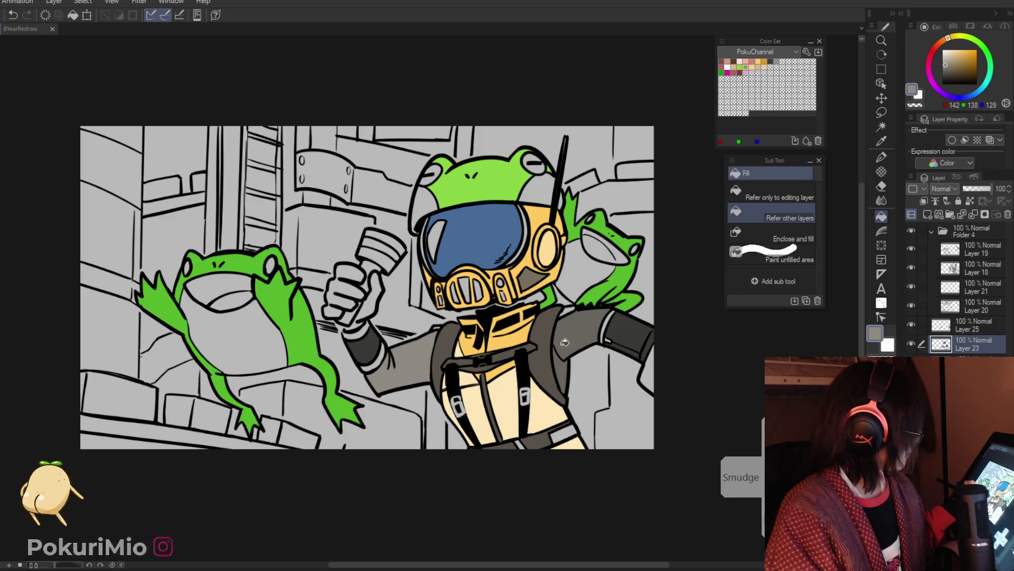
{"action": "scroll", "coordinate": [628, 485], "scroll_direction": "down", "scroll_amount": 2}
{"action": "scroll", "coordinate": [581, 497], "scroll_direction": "up", "scroll_amount": 2}
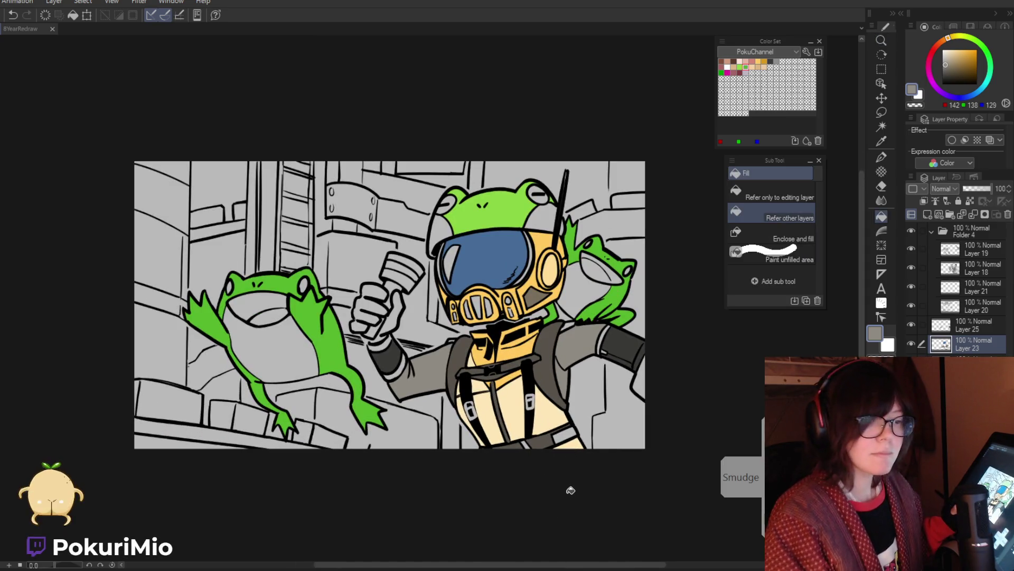
{"action": "key", "text": "p"}
On Layer 25, fill the raised glove and its thumb dark grey, undoing a stray background fill.
{"action": "left_click", "coordinate": [972, 325]}
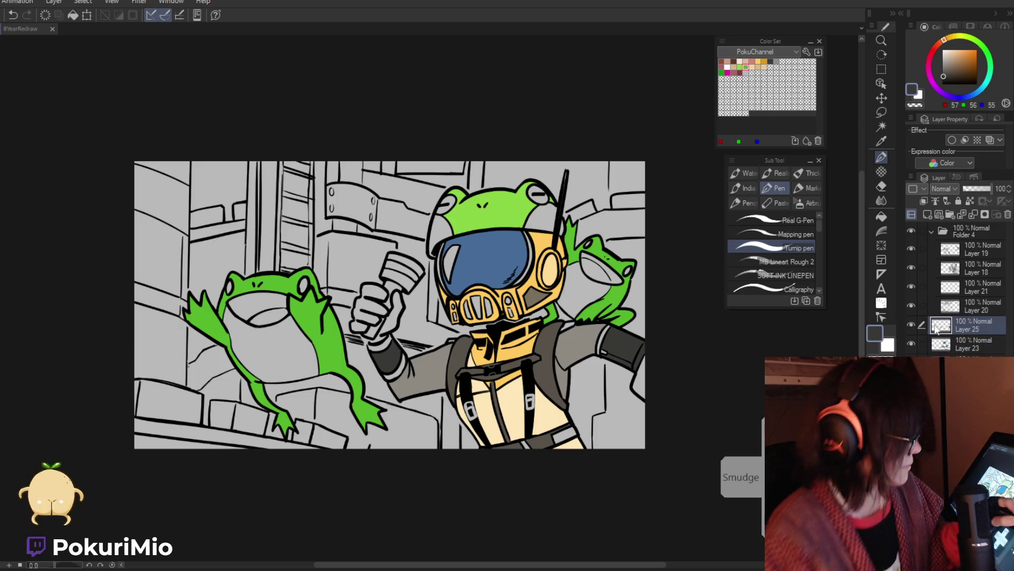
{"action": "key", "text": "g"}
{"action": "left_click", "coordinate": [370, 307]}
{"action": "left_click", "coordinate": [353, 326]}
{"action": "key", "text": "ctrl+z"}
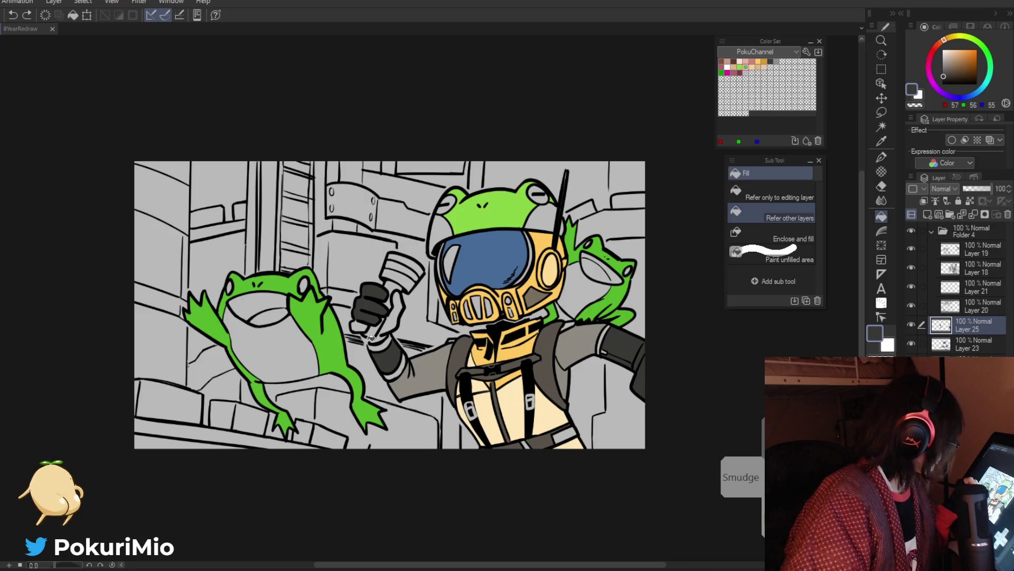
{"action": "key", "text": "p"}
{"action": "key", "text": "g"}
{"action": "left_click", "coordinate": [378, 330]}
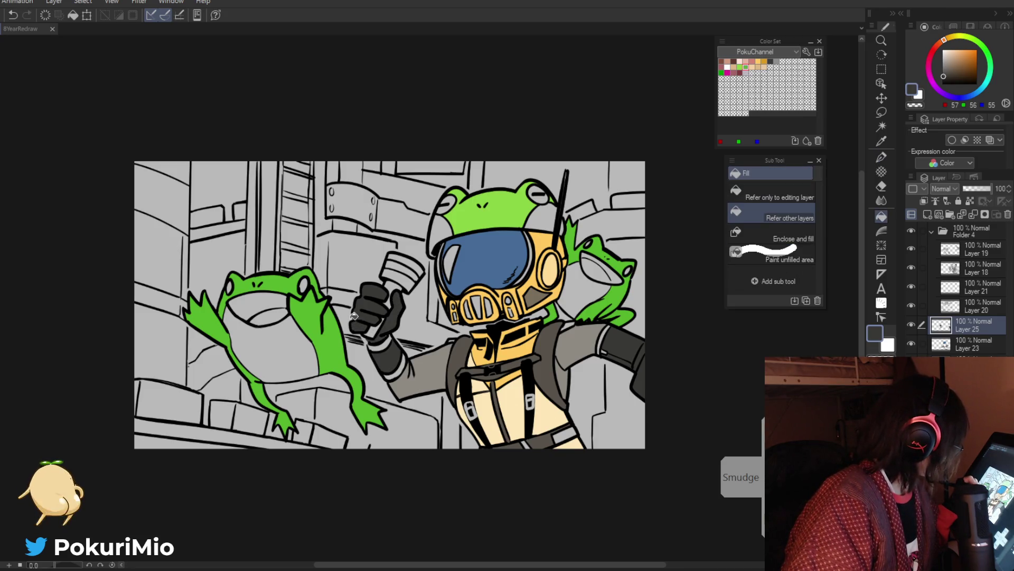
{"action": "key", "text": "p"}
{"action": "key", "text": "slash"}
{"action": "left_click", "coordinate": [402, 422], "text": "alt"}
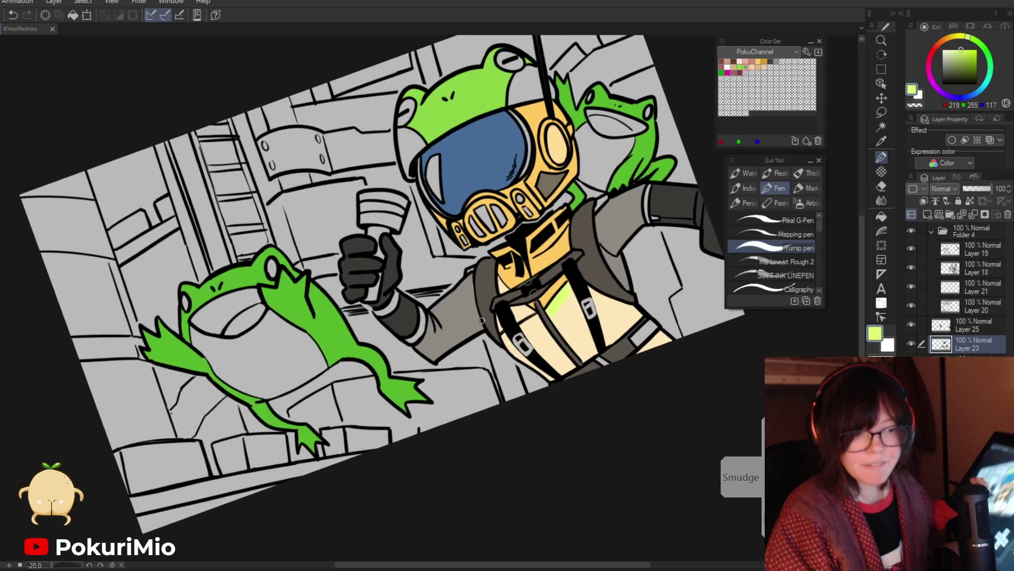
Rotate the canvas to paint the light green waist band, then reset rotation and zoom out.
{"action": "left_click_drag", "start_coordinate": [482, 320], "coordinate": [423, 438]}
{"action": "key", "text": "ctrl+0"}
{"action": "left_click", "coordinate": [389, 465]}
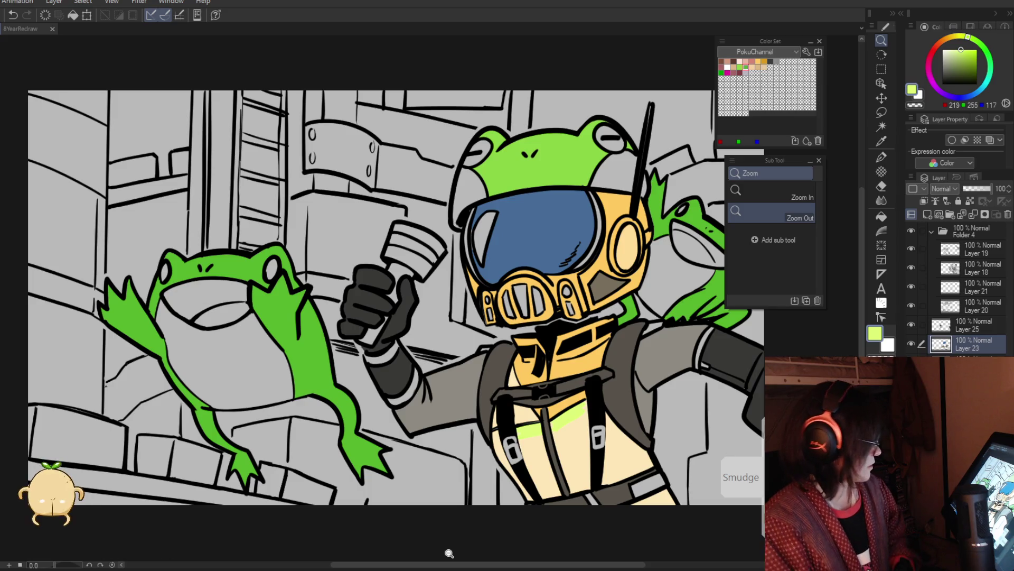
{"action": "left_click", "coordinate": [467, 496]}
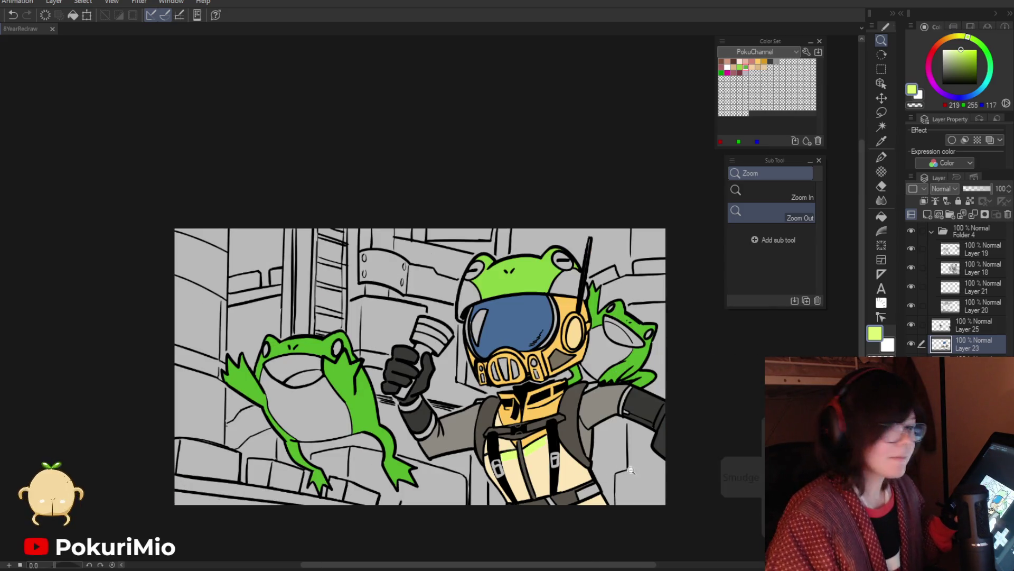
Select Layer 25 and check the Layer 23 and suit fills by toggling their visibility.
{"action": "left_click_drag", "start_coordinate": [595, 486], "coordinate": [609, 446]}
{"action": "left_click", "coordinate": [564, 352]}
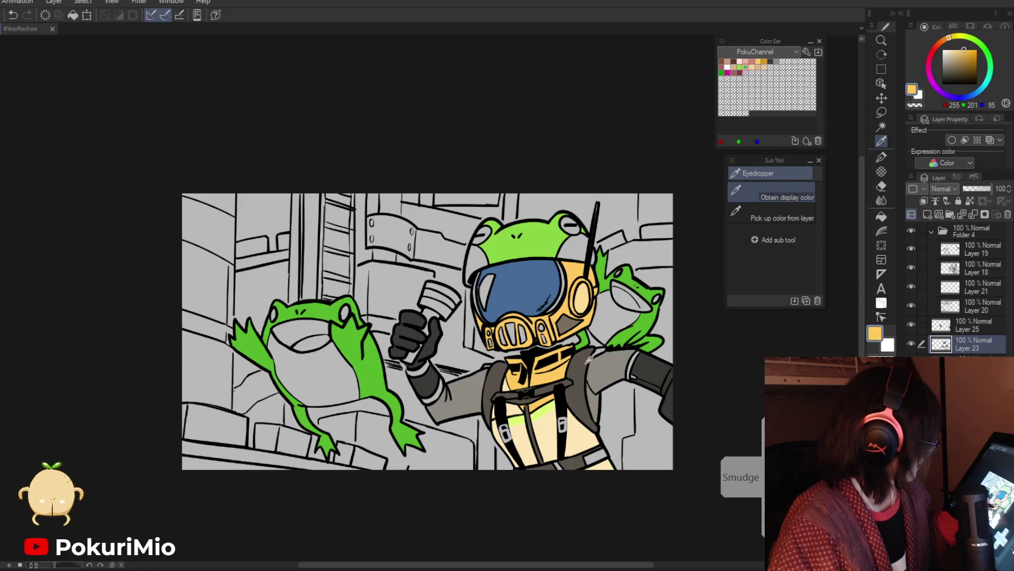
{"action": "key", "text": "p"}
{"action": "left_click", "coordinate": [946, 327]}
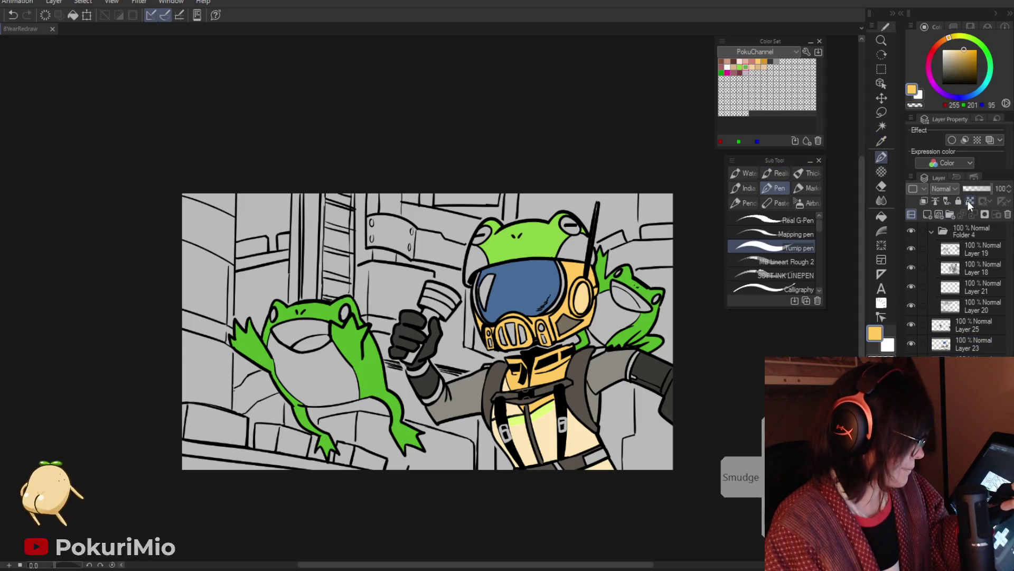
{"action": "key", "text": "slash"}
{"action": "left_click", "coordinate": [619, 423], "text": "alt"}
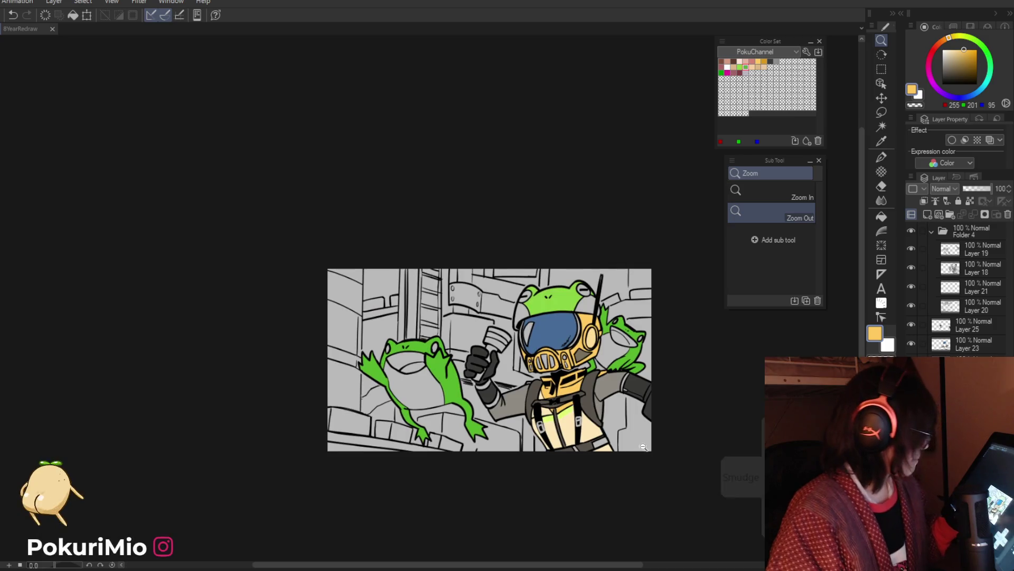
{"action": "left_click", "coordinate": [604, 359]}
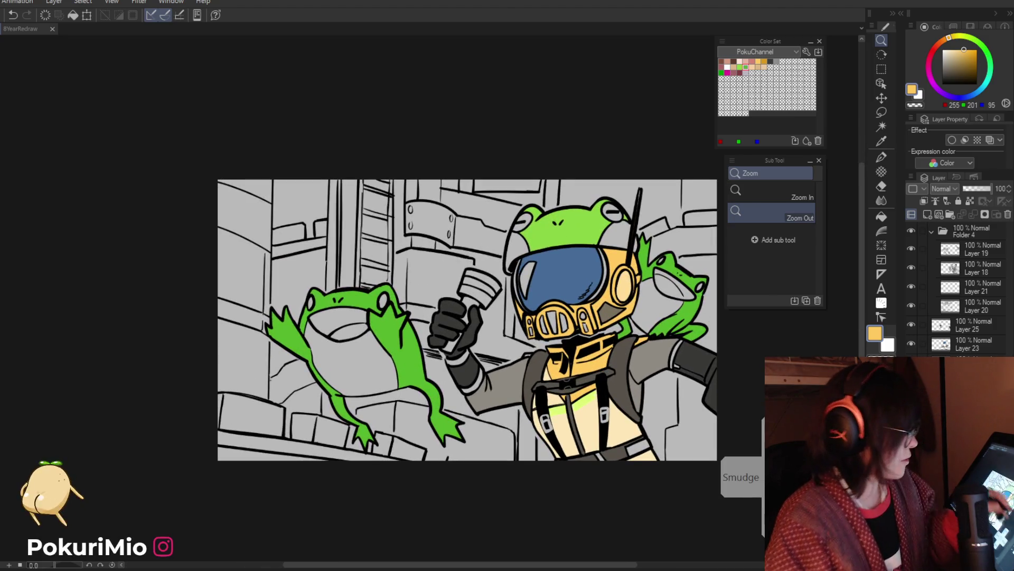
{"action": "left_click", "coordinate": [911, 344]}
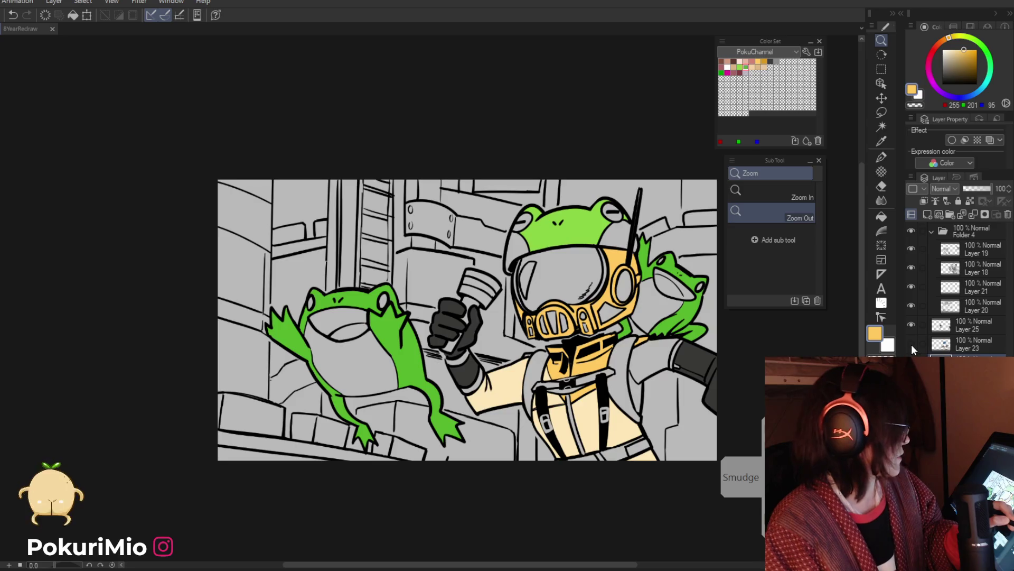
{"action": "left_click", "coordinate": [911, 345]}
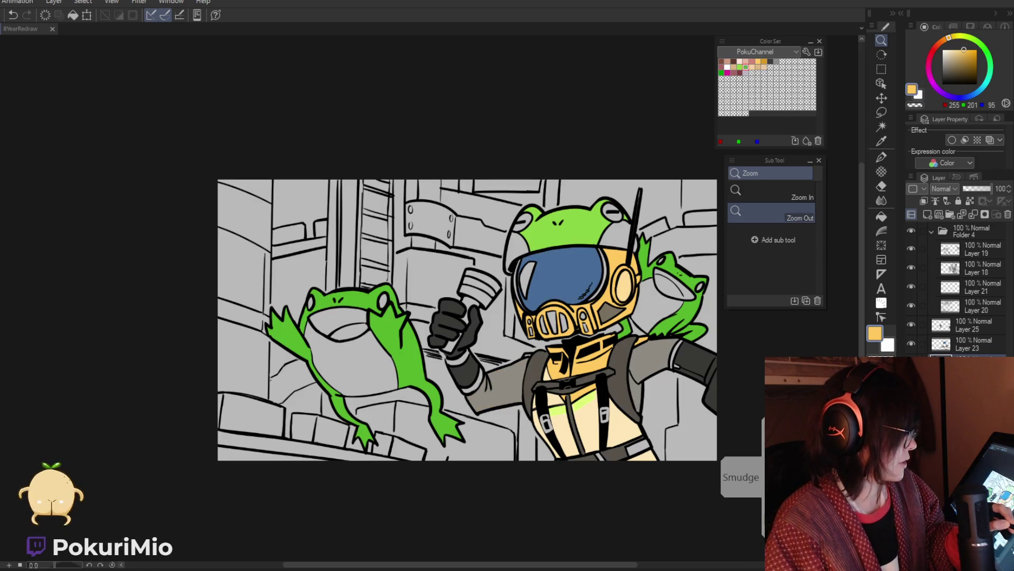
{"action": "left_click", "coordinate": [911, 363]}
{"action": "left_click", "coordinate": [911, 363]}
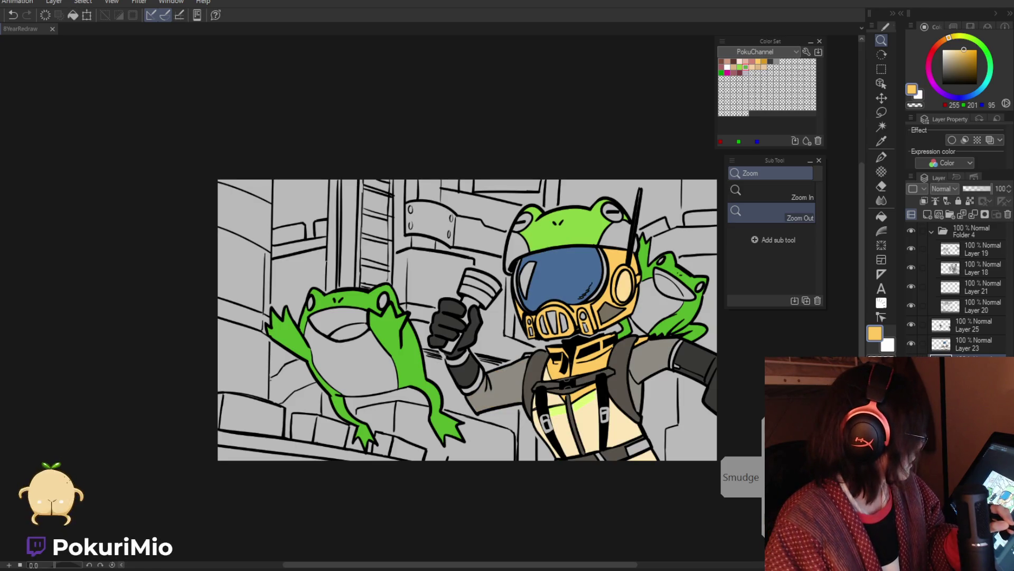
Mix a deep pink-red on the hue ring and square, and fill the helmet's right cheek.
{"action": "key", "text": "g"}
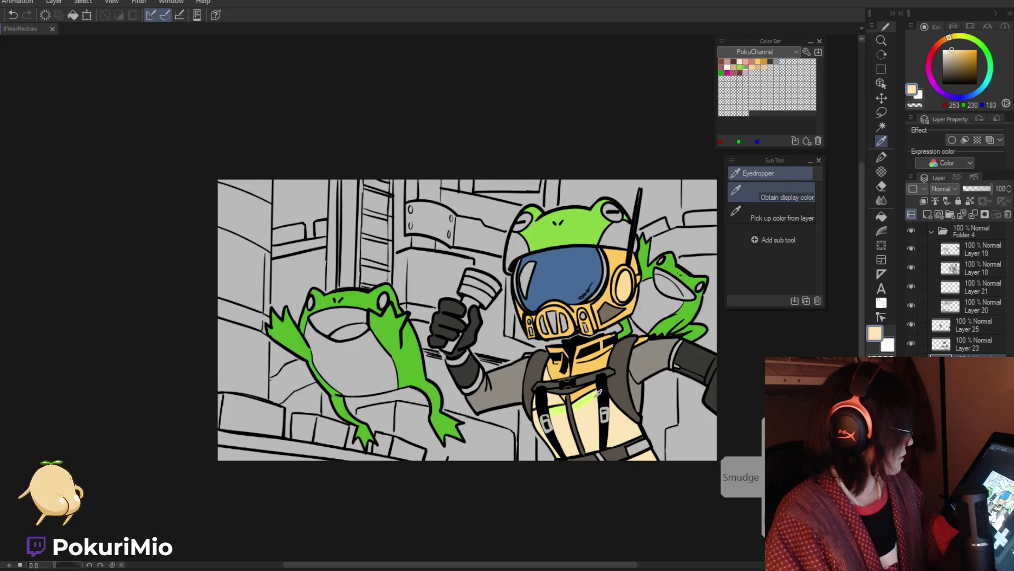
{"action": "key", "text": "slash"}
{"action": "left_click", "coordinate": [512, 287], "text": "alt"}
{"action": "left_click", "coordinate": [512, 292]}
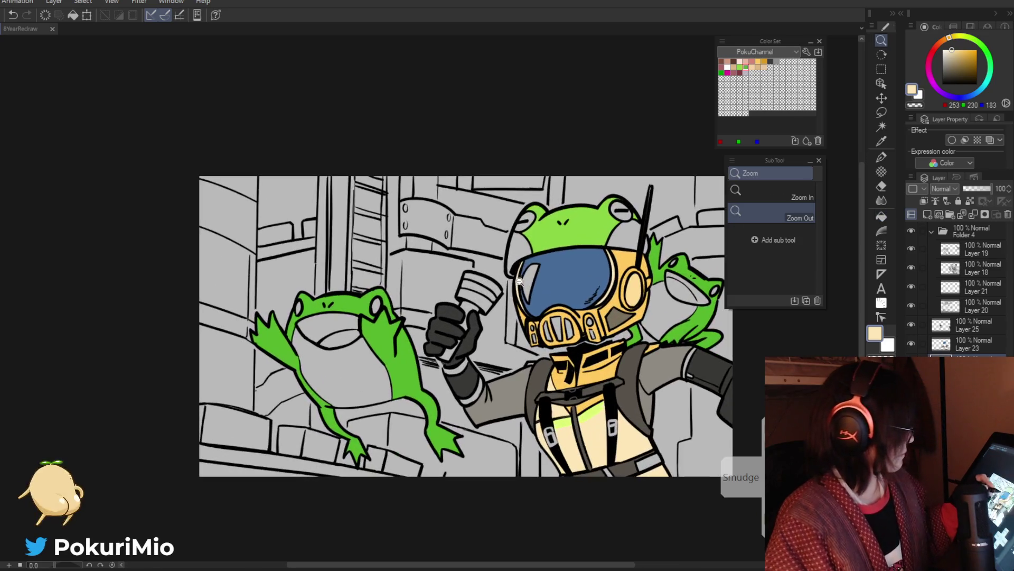
{"action": "left_click", "coordinate": [935, 48]}
{"action": "left_click_drag", "start_coordinate": [958, 59], "coordinate": [969, 59]}
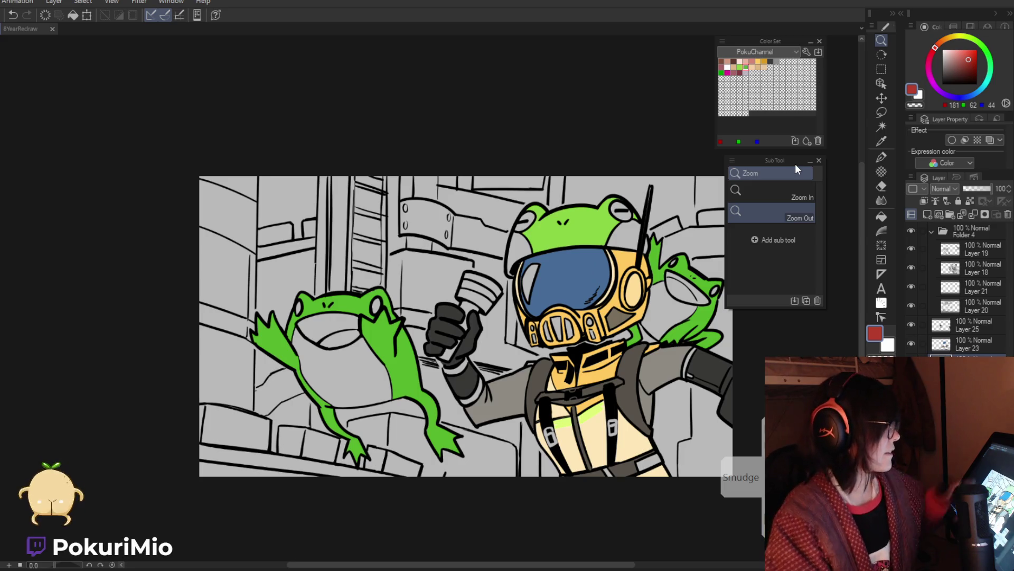
{"action": "scroll", "coordinate": [411, 168], "scroll_direction": "down", "scroll_amount": 1}
{"action": "left_click_drag", "start_coordinate": [481, 479], "coordinate": [491, 494]}
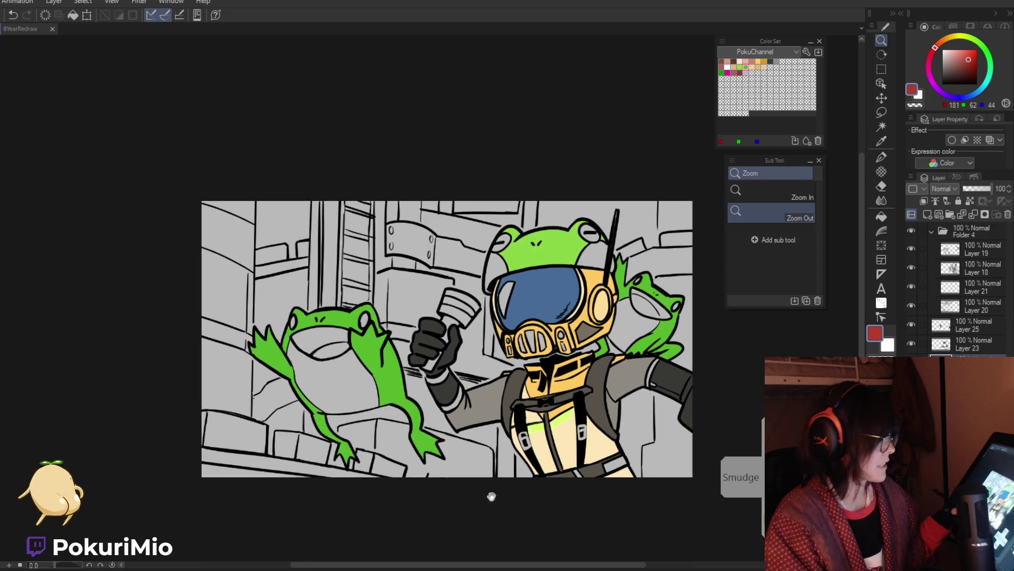
{"action": "left_click_drag", "start_coordinate": [934, 48], "coordinate": [968, 51]}
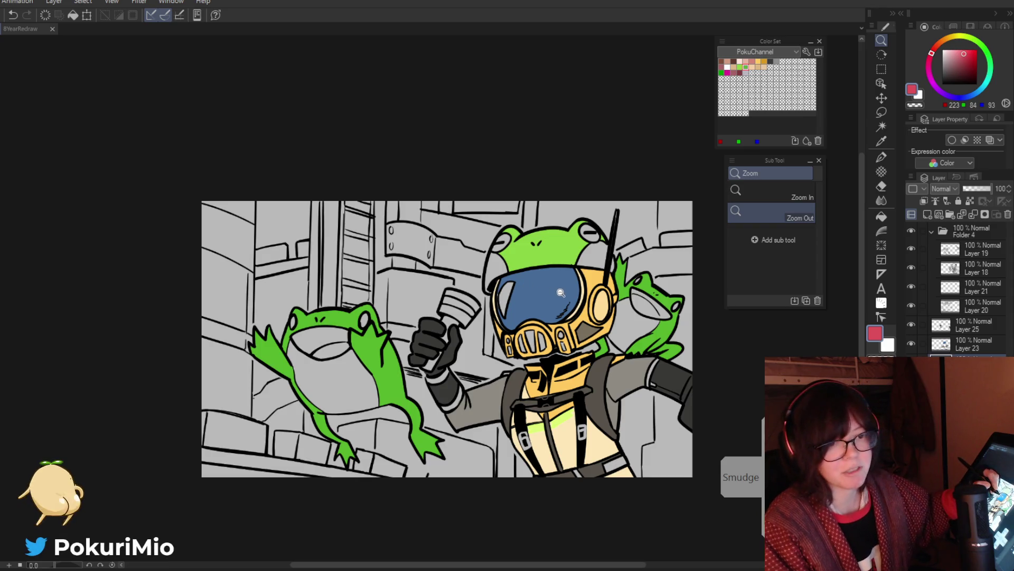
{"action": "left_click", "coordinate": [559, 222]}
{"action": "key", "text": "g"}
{"action": "left_click", "coordinate": [605, 258]}
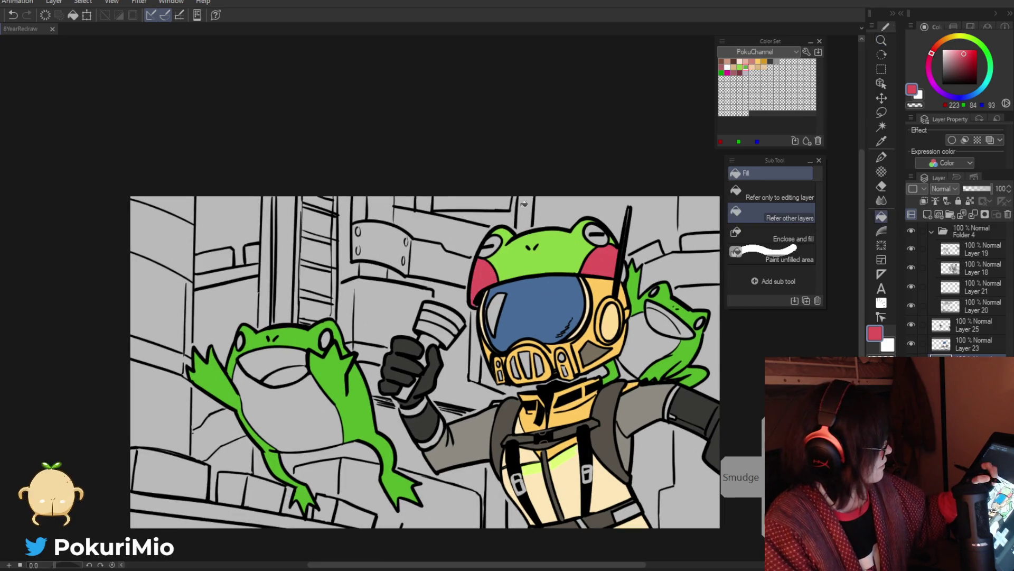
Replace the too-dark cheek fill with a lighter pink on both helmet cheeks.
{"action": "key", "text": "ctrl+z"}
{"action": "left_click", "coordinate": [960, 48]}
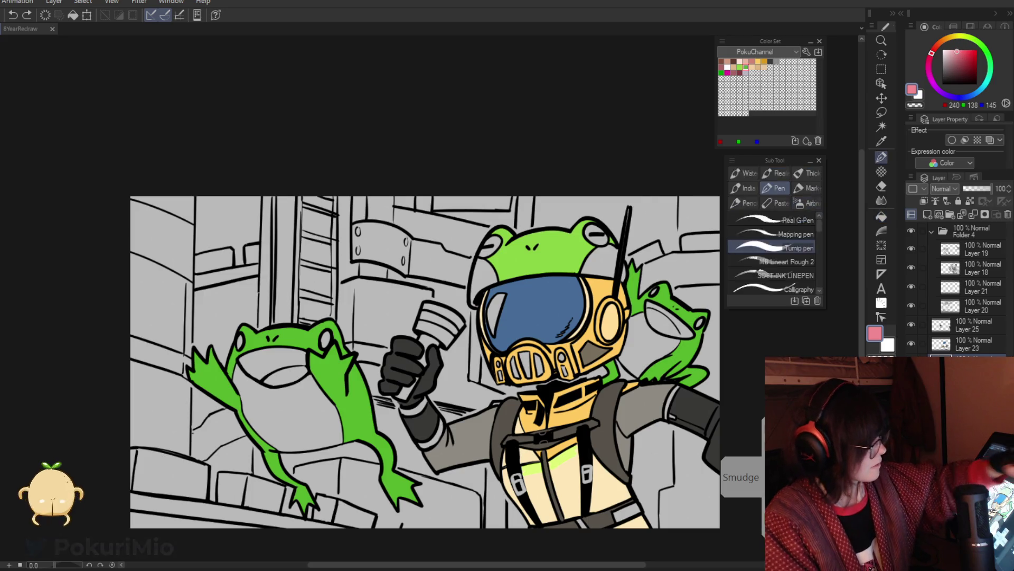
{"action": "left_click", "coordinate": [608, 263]}
{"action": "left_click", "coordinate": [484, 272]}
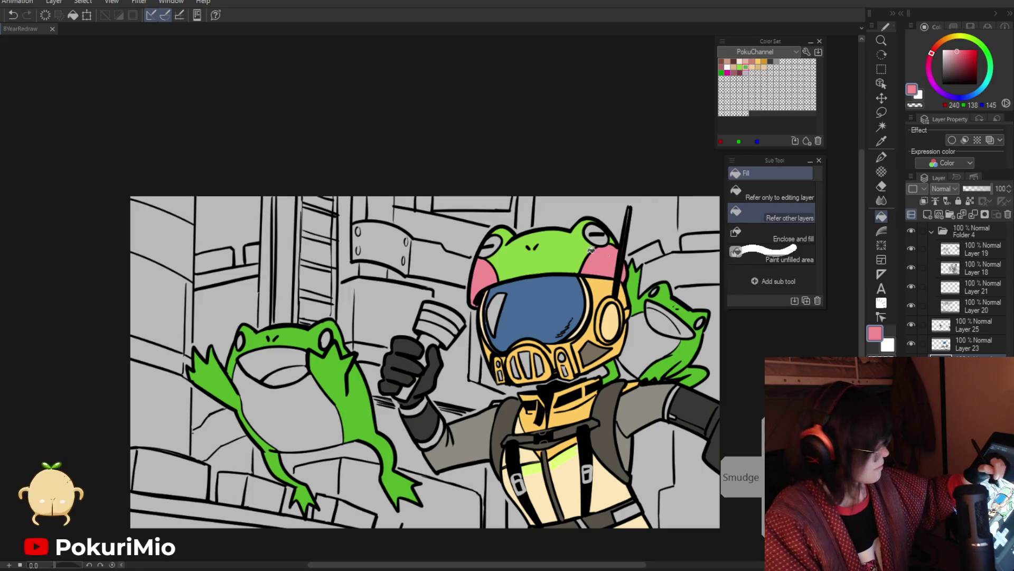
Fill both frog-helmet eyes and the visor highlight white, then make Layer 23 active.
{"action": "key", "text": "i"}
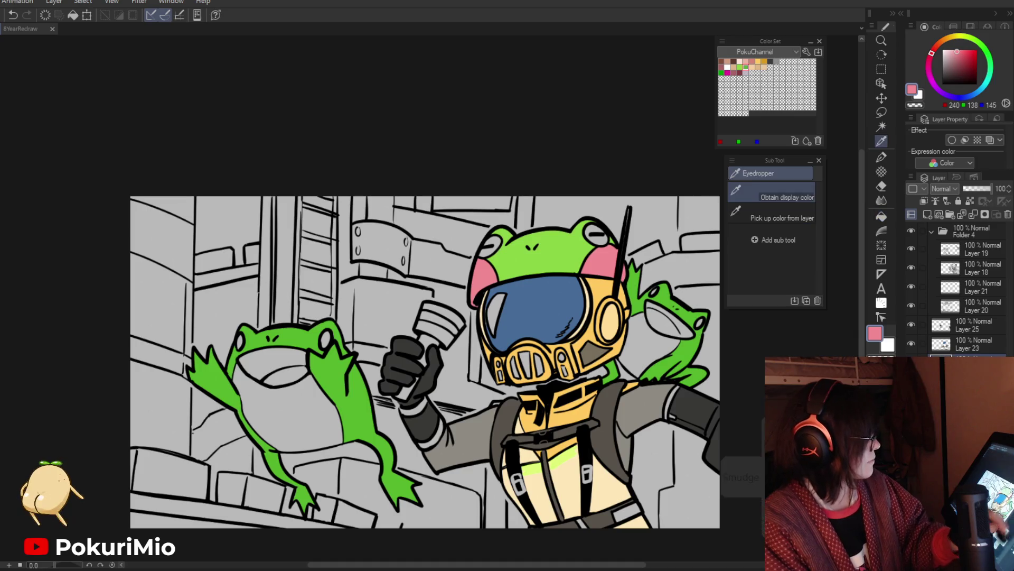
{"action": "left_click", "coordinate": [942, 50]}
{"action": "key", "text": "g"}
{"action": "left_click", "coordinate": [596, 232]}
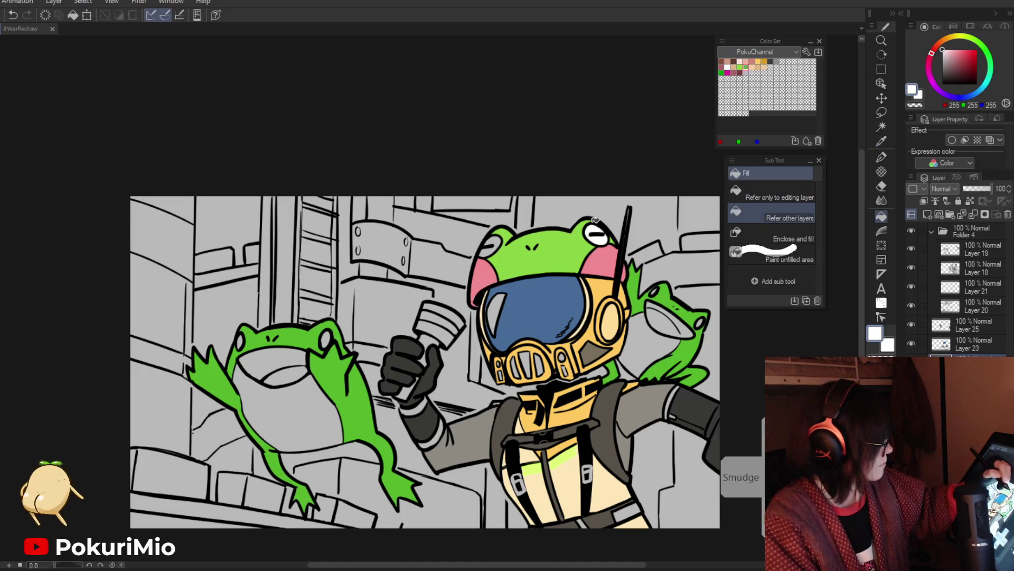
{"action": "left_click", "coordinate": [490, 244]}
{"action": "left_click", "coordinate": [496, 303]}
{"action": "key", "text": "slash"}
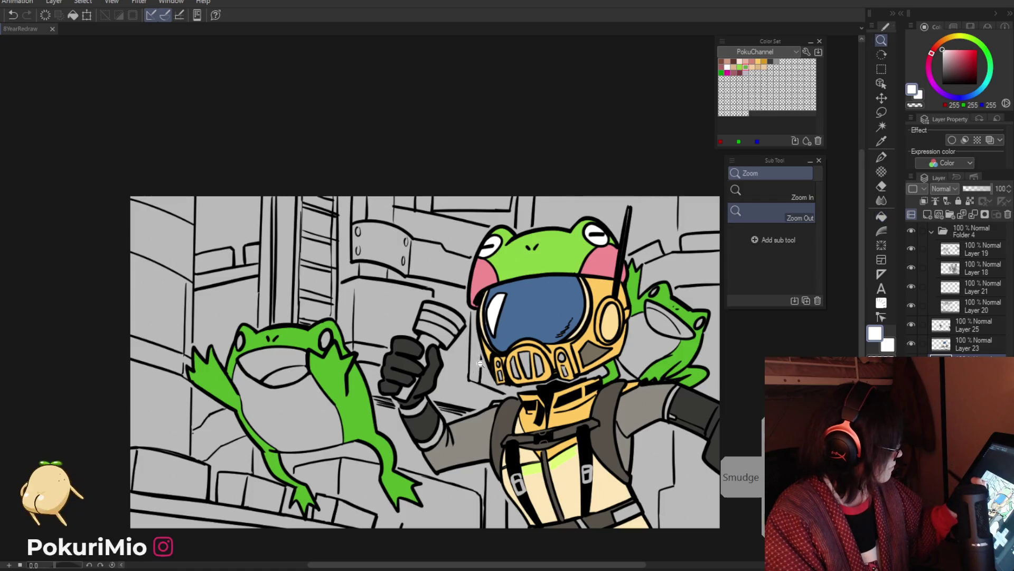
{"action": "left_click", "coordinate": [470, 354], "text": "alt"}
{"action": "left_click", "coordinate": [477, 356], "text": "alt"}
{"action": "left_click", "coordinate": [478, 357]}
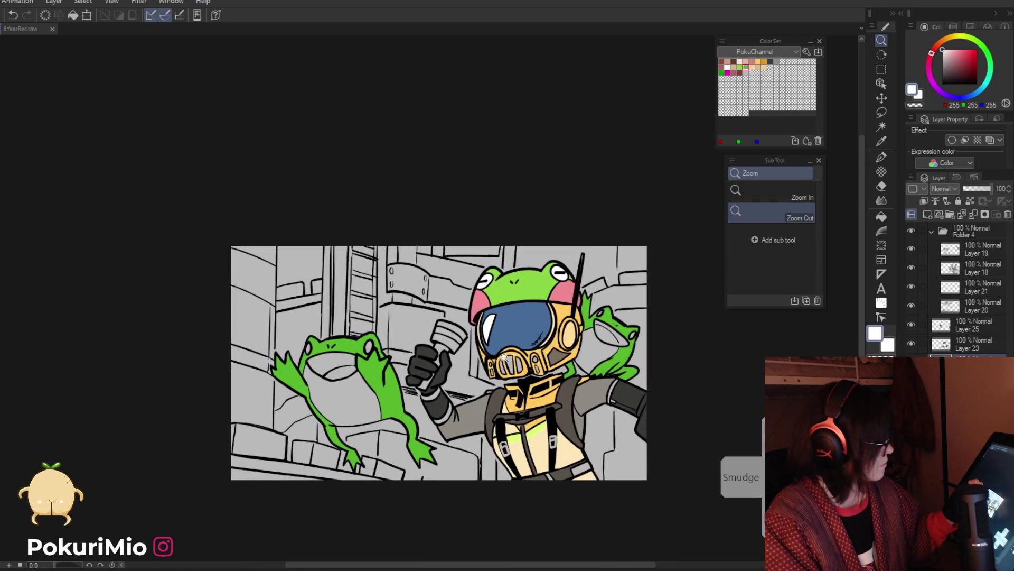
{"action": "key", "text": "p"}
{"action": "left_click", "coordinate": [944, 344]}
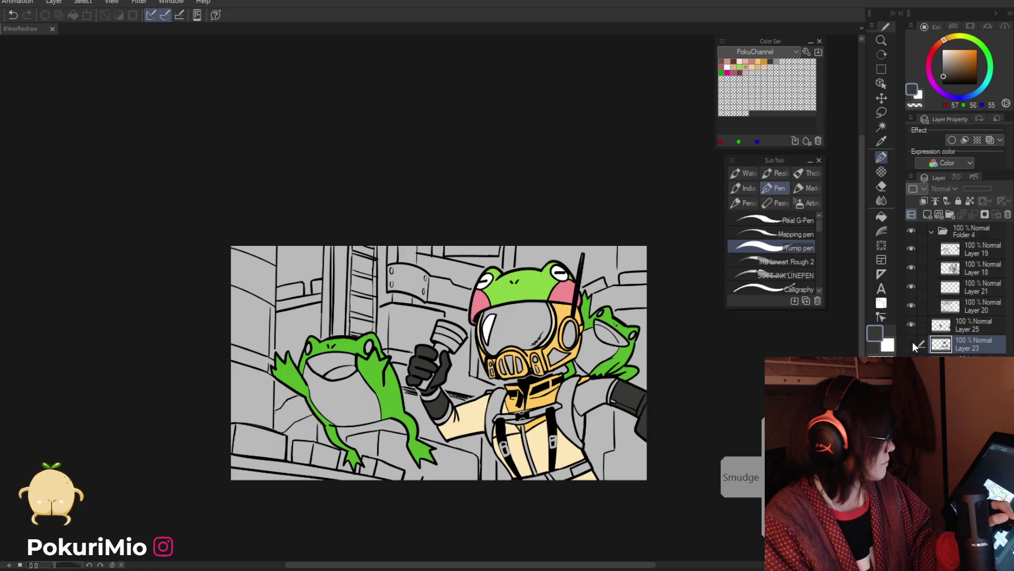
{"action": "key", "text": "g"}
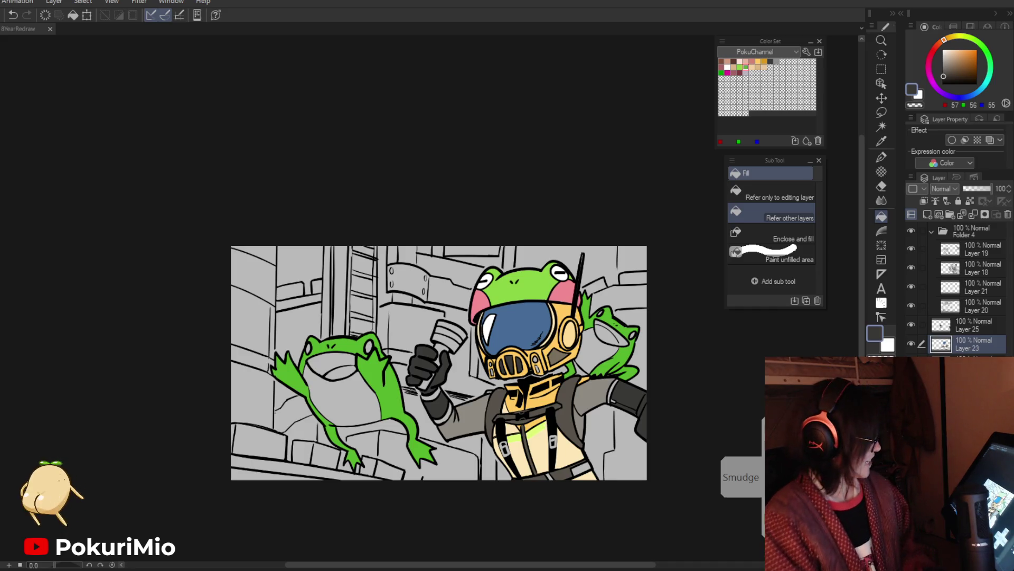
{"action": "mouse_move", "coordinate": [460, 519]}
{"action": "left_mouse_down"}
{"action": "mouse_move", "coordinate": [532, 466]}
{"action": "mouse_move", "coordinate": [491, 459]}
{"action": "mouse_move", "coordinate": [485, 480]}
{"action": "left_mouse_up"}
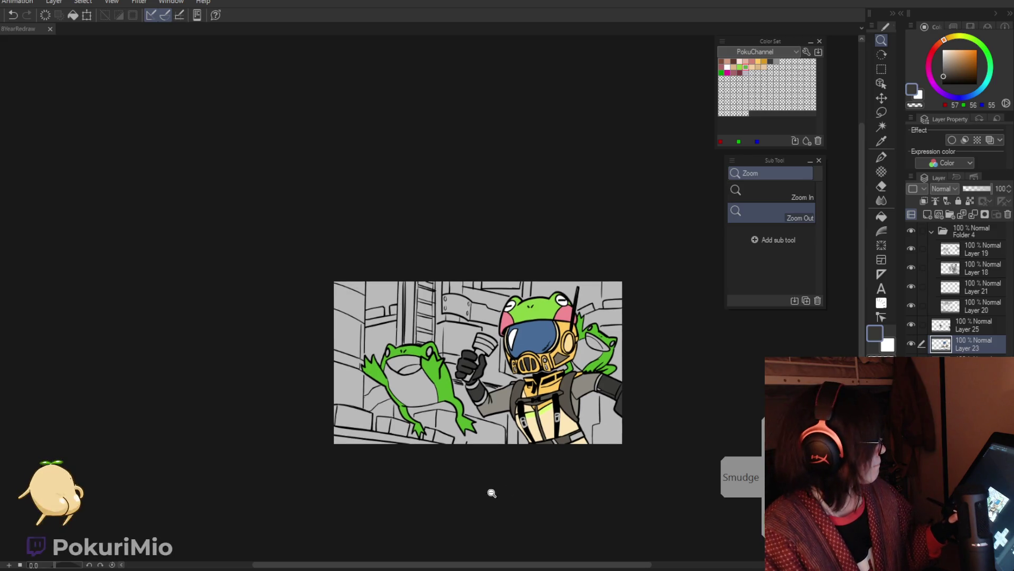
On the layer below Layer 23, fill the two yellow bands on the raised arm's cuff.
{"action": "key", "text": "ctrl+0"}
{"action": "key", "text": "p"}
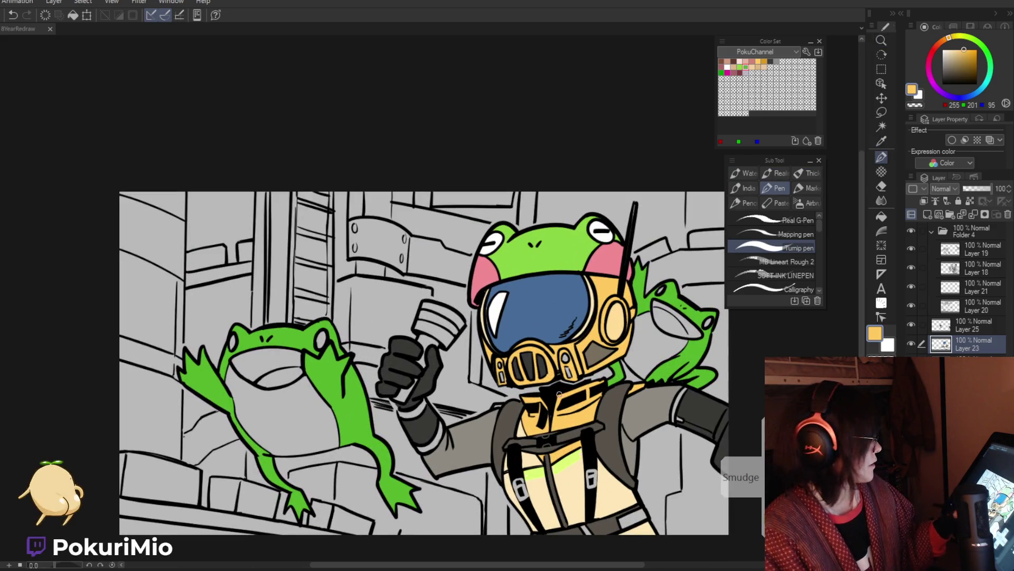
{"action": "key", "text": "alt+bracketleft"}
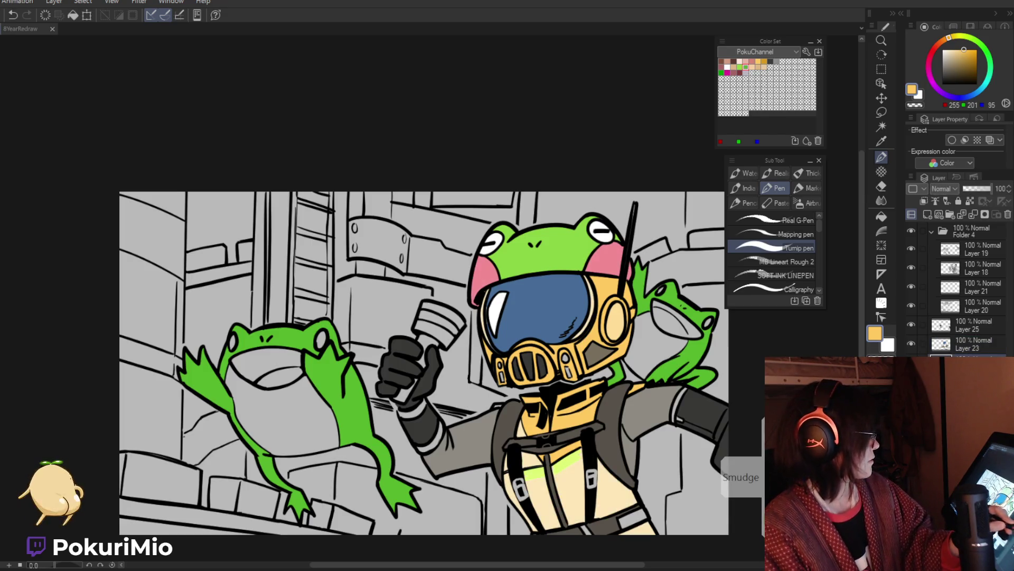
{"action": "key", "text": "ctrl+z"}
{"action": "key", "text": "ctrl+y"}
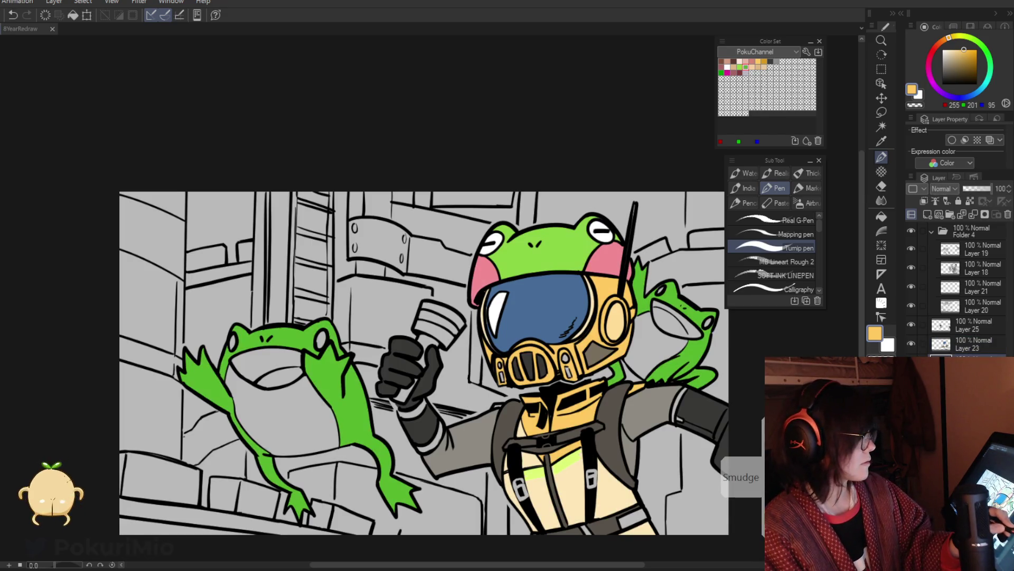
{"action": "key", "text": "g"}
{"action": "left_click", "coordinate": [420, 408]}
{"action": "left_click", "coordinate": [436, 432]}
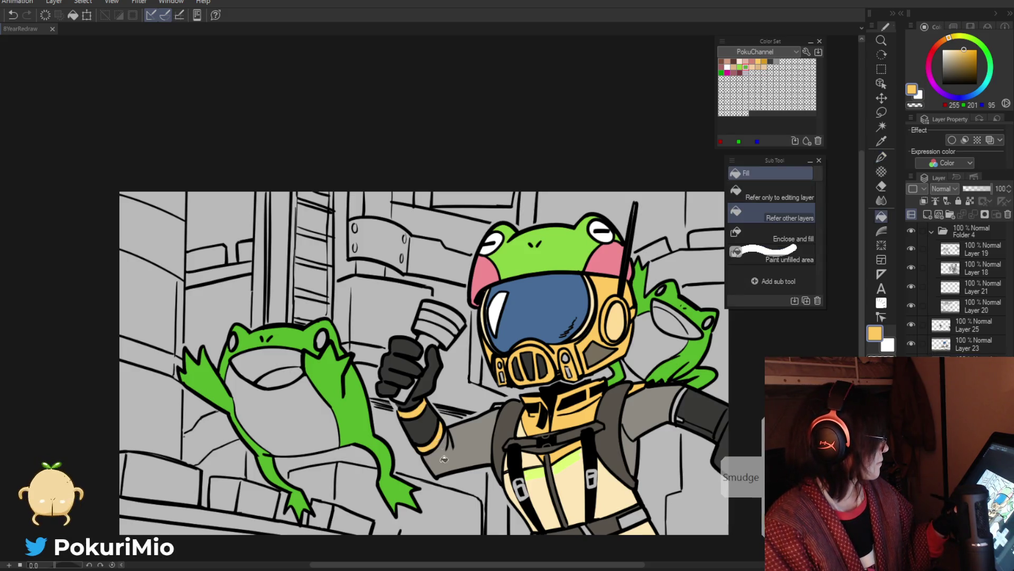
{"action": "left_click", "coordinate": [444, 459], "text": "ctrl+alt"}
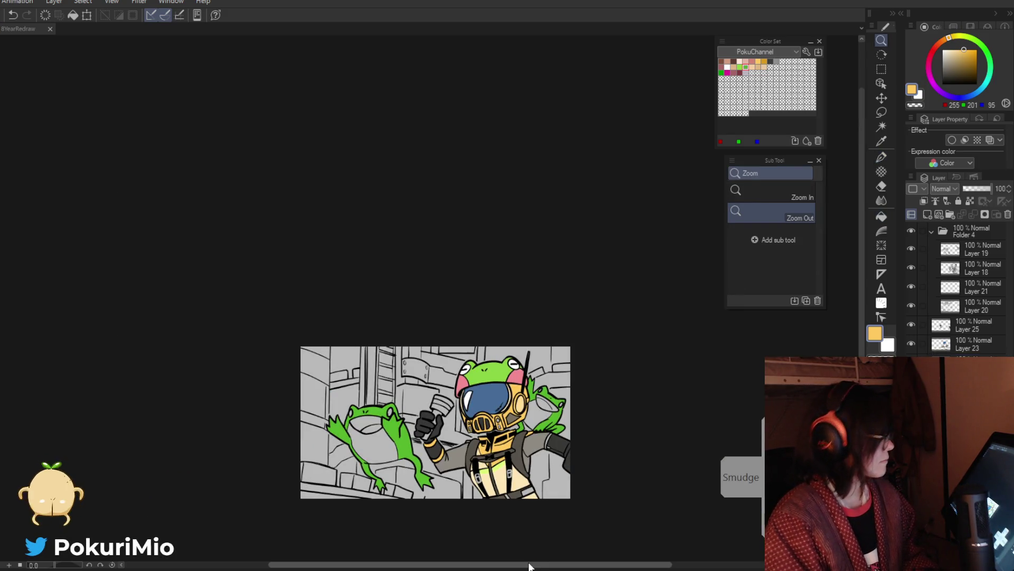
{"action": "scroll", "coordinate": [550, 429], "scroll_direction": "up", "scroll_amount": 3}
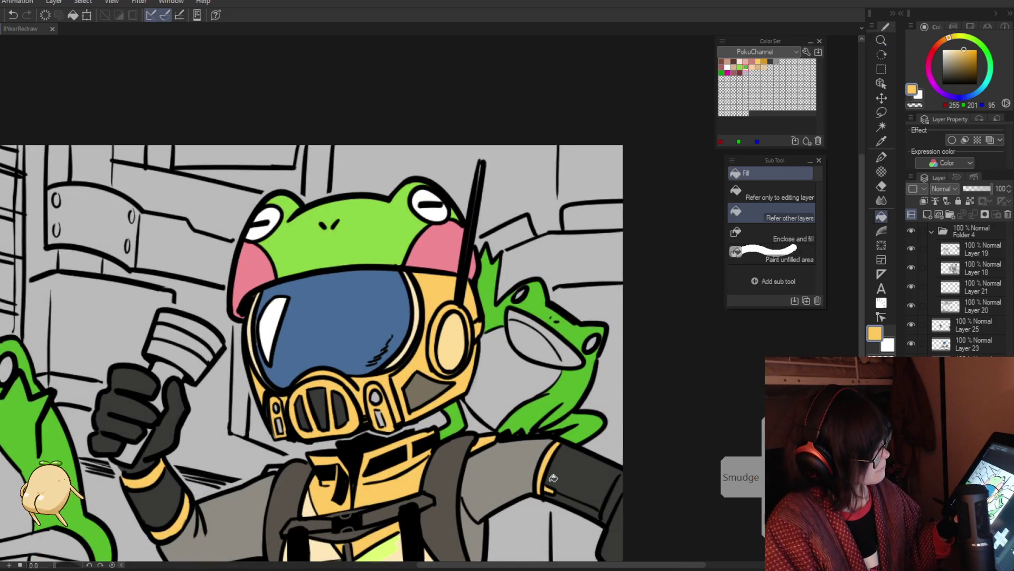
Zoom in on the right sleeve and check Layer 23's fills before selecting Layer 25.
{"action": "left_click", "coordinate": [553, 477], "text": "ctrl+alt"}
{"action": "scroll", "coordinate": [576, 461], "scroll_direction": "up", "scroll_amount": 5}
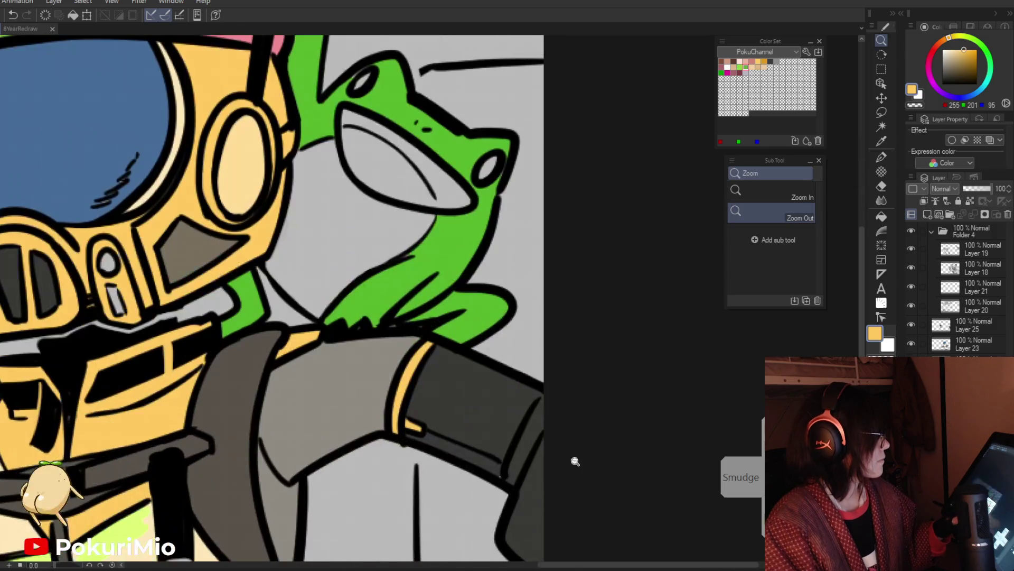
{"action": "key", "text": "p"}
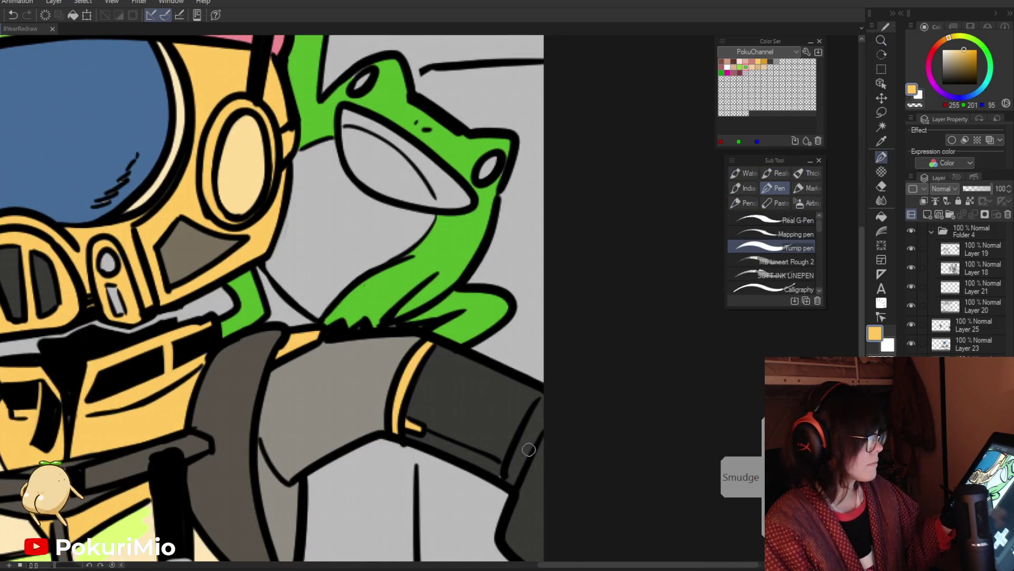
{"action": "key", "text": "alt+bracketright"}
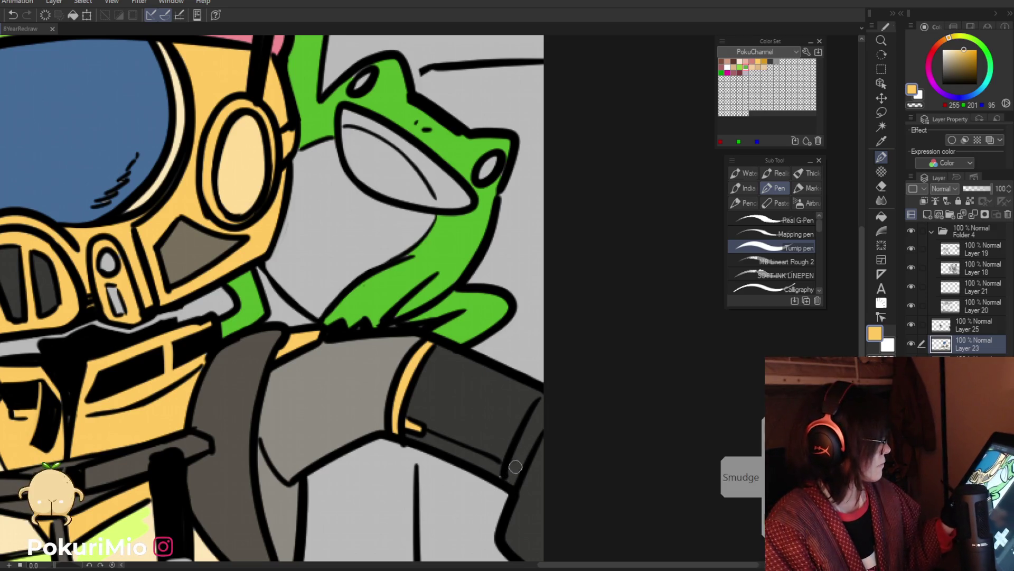
{"action": "left_click", "coordinate": [912, 343]}
{"action": "left_click", "coordinate": [912, 343]}
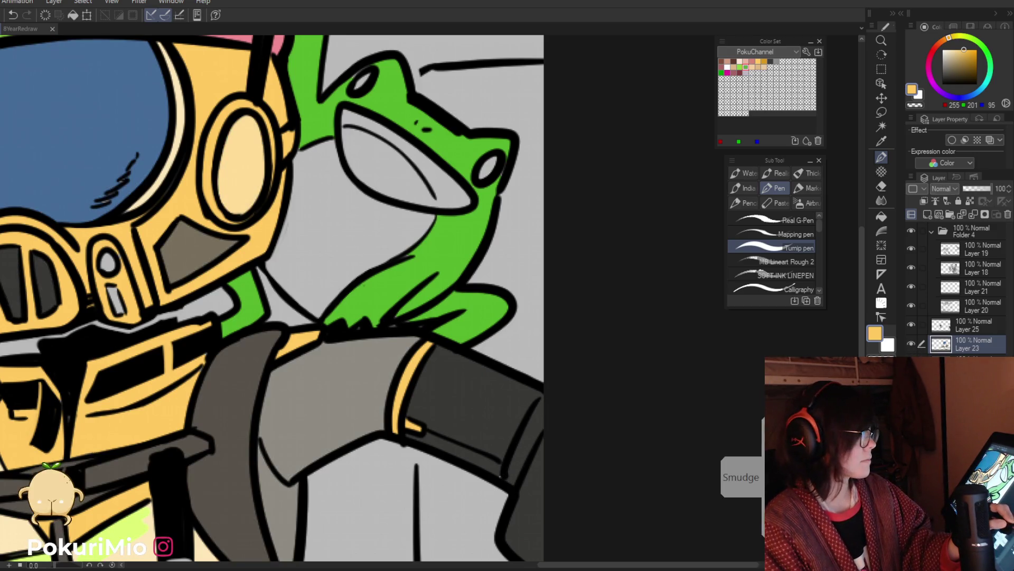
{"action": "left_click", "coordinate": [946, 325]}
Undo a trial erase on the right sleeve, fill its yellow cuff band, and zoom out.
{"action": "key", "text": "e"}
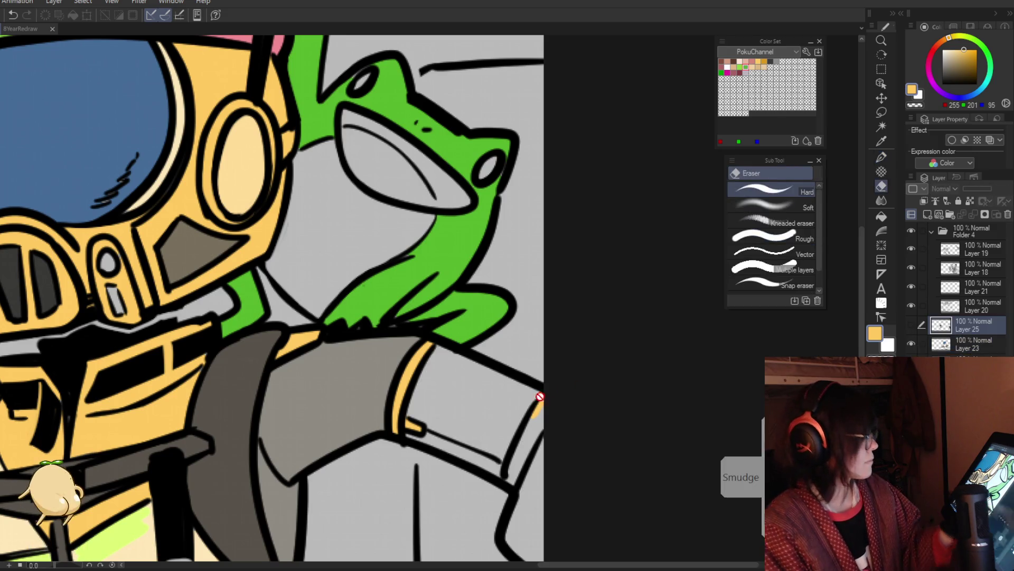
{"action": "left_click", "coordinate": [912, 324]}
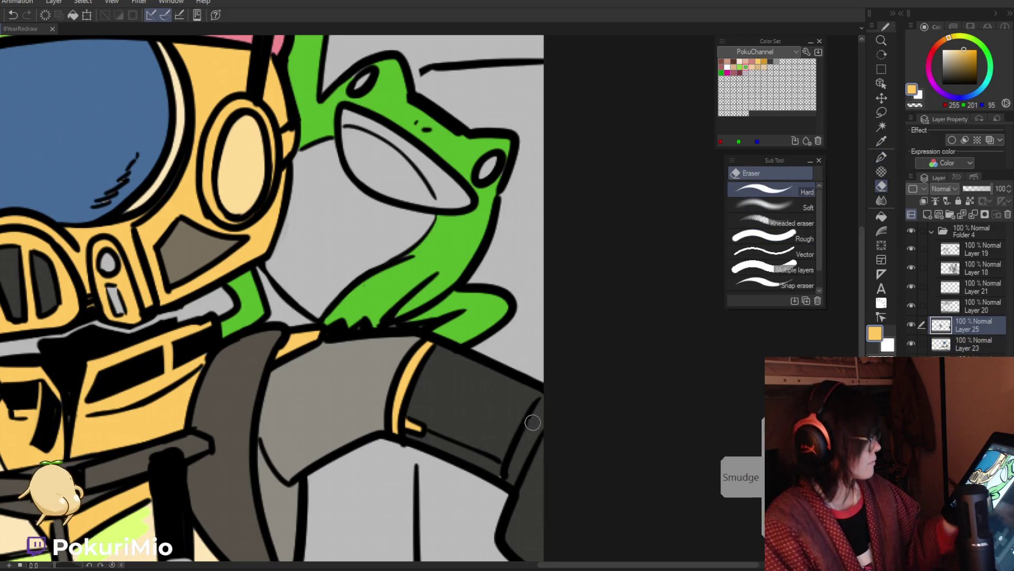
{"action": "left_click_drag", "start_coordinate": [539, 402], "coordinate": [511, 474]}
{"action": "key", "text": "ctrl+z"}
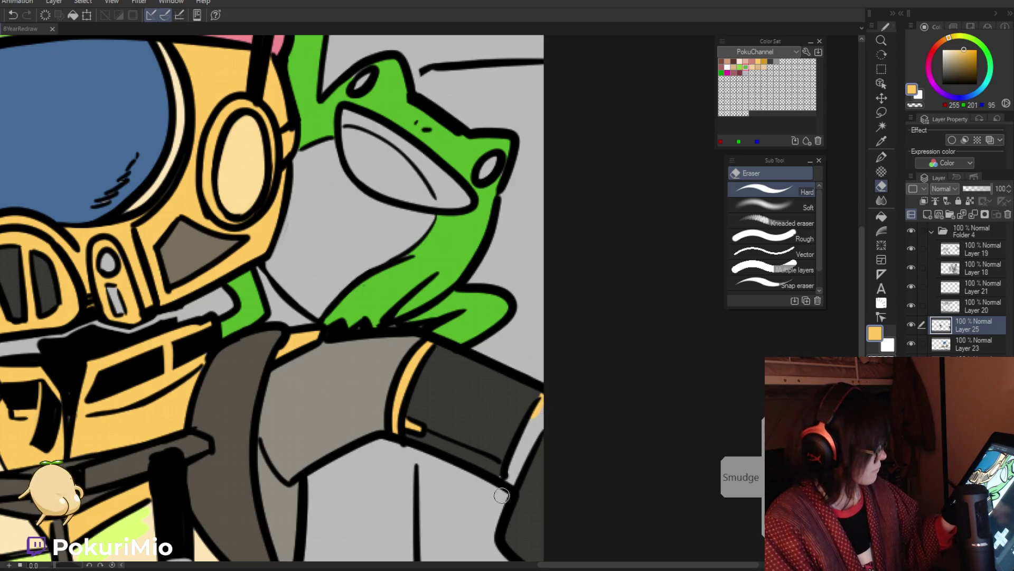
{"action": "key", "text": "alt+bracketleft"}
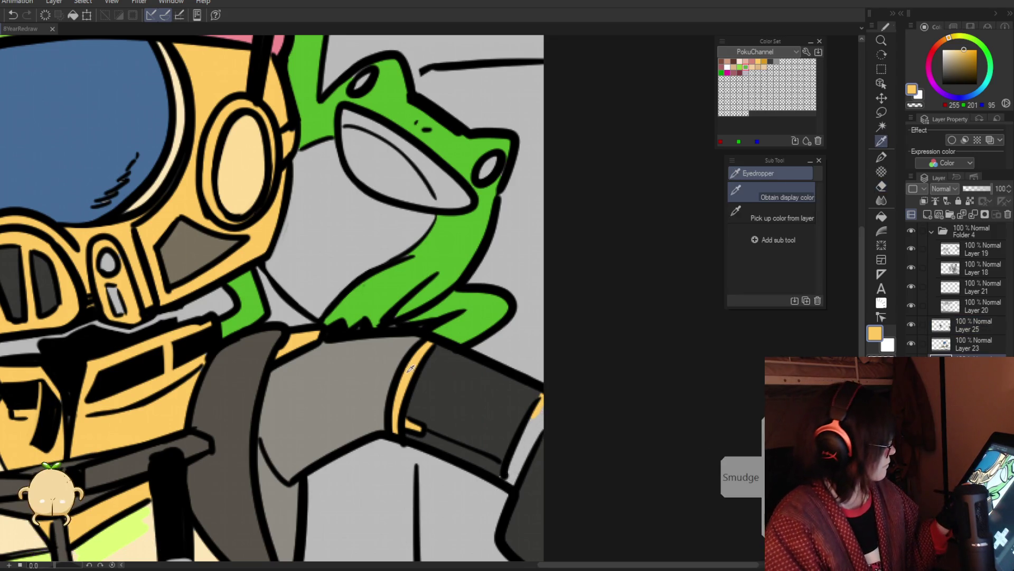
{"action": "key", "text": "g"}
{"action": "left_click_drag", "start_coordinate": [532, 443], "coordinate": [350, 448]}
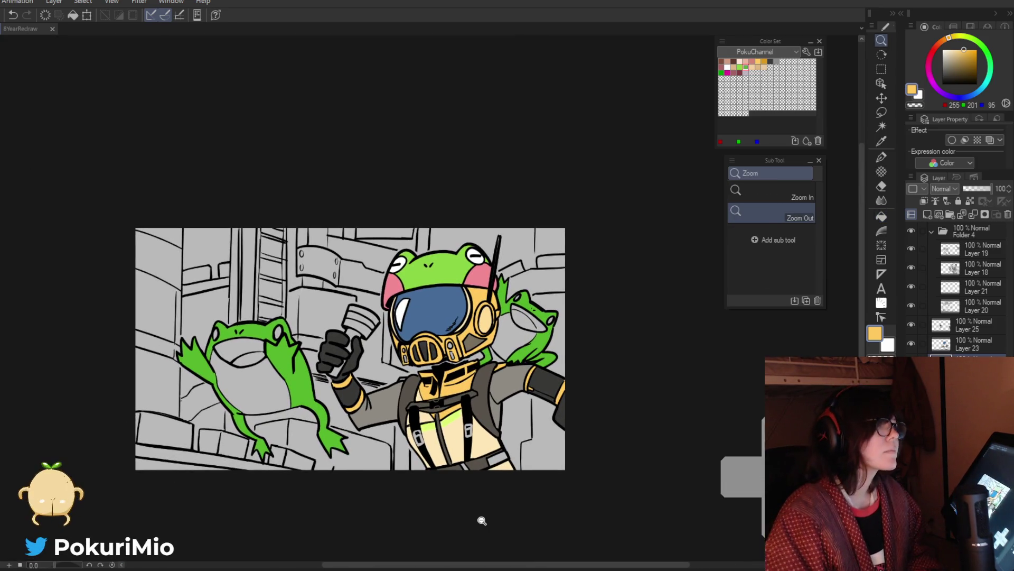
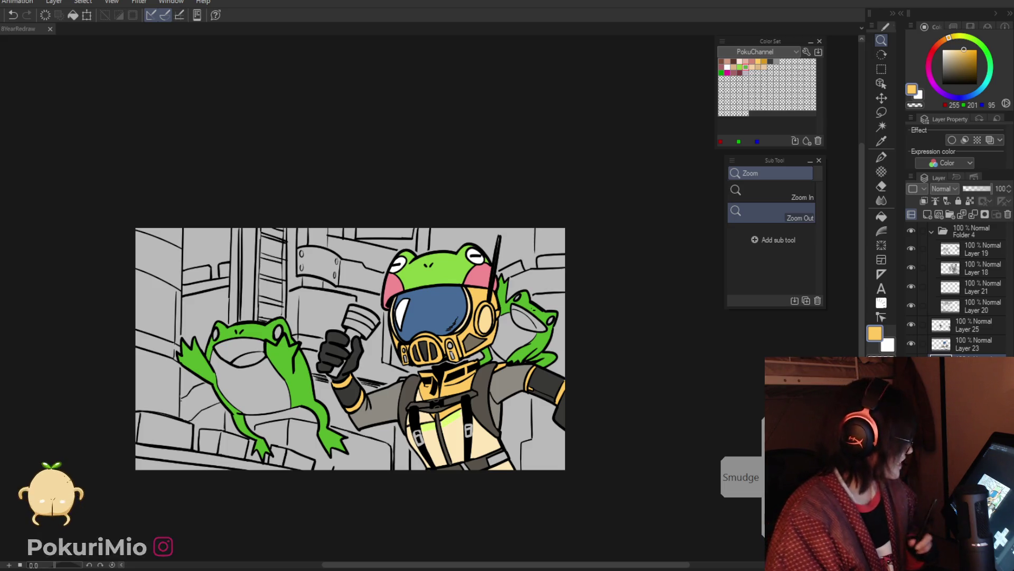
On Layer 23, zoom into the helmet visor and sample its blue as the drawing colour.
{"action": "left_click", "coordinate": [974, 344]}
{"action": "left_click", "coordinate": [426, 303]}
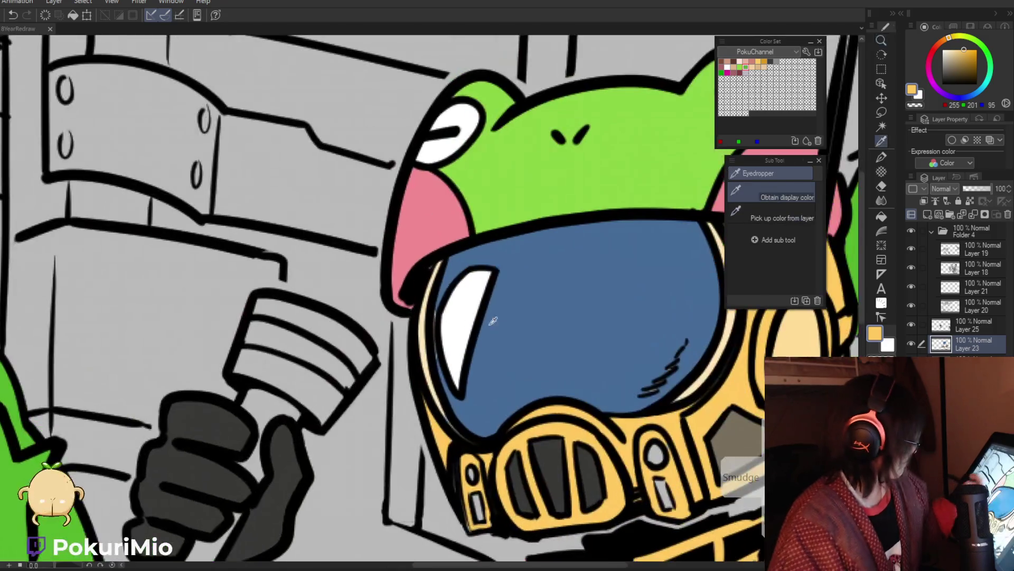
{"action": "key", "text": "p"}
{"action": "left_click", "coordinate": [428, 338], "text": "alt"}
Zoom out and recentre the view to show the whole illustration.
{"action": "key", "text": "/"}
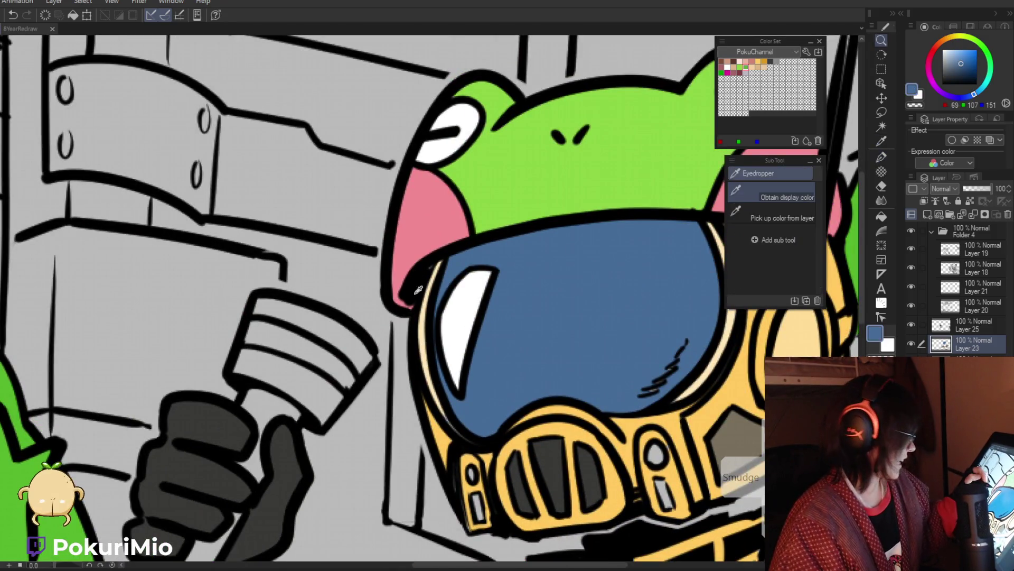
{"action": "left_click", "coordinate": [560, 383], "text": "alt"}
{"action": "left_click", "coordinate": [560, 383], "text": "alt"}
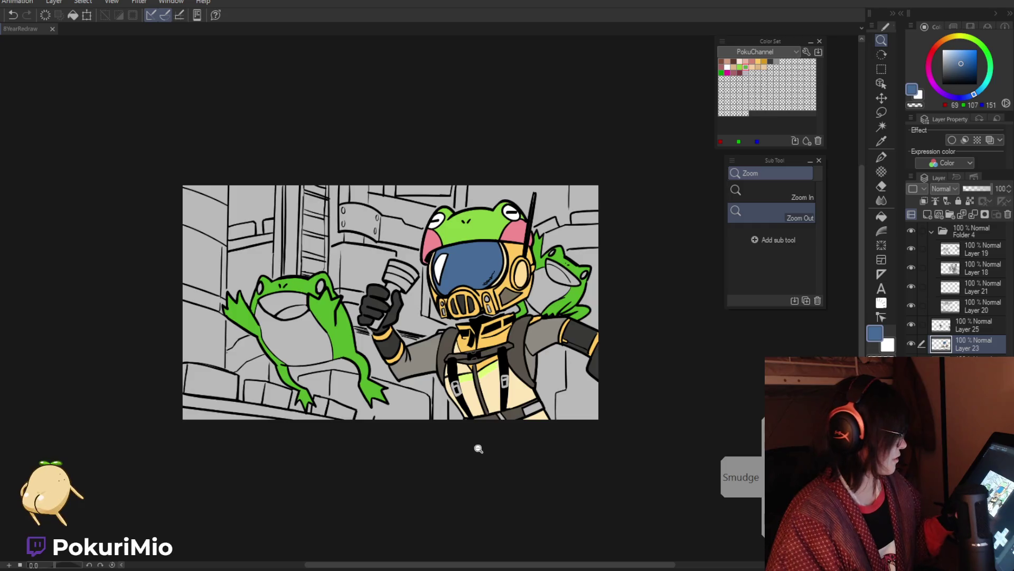
{"action": "left_click", "coordinate": [475, 446], "text": "alt"}
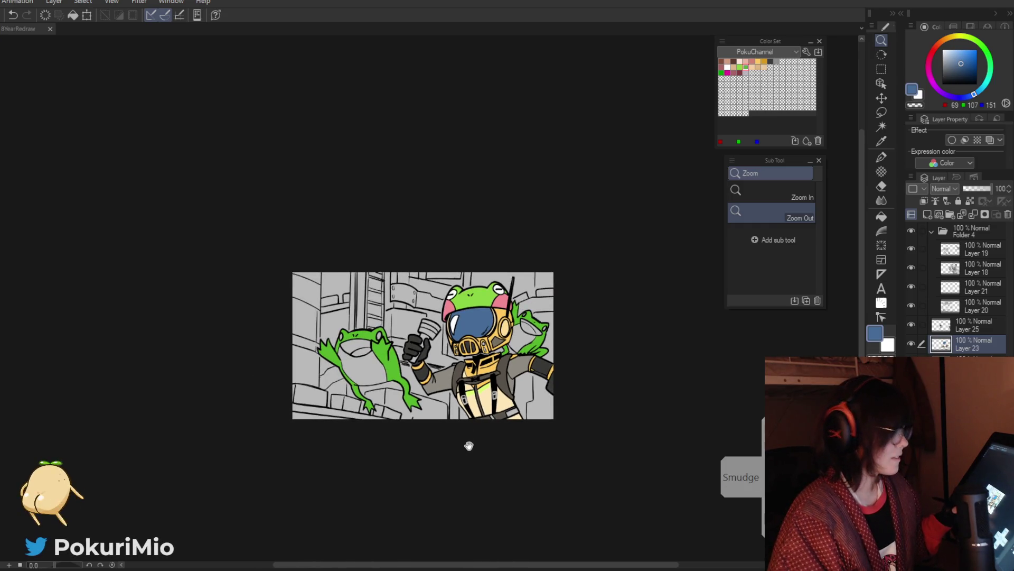
{"action": "left_click_drag", "start_coordinate": [491, 423], "coordinate": [502, 404]}
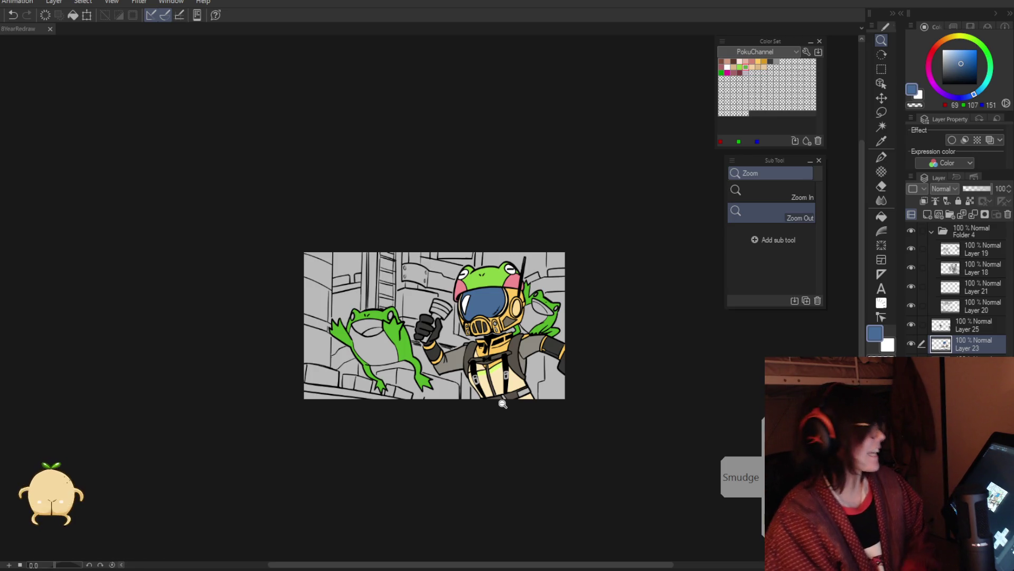
{"action": "scroll", "coordinate": [381, 448], "scroll_direction": "down", "scroll_amount": 1}
{"action": "scroll", "coordinate": [464, 451], "scroll_direction": "down", "scroll_amount": 1}
{"action": "scroll", "coordinate": [460, 425], "scroll_direction": "up", "scroll_amount": 1}
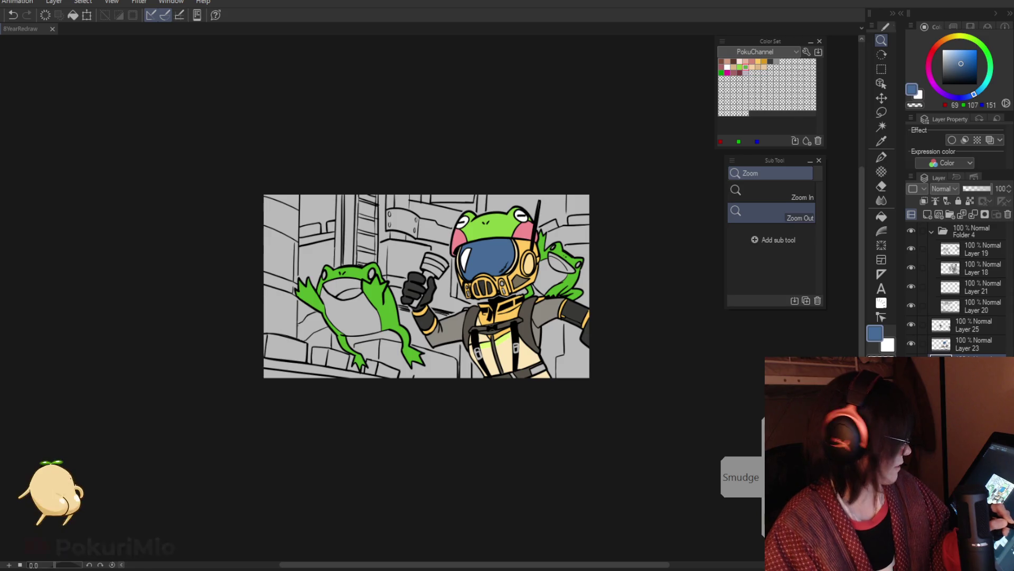
{"action": "scroll", "coordinate": [405, 315], "scroll_direction": "up", "scroll_amount": 3}
Fill the left frog's belly white and its mouth with the helmet's cheek pink.
{"action": "key", "text": "g"}
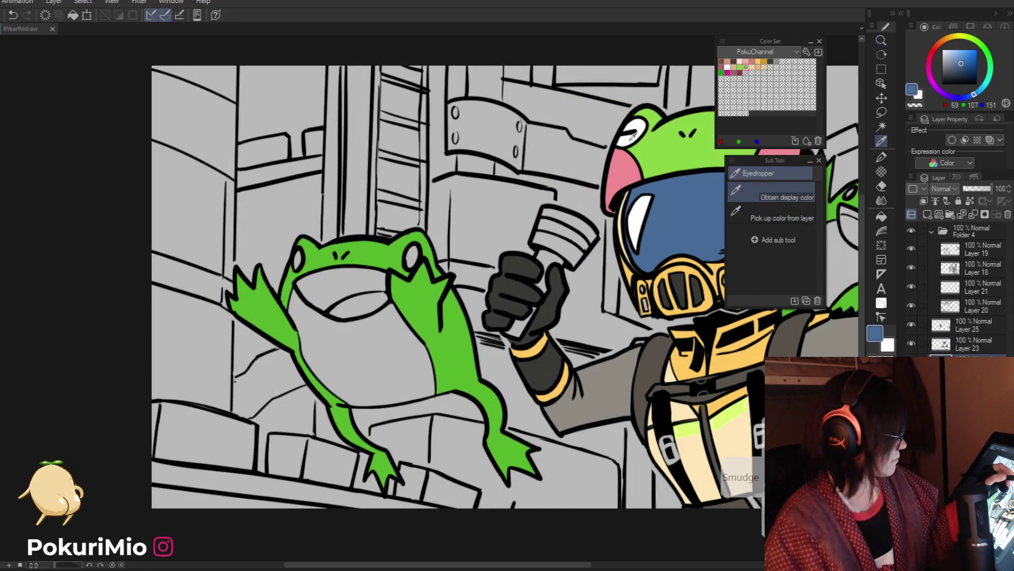
{"action": "left_click", "coordinate": [411, 257], "text": "alt"}
{"action": "left_click", "coordinate": [356, 321]}
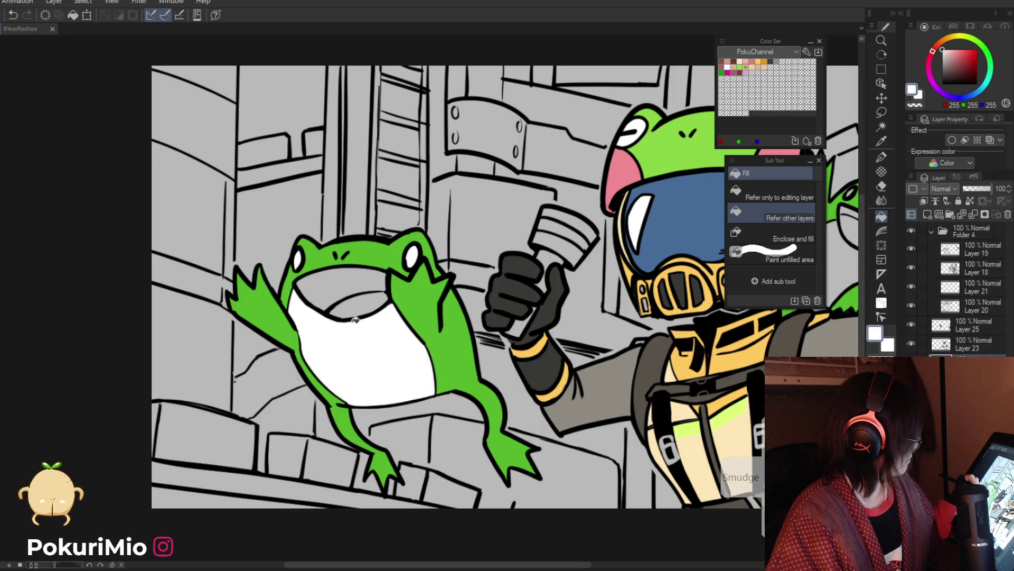
{"action": "left_click_drag", "start_coordinate": [391, 245], "coordinate": [279, 202]}
{"action": "left_click", "coordinate": [505, 134], "text": "alt"}
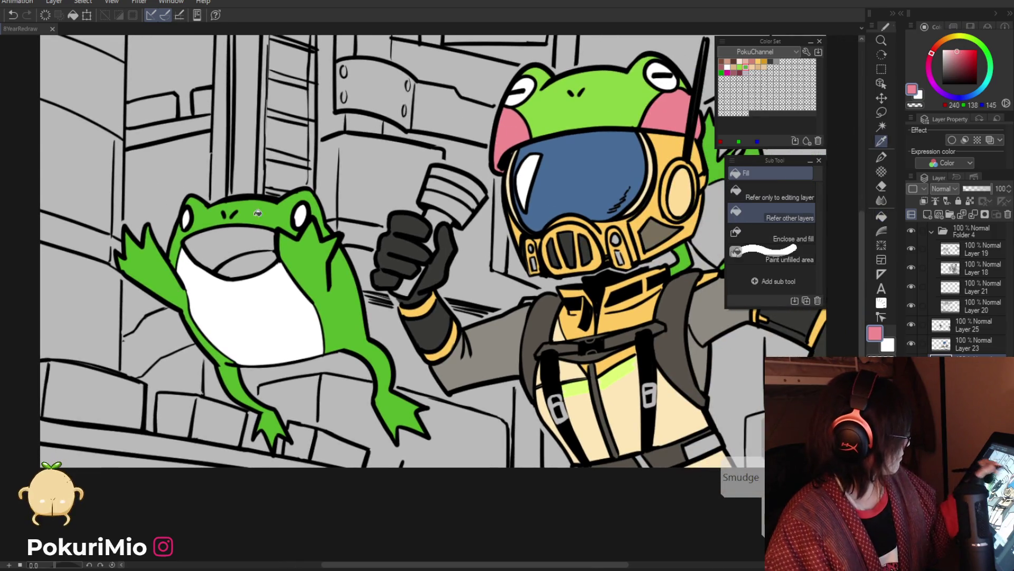
{"action": "left_click", "coordinate": [248, 264]}
Fill the right frog's belly white and its mouth pink.
{"action": "scroll", "coordinate": [248, 264], "scroll_direction": "down", "scroll_amount": 5}
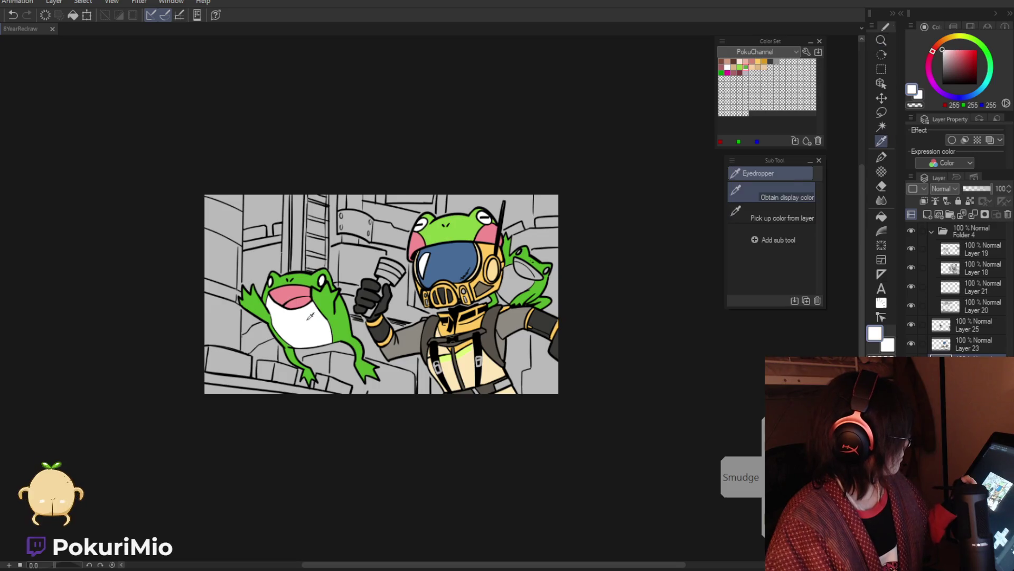
{"action": "scroll", "coordinate": [553, 303], "scroll_direction": "up", "scroll_amount": 4}
{"action": "scroll", "coordinate": [553, 302], "scroll_direction": "up", "scroll_amount": 1}
{"action": "left_click", "coordinate": [523, 296]}
{"action": "left_click", "coordinate": [449, 185], "text": "alt"}
{"action": "left_click", "coordinate": [528, 261]}
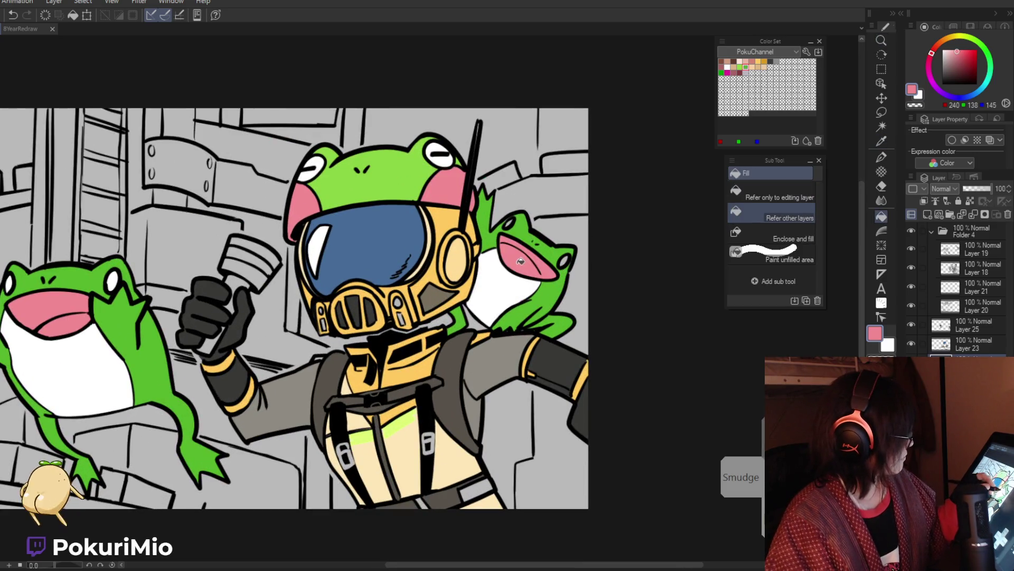
Make white the current colour again and recentre the illustration.
{"action": "left_click", "coordinate": [444, 160], "text": "alt"}
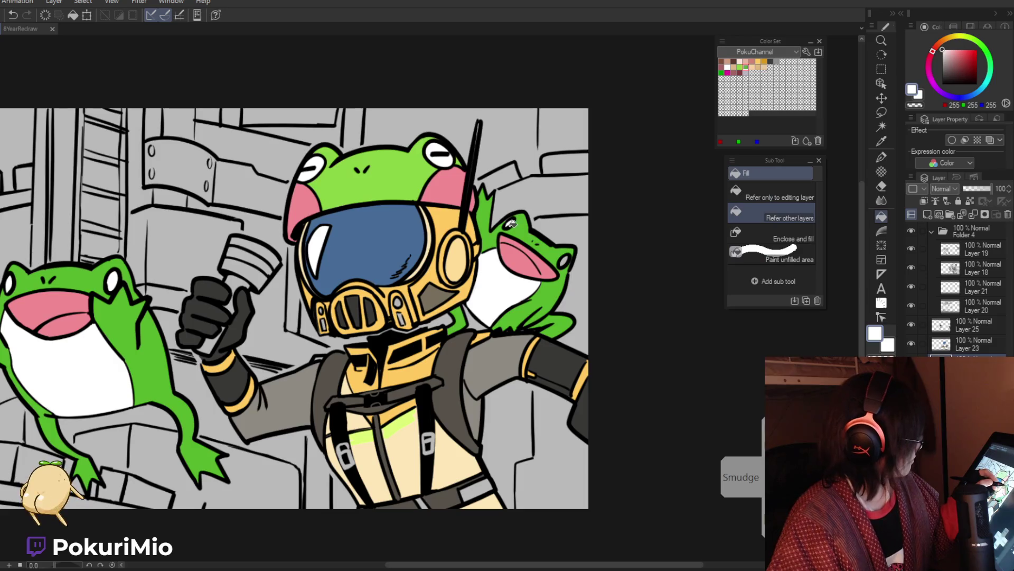
{"action": "scroll", "coordinate": [555, 327], "scroll_direction": "down", "scroll_amount": 2}
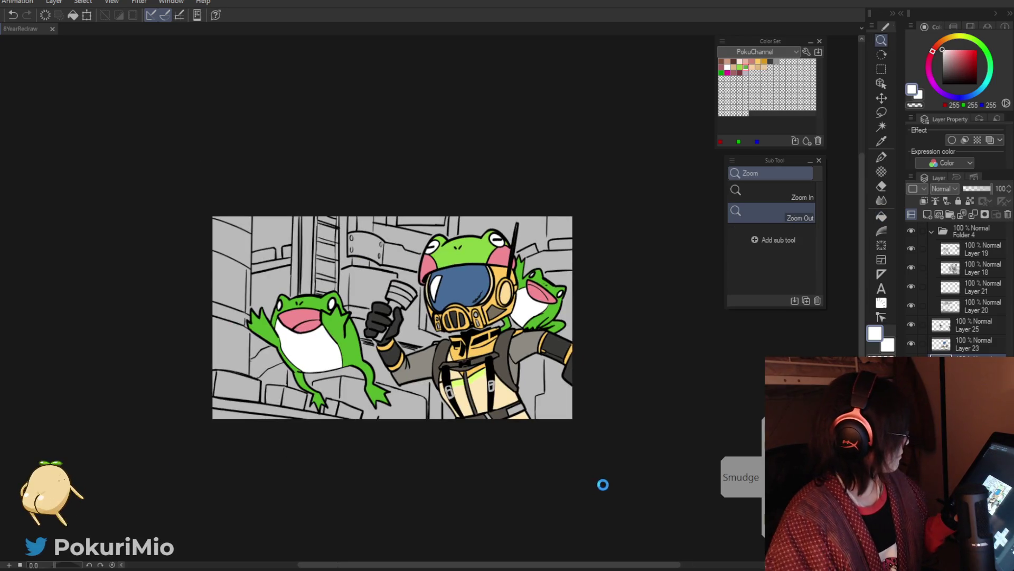
{"action": "left_click_drag", "start_coordinate": [575, 433], "coordinate": [605, 401]}
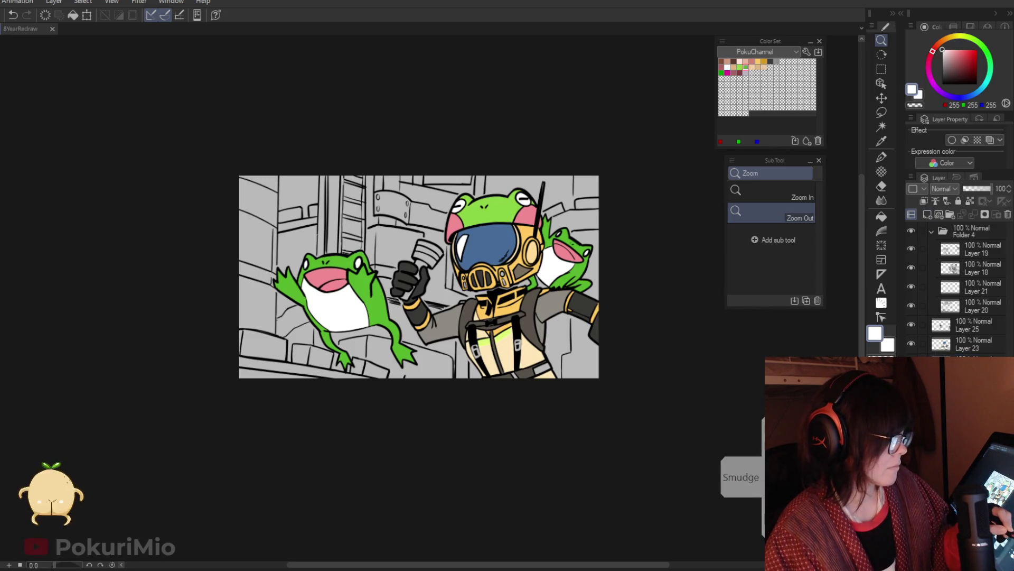
{"action": "key", "text": "p"}
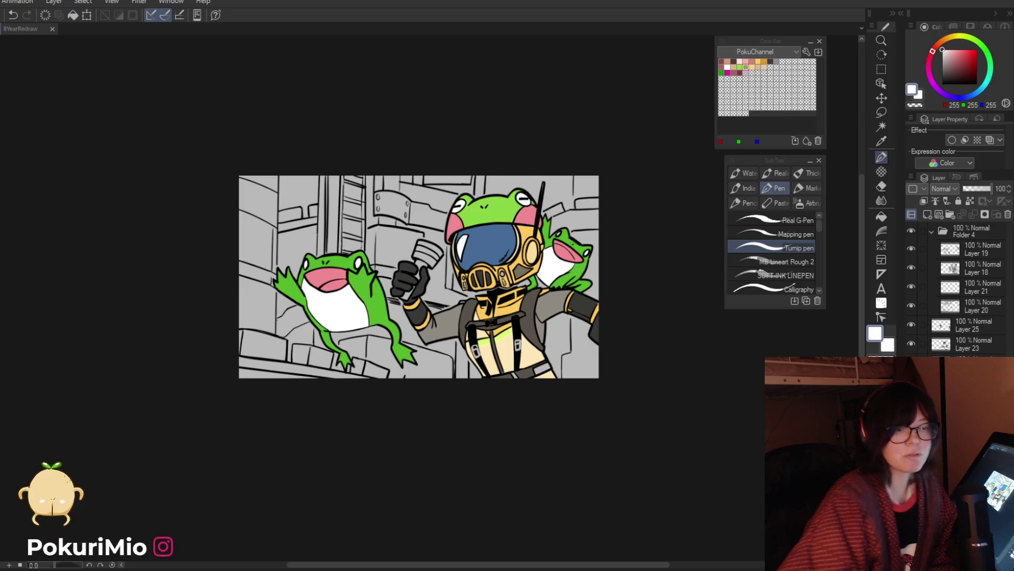
{"action": "left_click", "coordinate": [881, 68]}
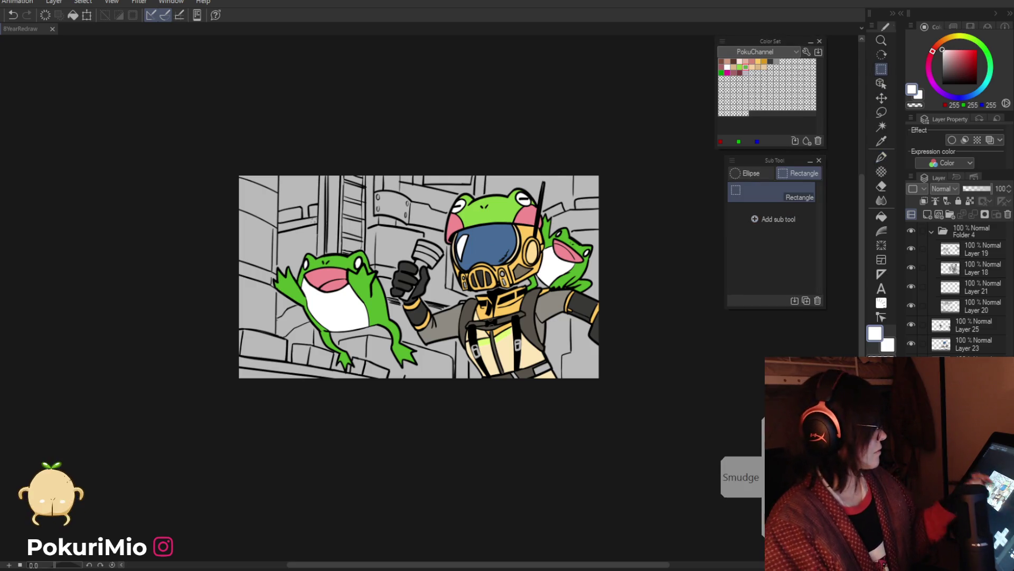
Fill the grey background areas with a dark purple from the Color Wheel.
{"action": "left_click", "coordinate": [936, 88]}
{"action": "left_click", "coordinate": [949, 69]}
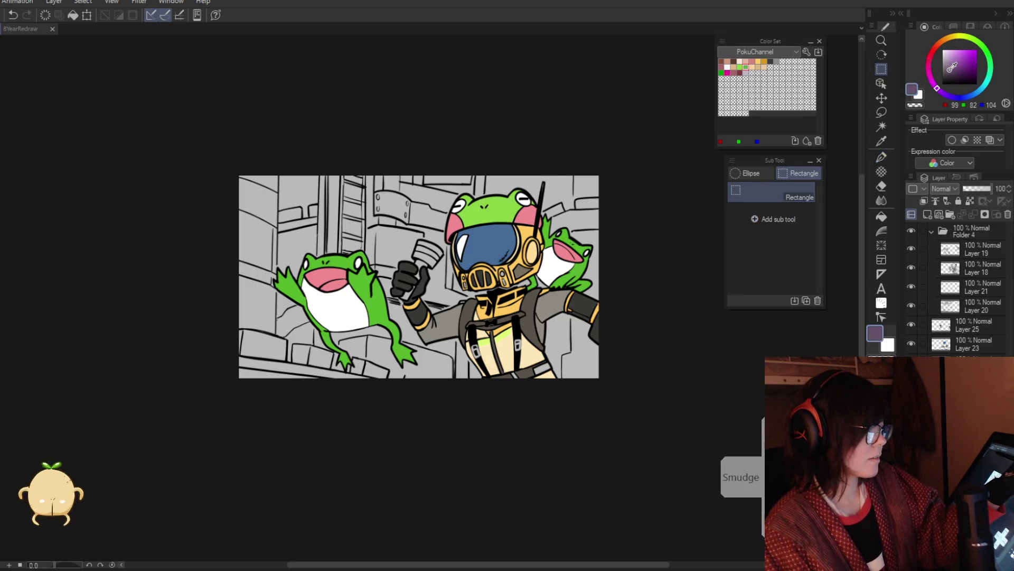
{"action": "key", "text": "p"}
{"action": "key", "text": "g"}
{"action": "left_click", "coordinate": [771, 193]}
{"action": "left_click", "coordinate": [502, 180]}
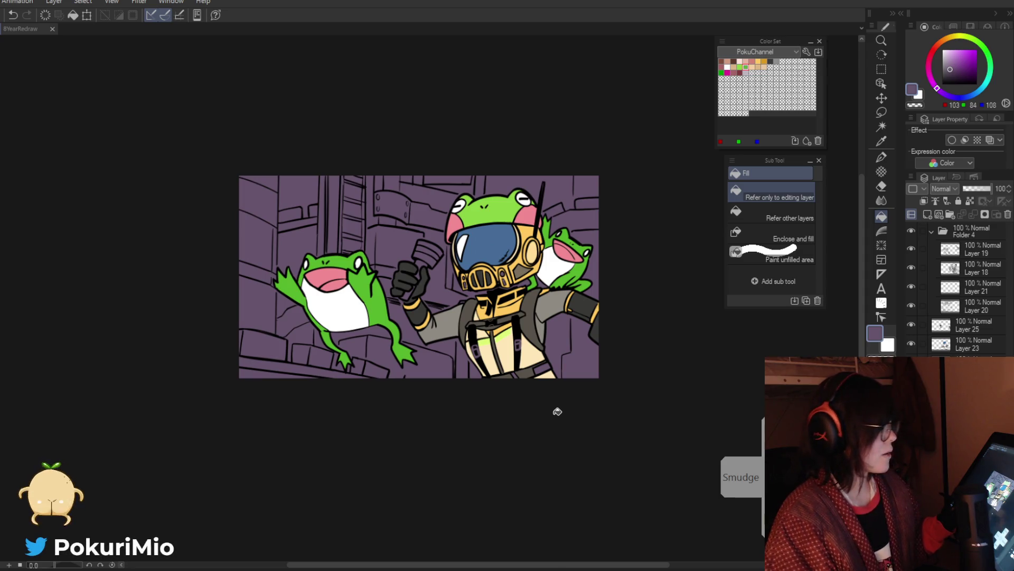
Refill the background with a lighter lavender purple, then choose a deeper saturated purple.
{"action": "left_click", "coordinate": [947, 60]}
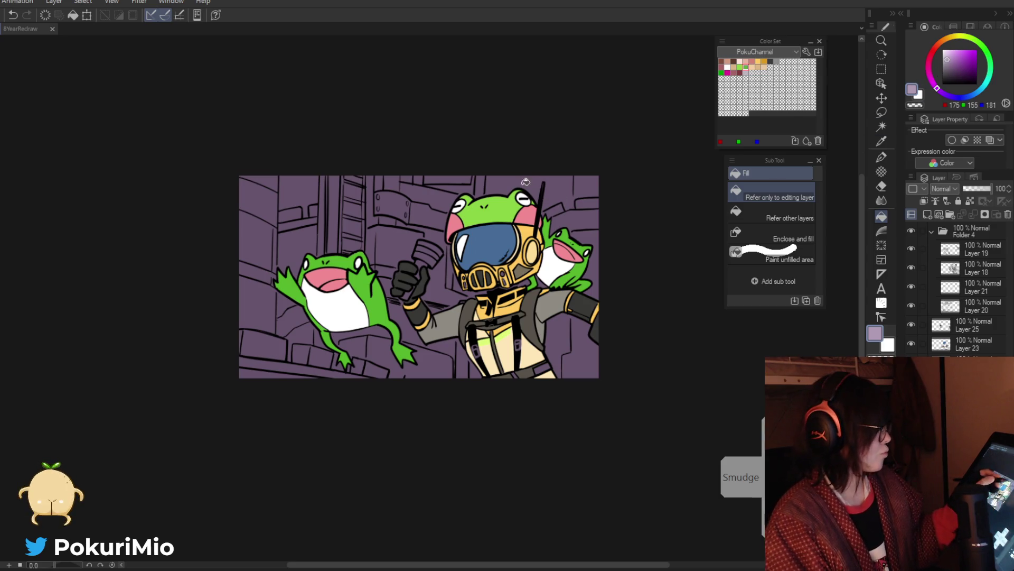
{"action": "left_click", "coordinate": [560, 310]}
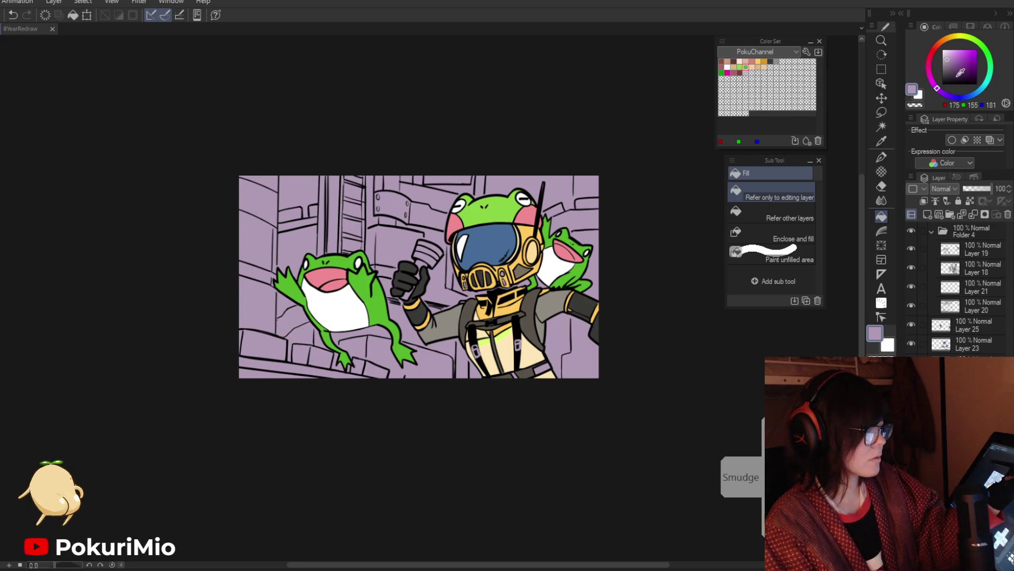
{"action": "left_click", "coordinate": [943, 93]}
{"action": "left_click", "coordinate": [962, 63]}
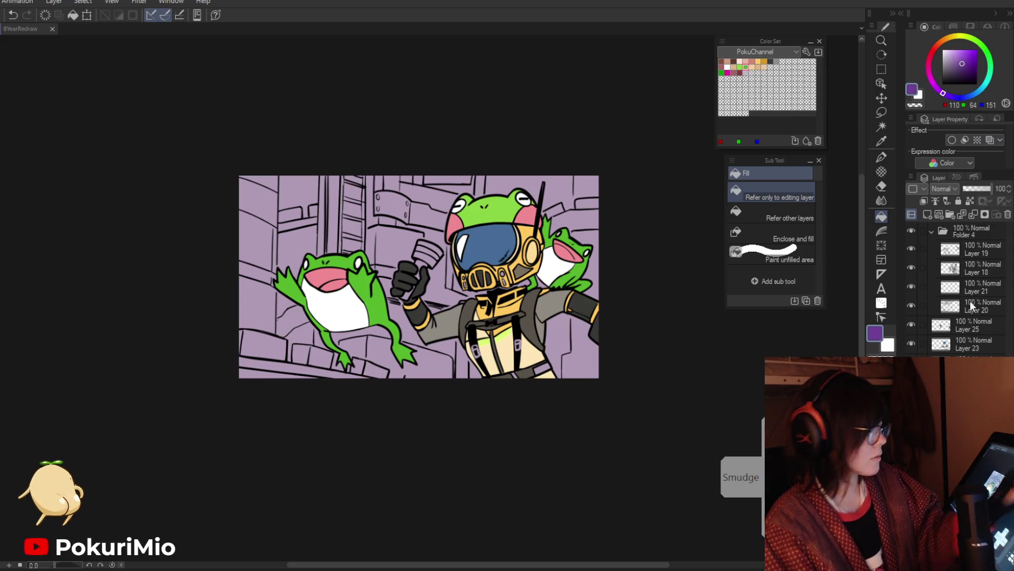
Fill the wall sign purple, with fills set to follow lines on other layers.
{"action": "key", "text": "p"}
{"action": "key", "text": "g"}
{"action": "left_click", "coordinate": [369, 237]}
{"action": "key", "text": "ctrl+z"}
{"action": "left_click", "coordinate": [771, 214]}
{"action": "left_click", "coordinate": [412, 222]}
{"action": "key", "text": "p"}
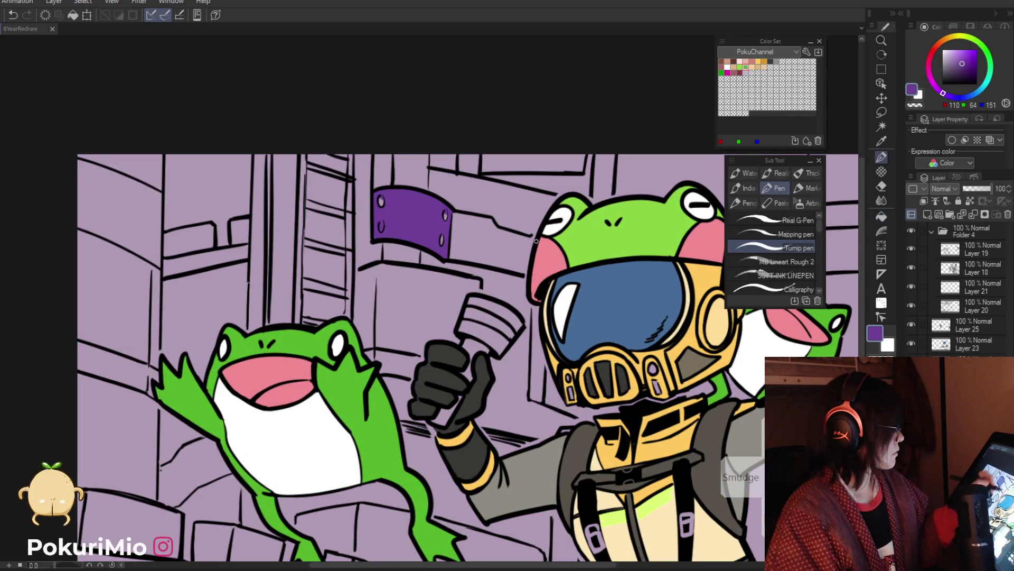
{"action": "key", "text": "slash"}
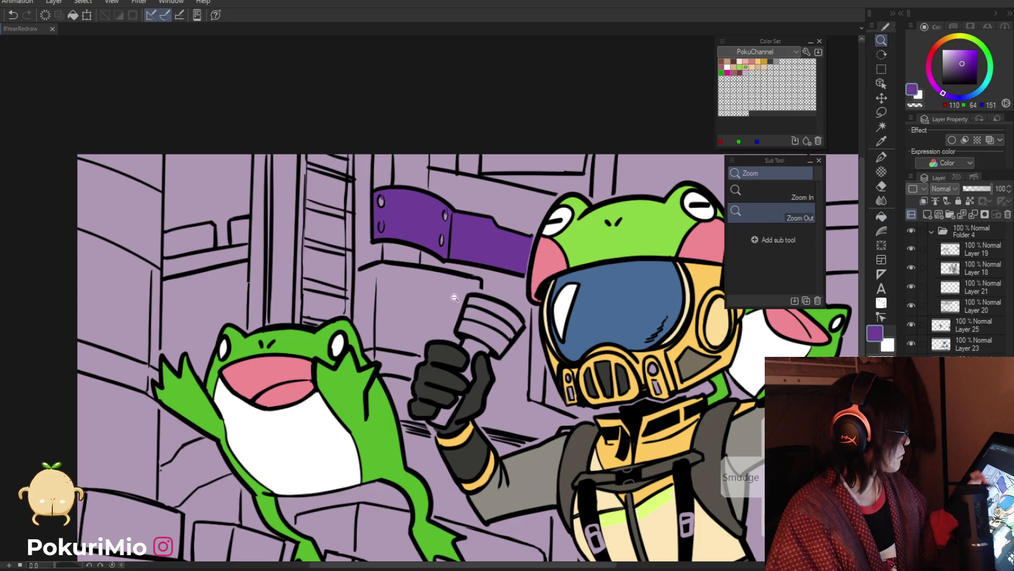
{"action": "left_click", "coordinate": [427, 308], "text": "alt"}
{"action": "left_click", "coordinate": [434, 300], "text": "alt"}
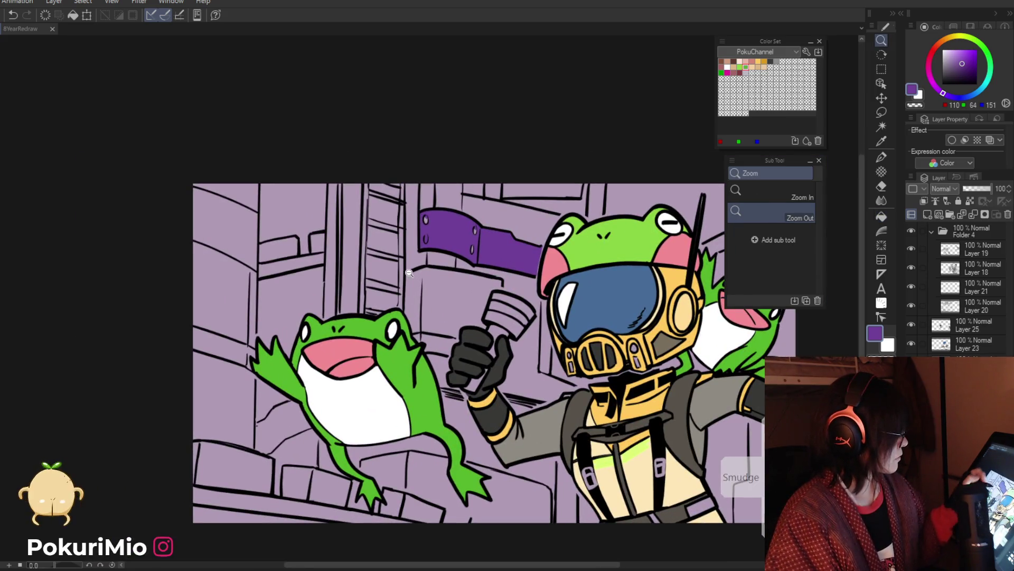
Fill the box under the flag and the wall behind the glove purple.
{"action": "key", "text": "p"}
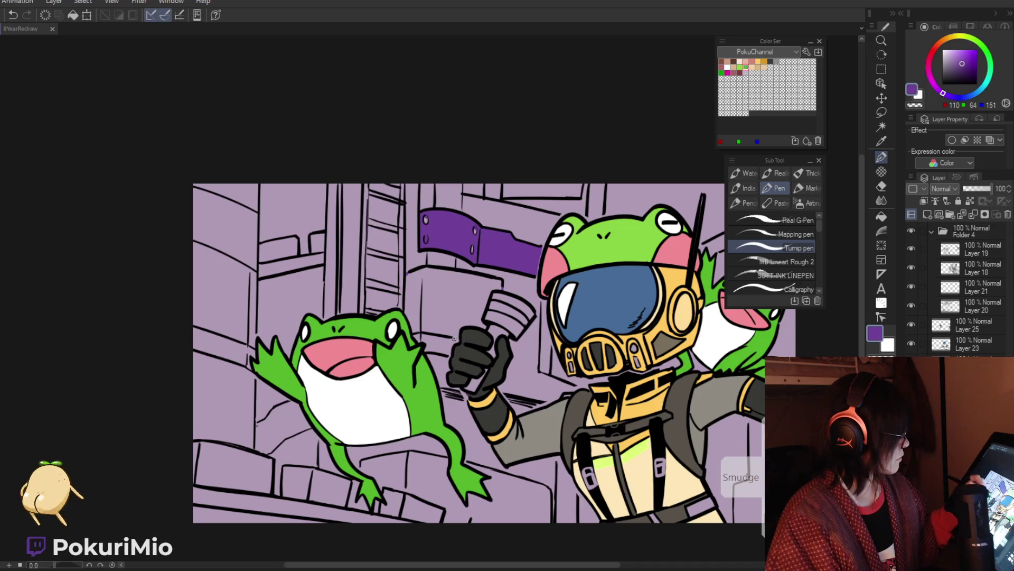
{"action": "key", "text": "g"}
{"action": "left_click", "coordinate": [467, 275]}
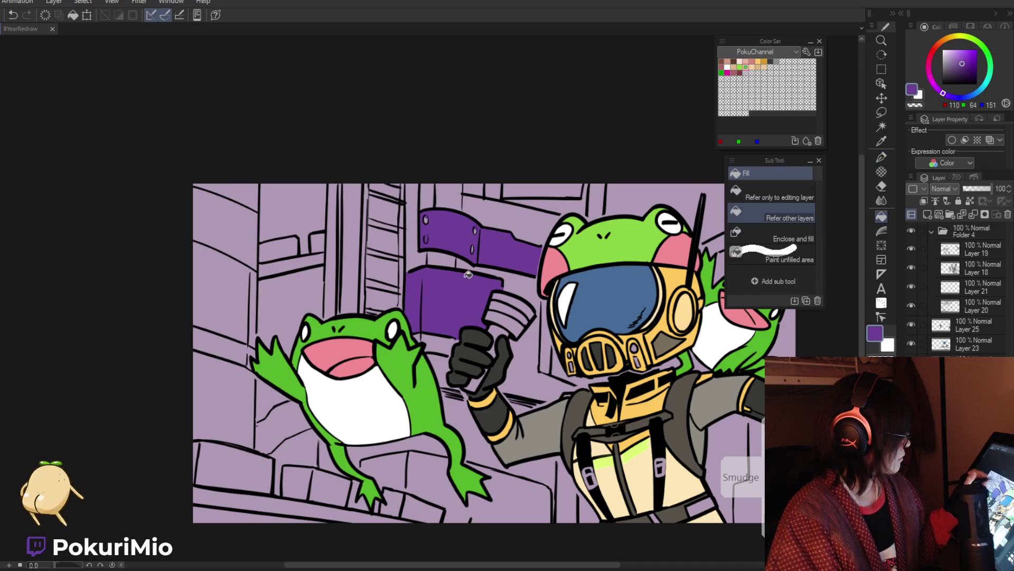
{"action": "left_click", "coordinate": [545, 361]}
{"action": "key", "text": "ctrl+z"}
{"action": "key", "text": "p"}
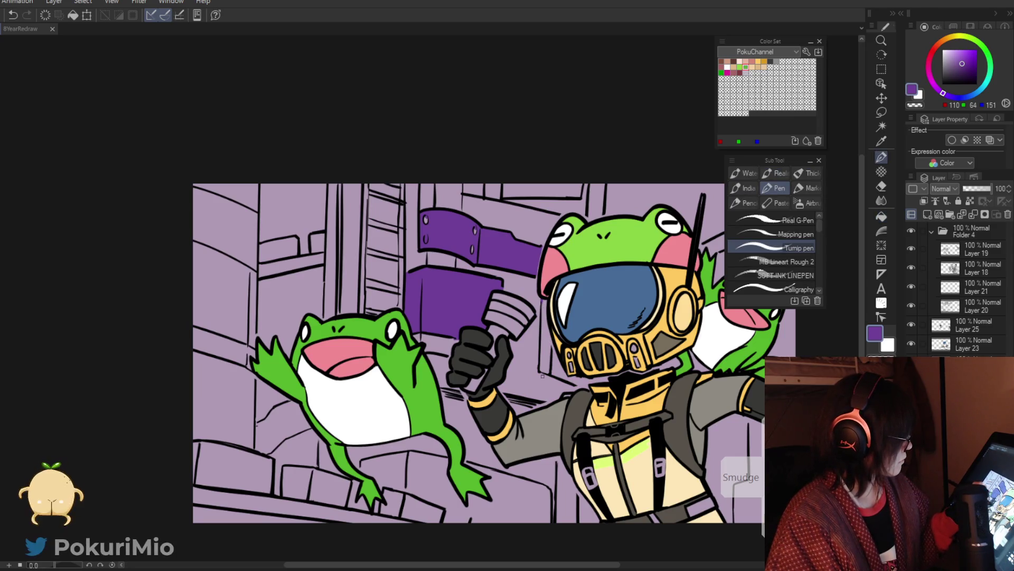
{"action": "key", "text": "g"}
{"action": "left_click", "coordinate": [569, 388]}
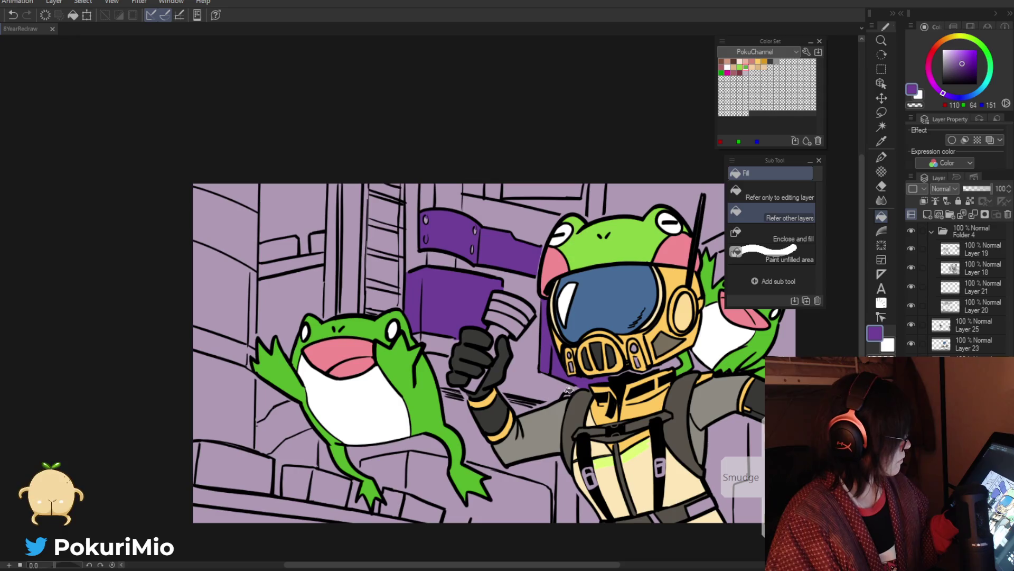
{"action": "left_click_drag", "start_coordinate": [567, 394], "coordinate": [467, 395]}
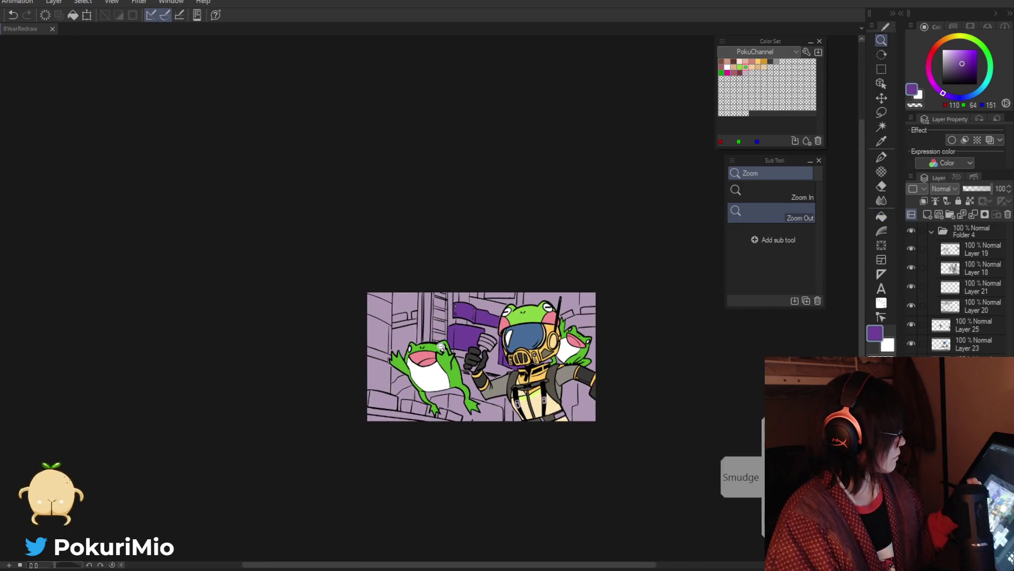
{"action": "left_click", "coordinate": [461, 364]}
Fill the gap beside the frog's arm with a lighter version of the frog green.
{"action": "key", "text": "p"}
{"action": "left_click", "coordinate": [457, 378], "text": "alt"}
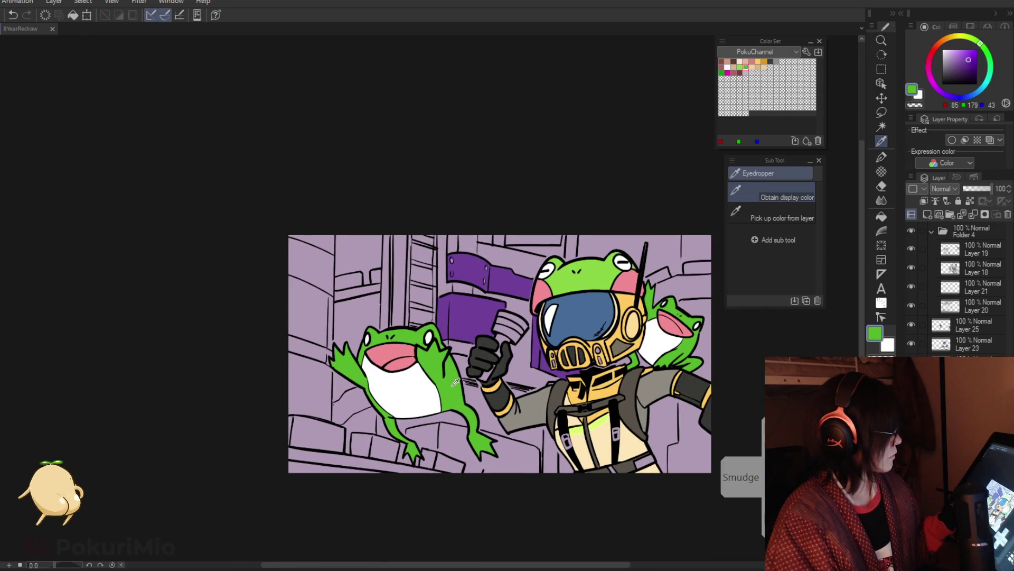
{"action": "left_click", "coordinate": [961, 54]}
{"action": "left_click", "coordinate": [451, 340]}
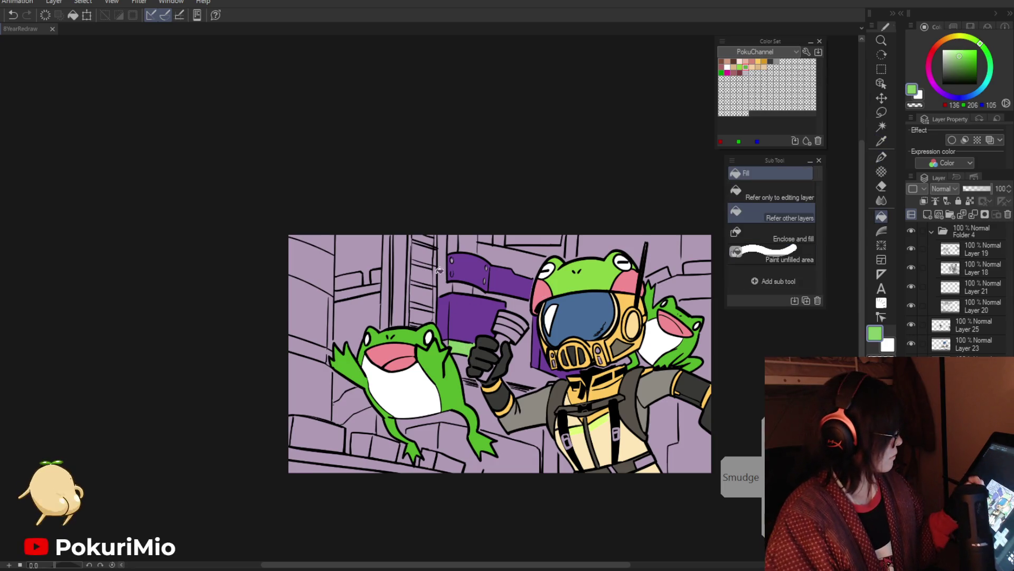
{"action": "key", "text": "p"}
{"action": "scroll", "coordinate": [464, 315], "scroll_direction": "up", "scroll_amount": 3}
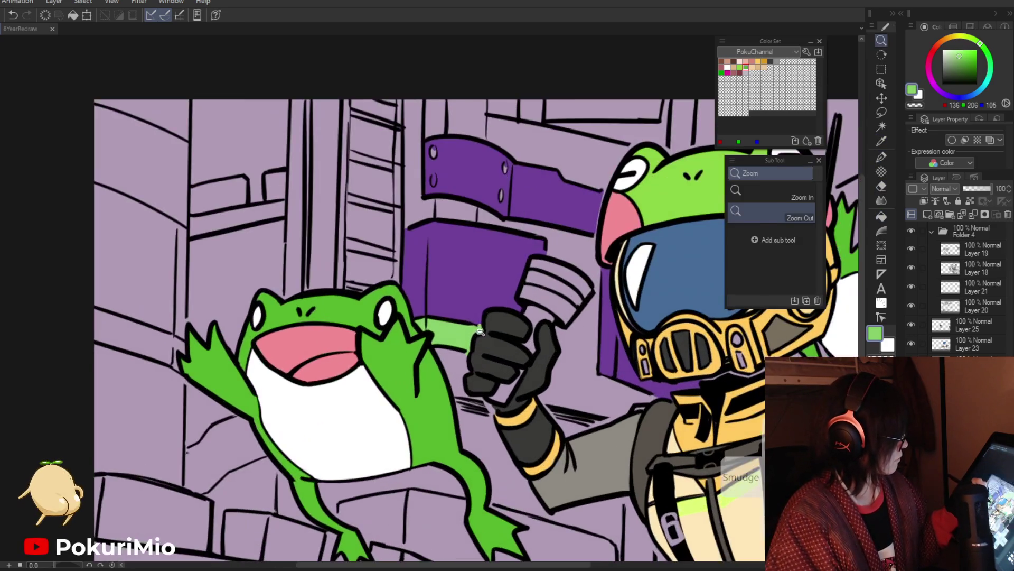
{"action": "left_click", "coordinate": [468, 312], "text": "alt"}
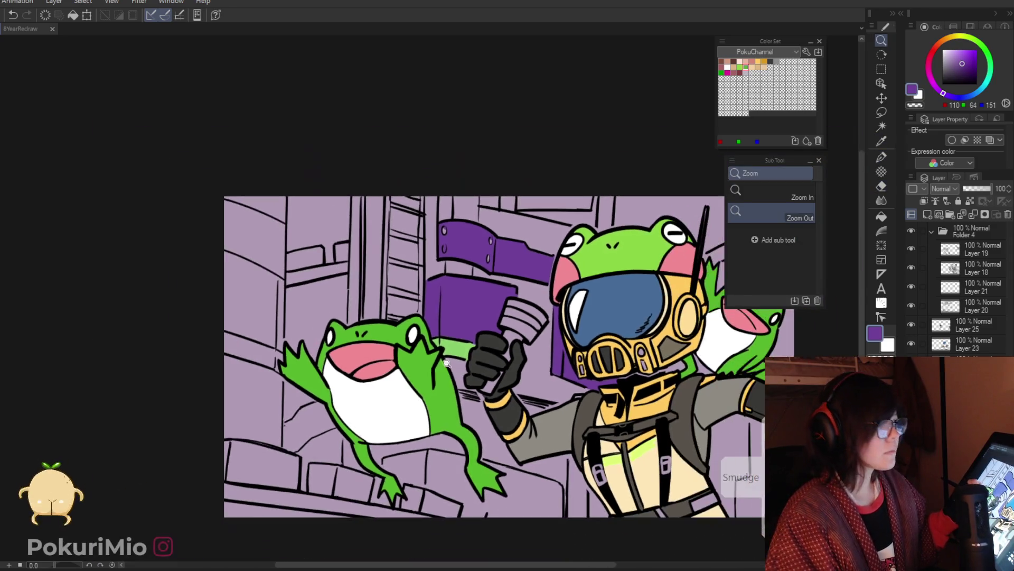
{"action": "left_click", "coordinate": [464, 373], "text": "ctrl+alt"}
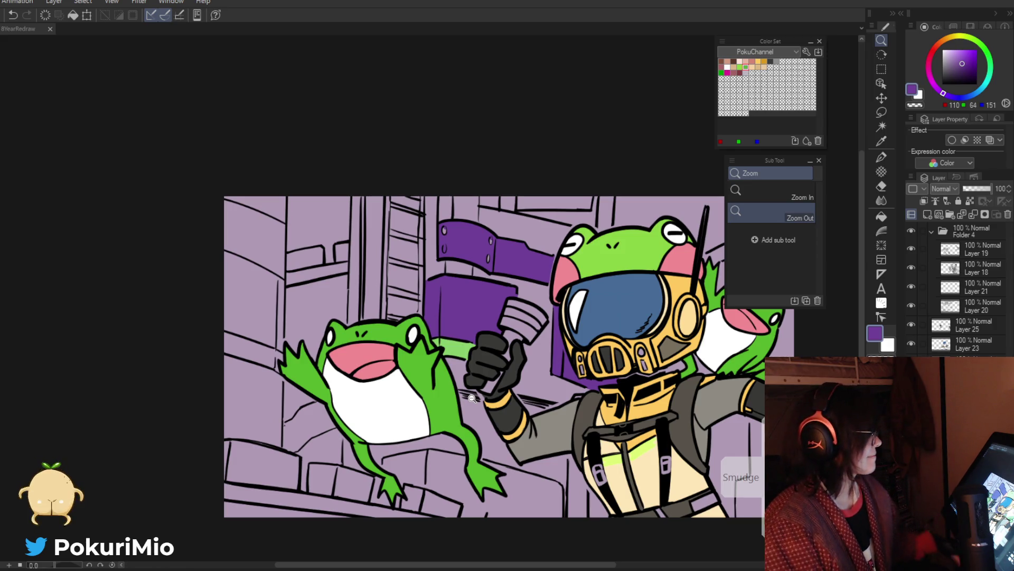
{"action": "scroll", "coordinate": [524, 365], "scroll_direction": "up", "scroll_amount": 3}
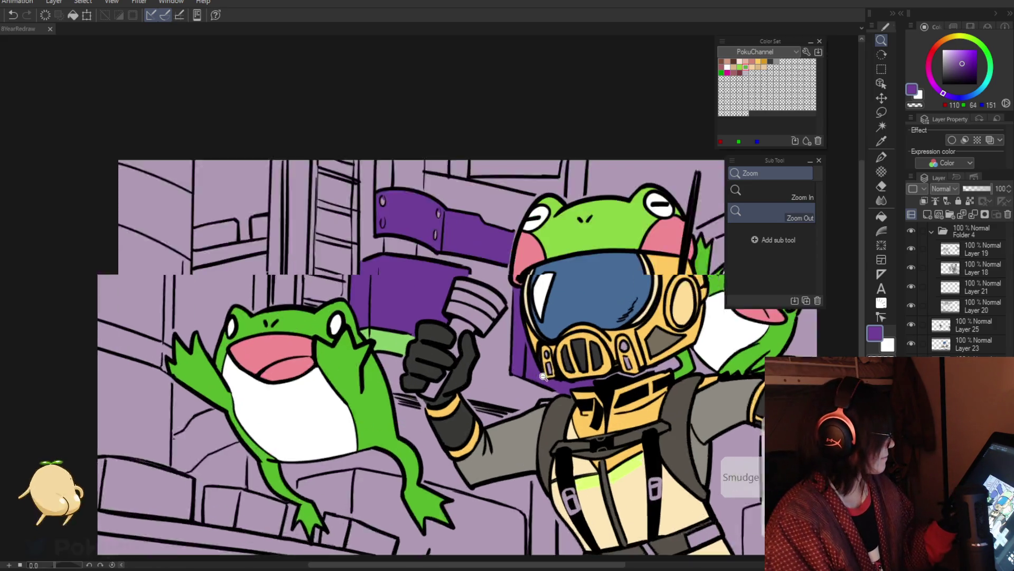
{"action": "key", "text": "p"}
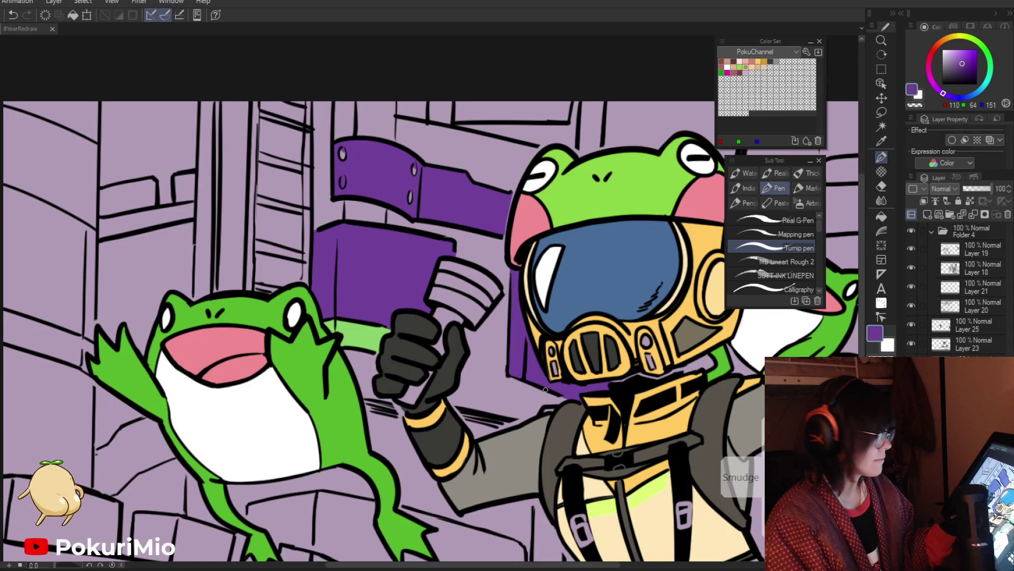
{"action": "key", "text": "ctrl+z"}
{"action": "key", "text": "ctrl+y"}
{"action": "key", "text": "i"}
{"action": "scroll", "coordinate": [358, 306], "scroll_direction": "down", "scroll_amount": 5}
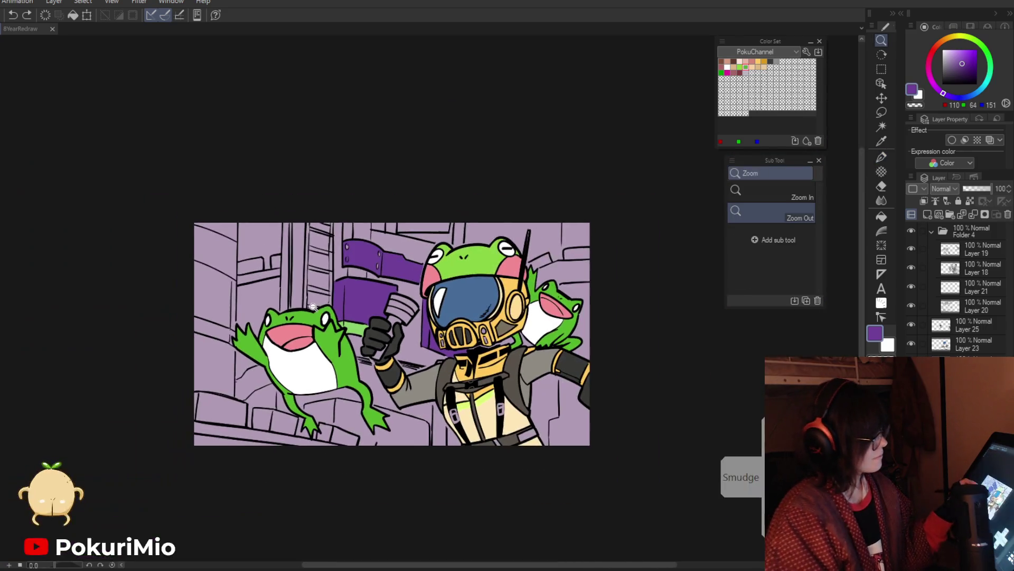
Fill the bottom-left floor strip and the area below it dark greyish purple.
{"action": "key", "text": "p"}
{"action": "key", "text": "g"}
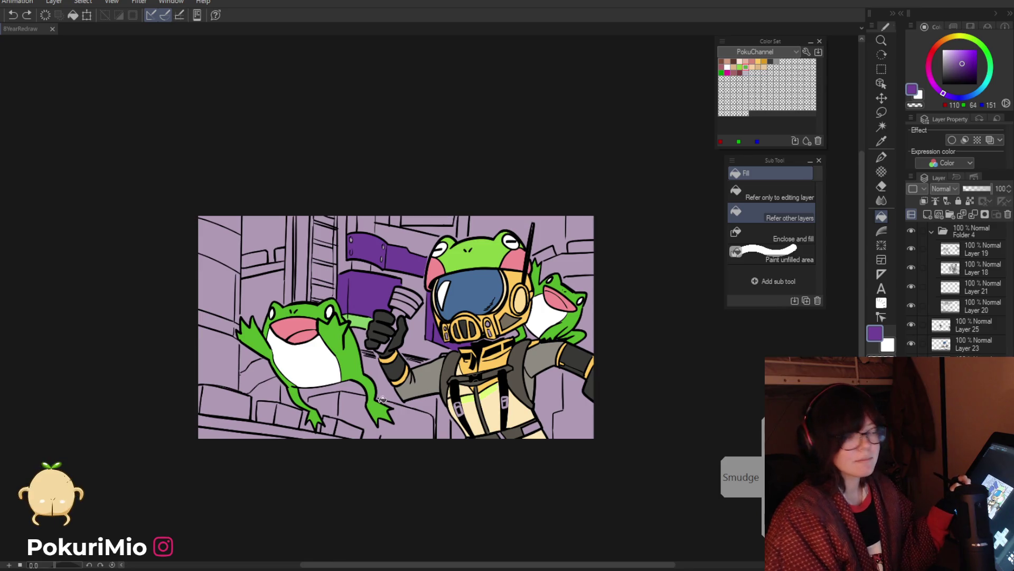
{"action": "left_click", "coordinate": [951, 69]}
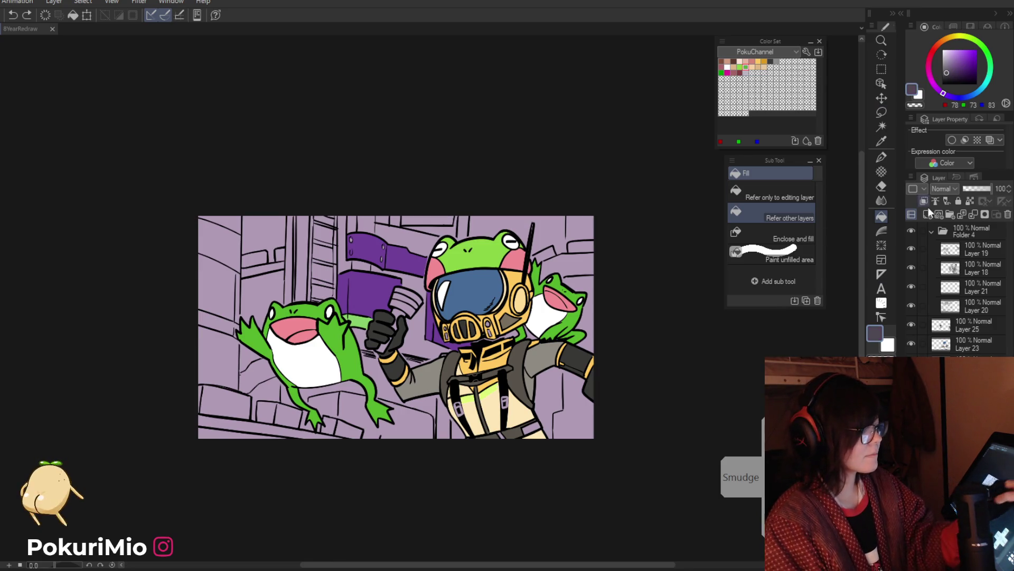
{"action": "left_click", "coordinate": [248, 424]}
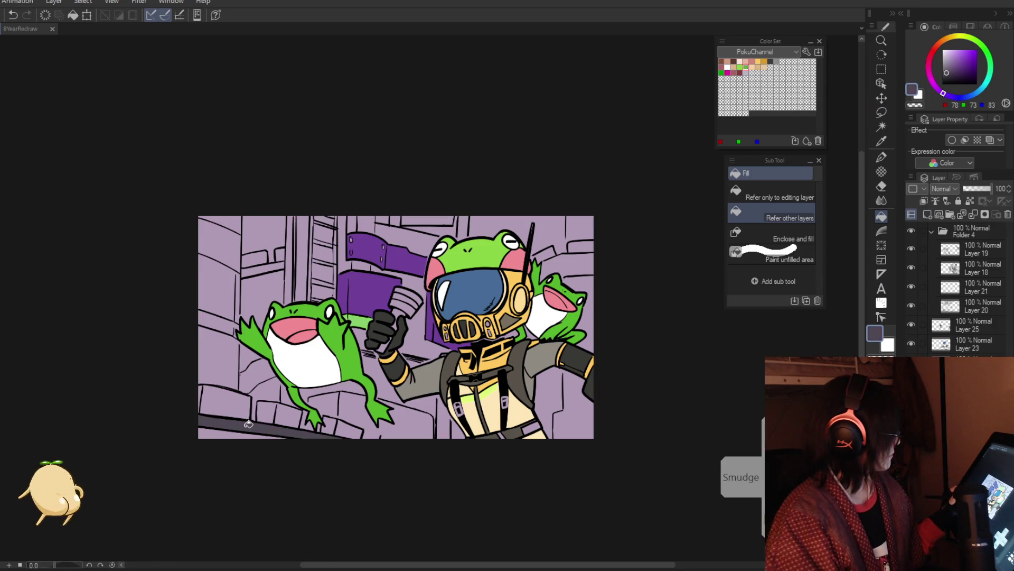
{"action": "left_click", "coordinate": [216, 428]}
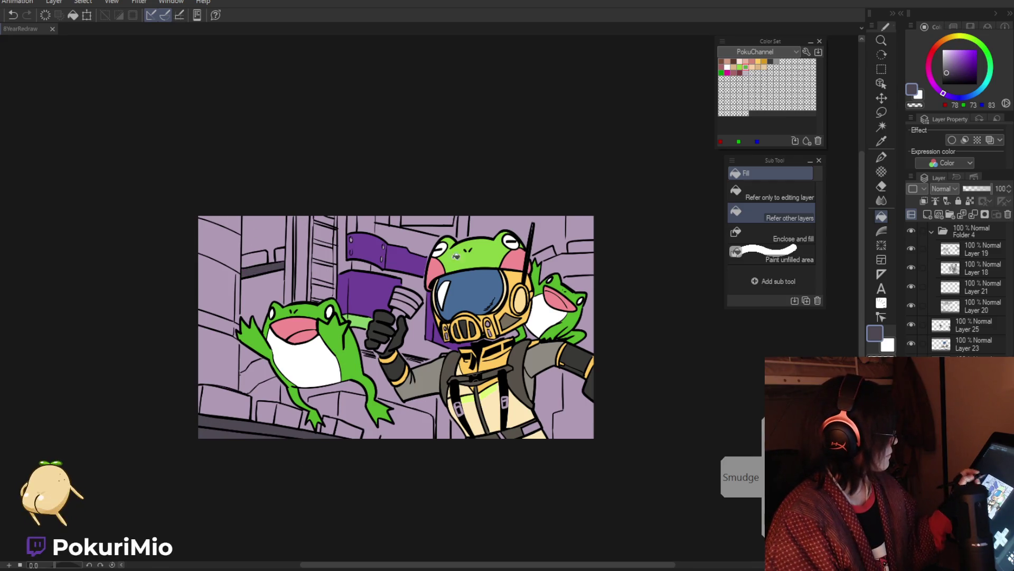
{"action": "key", "text": "p"}
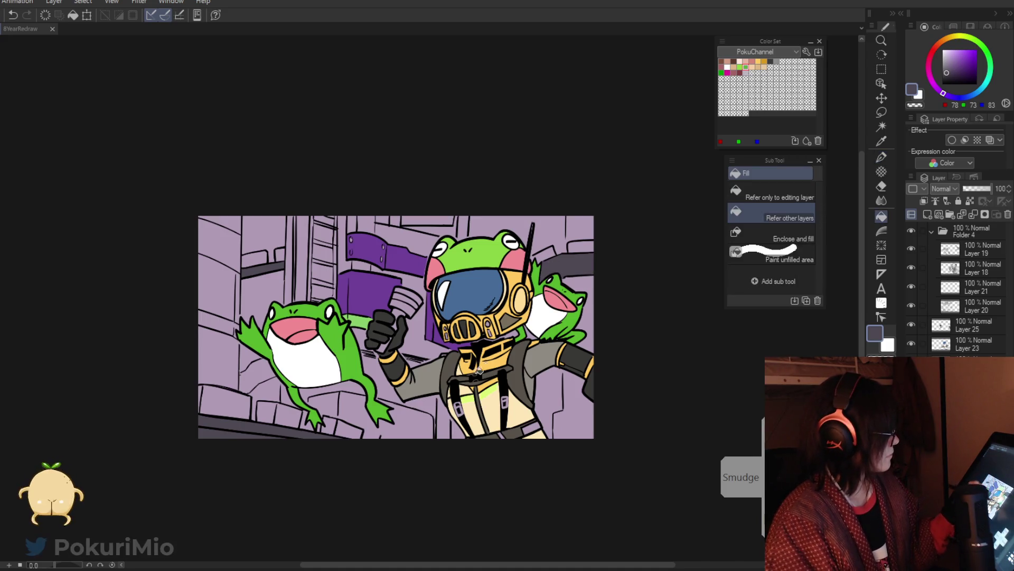
Zoom out to the whole picture and delete Layer 20.
{"action": "left_click", "coordinate": [390, 375], "text": "ctrl+alt"}
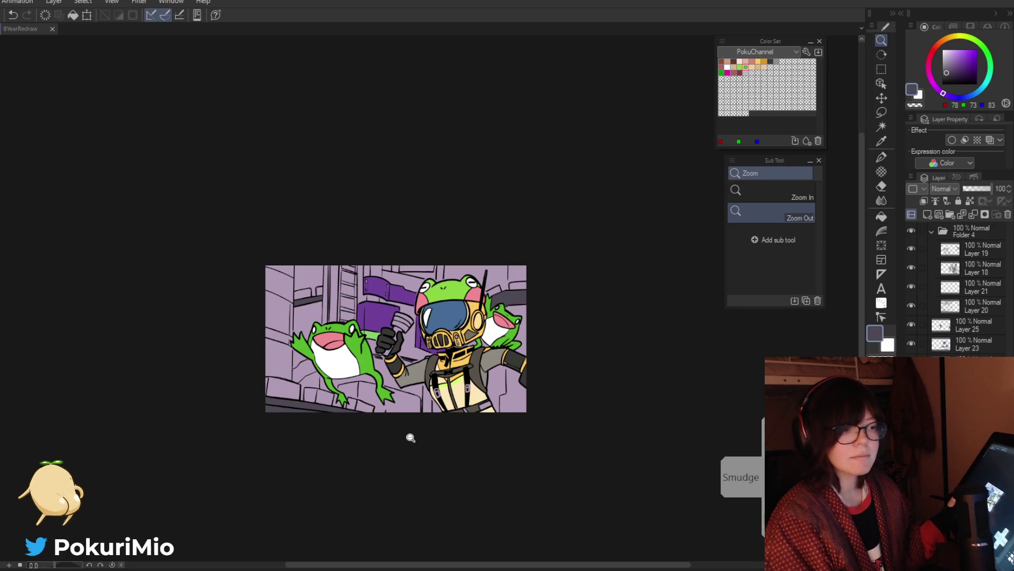
{"action": "key", "text": "p"}
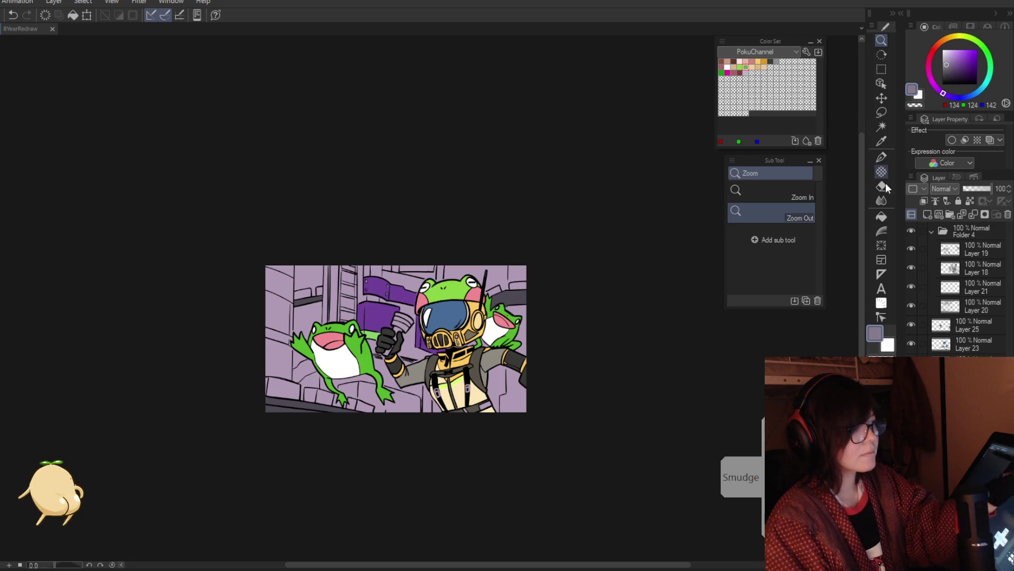
{"action": "key", "text": "g"}
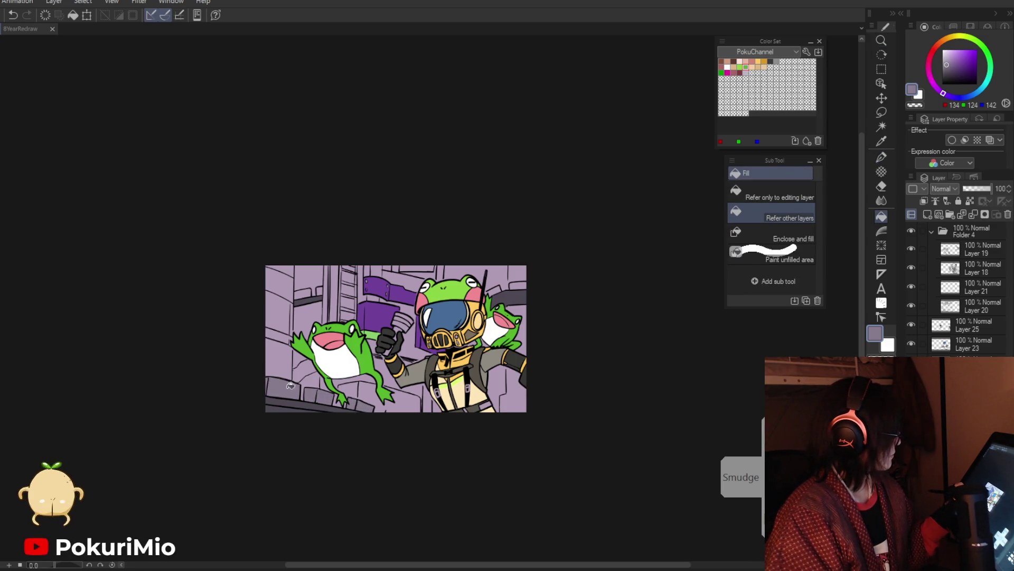
{"action": "scroll", "coordinate": [369, 408], "scroll_direction": "up", "scroll_amount": 5}
{"action": "key", "text": "p"}
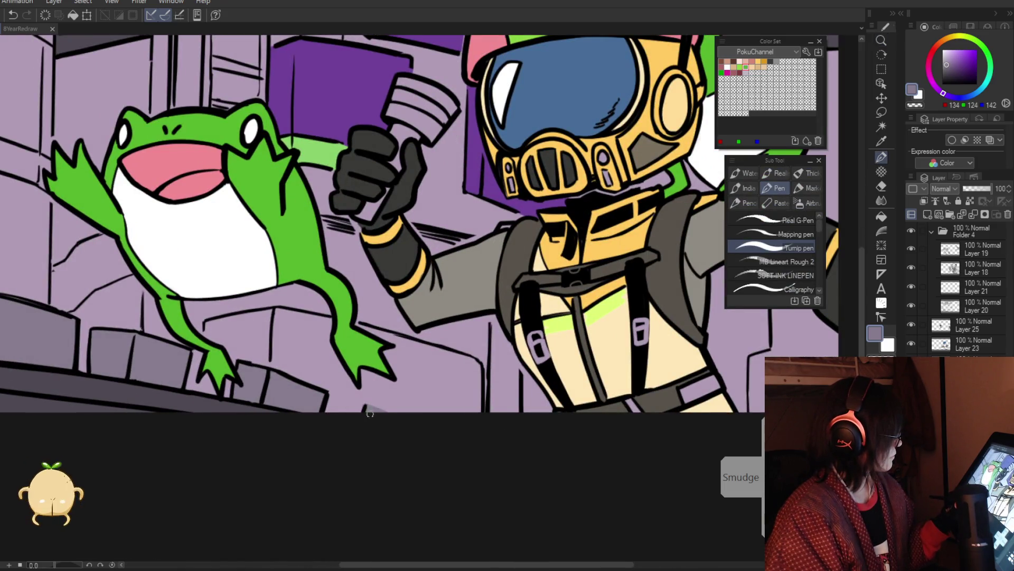
{"action": "key", "text": "slash"}
{"action": "scroll", "coordinate": [419, 444], "scroll_direction": "down", "scroll_amount": 5}
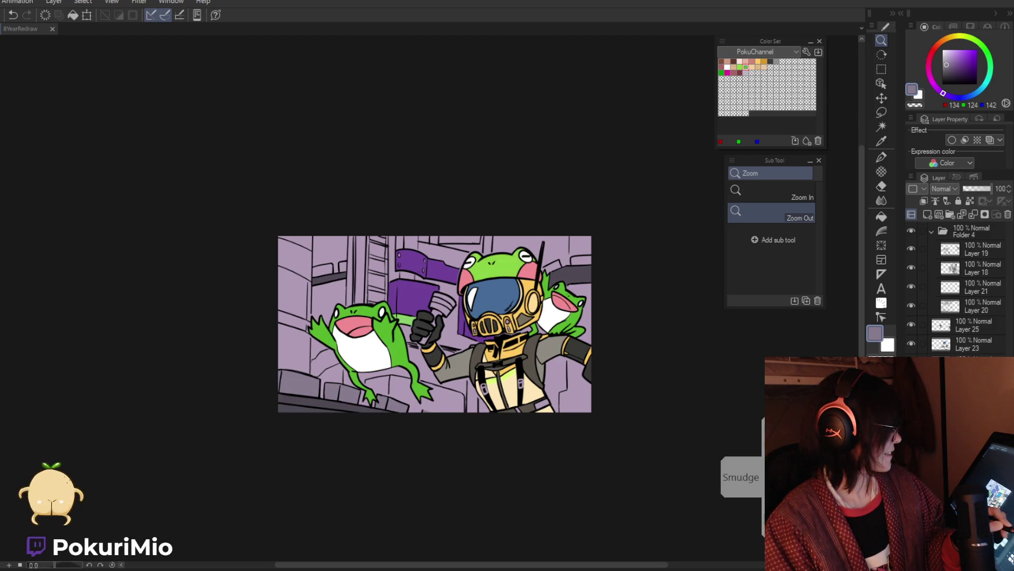
{"action": "left_click", "coordinate": [972, 306]}
{"action": "key", "text": "Delete"}
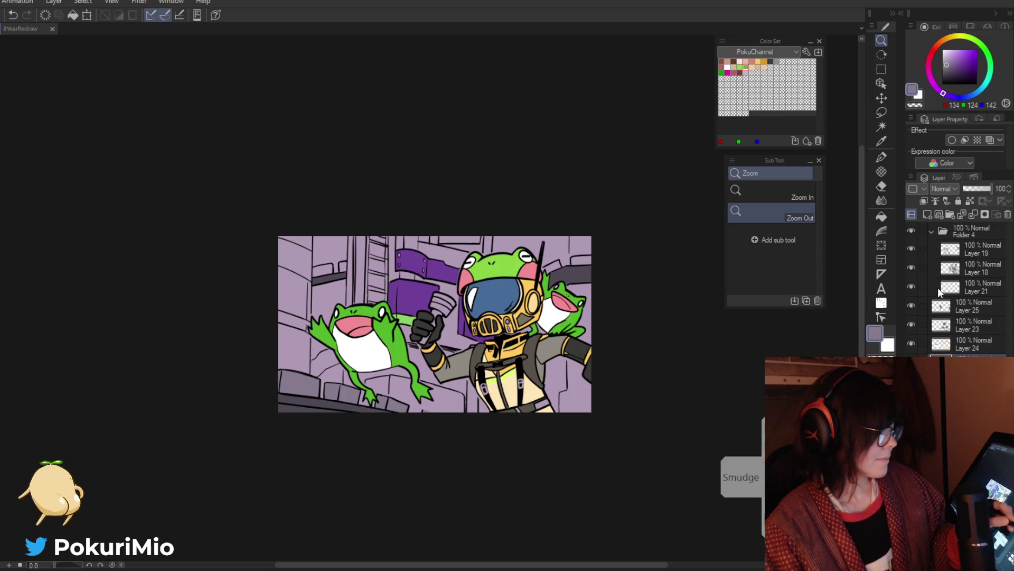
Drag Layers 25, 23 and 24 together into Folder 4.
{"action": "left_click", "coordinate": [948, 258], "text": "shift"}
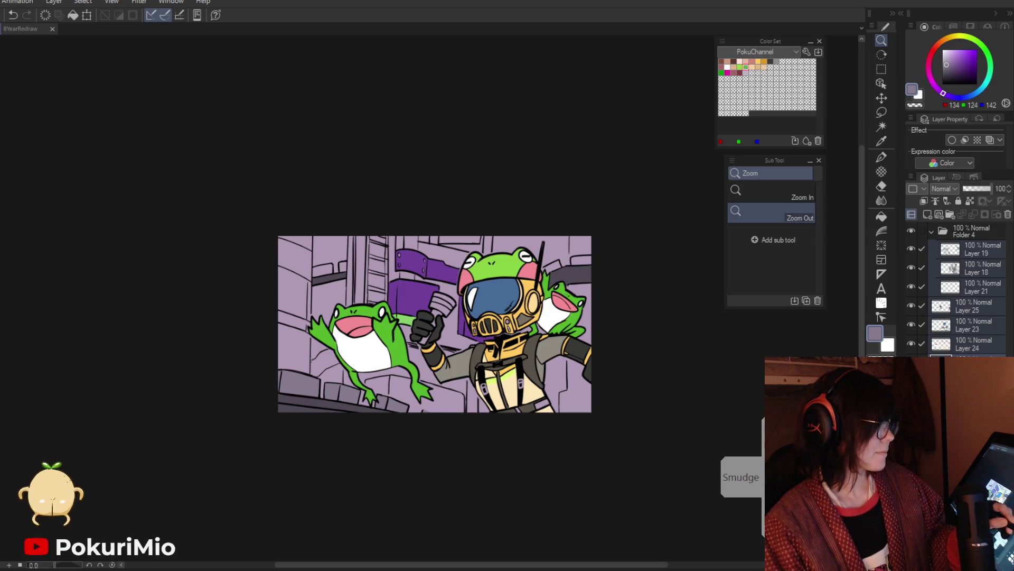
{"action": "left_click", "coordinate": [955, 237]}
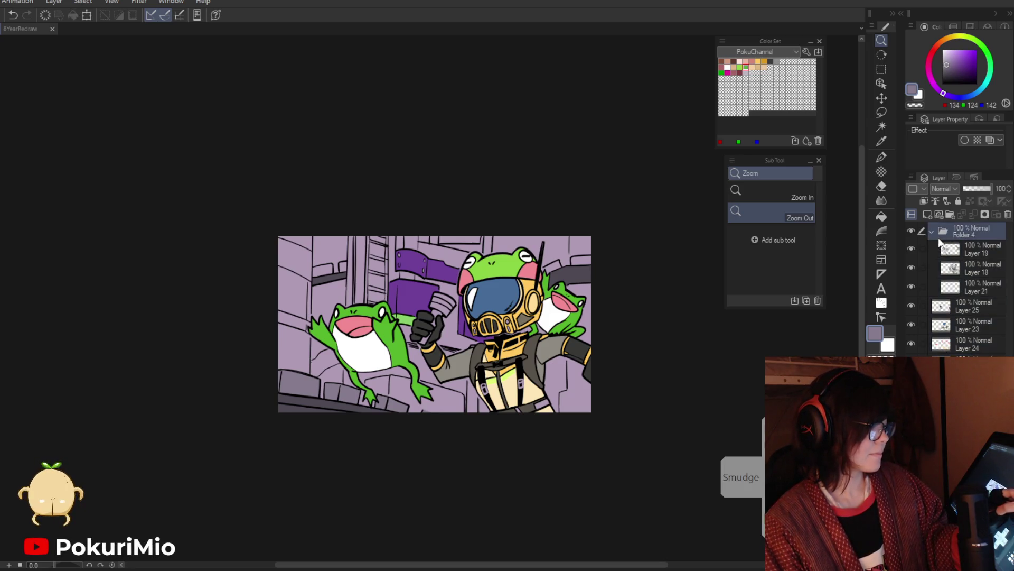
{"action": "left_click", "coordinate": [942, 344]}
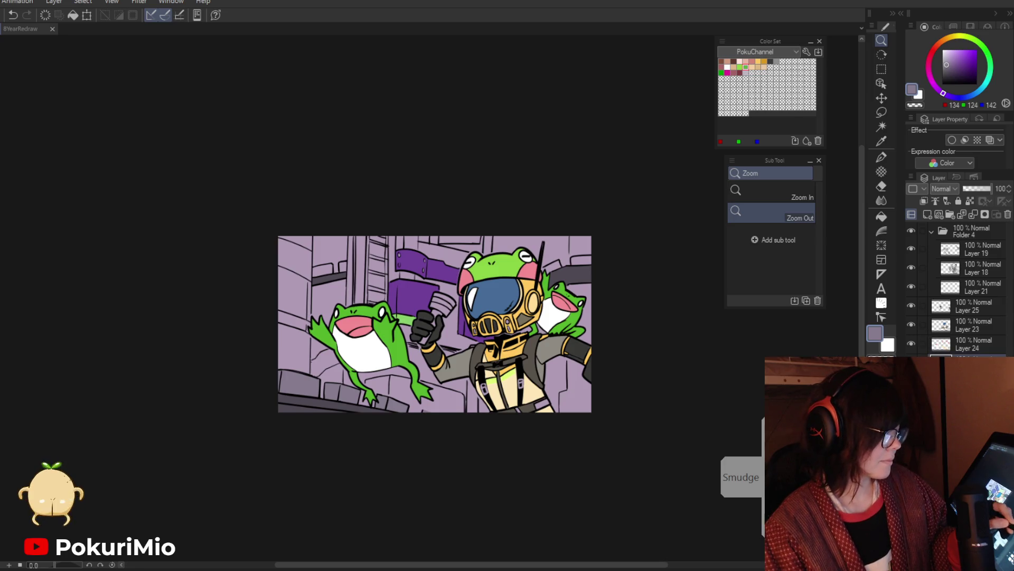
{"action": "left_click", "coordinate": [941, 308], "text": "shift"}
{"action": "left_click_drag", "start_coordinate": [942, 308], "coordinate": [939, 293]}
{"action": "left_click", "coordinate": [916, 290]}
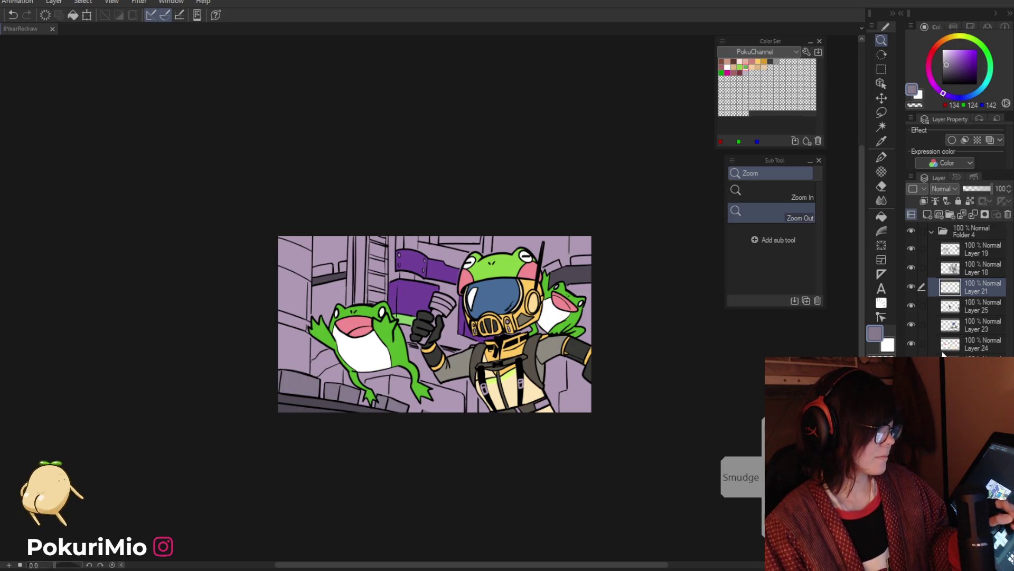
Load Layer 21's artwork as a selection, then clear the selection.
{"action": "left_click", "coordinate": [947, 290], "text": "ctrl"}
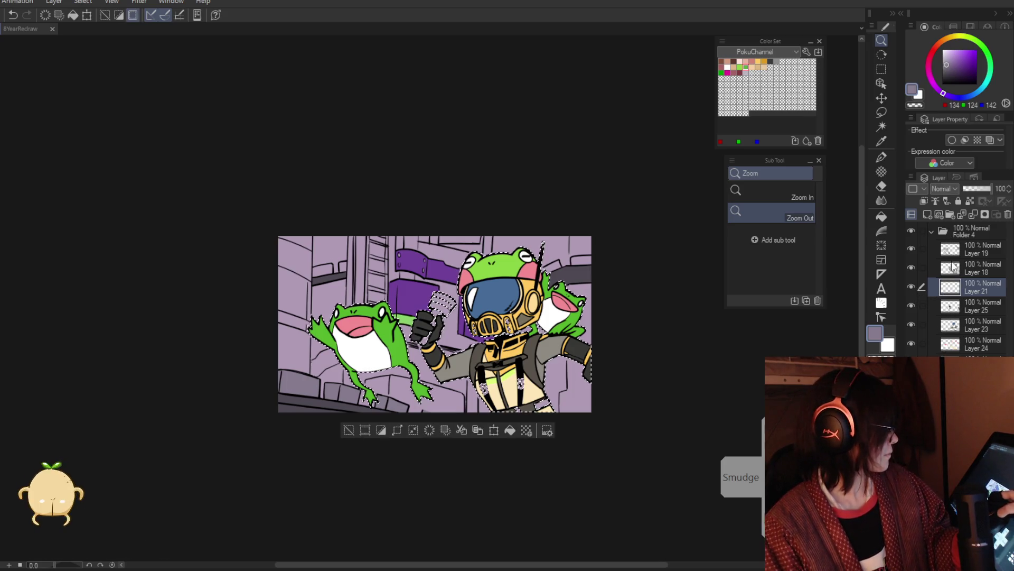
{"action": "left_click", "coordinate": [951, 307]}
{"action": "key", "text": "m"}
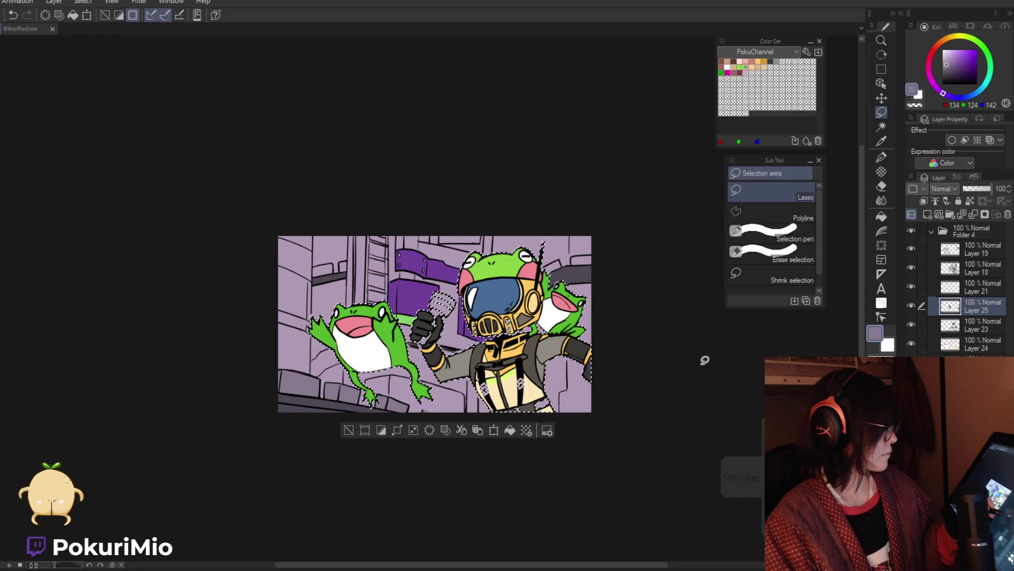
{"action": "key", "text": "ctrl+d"}
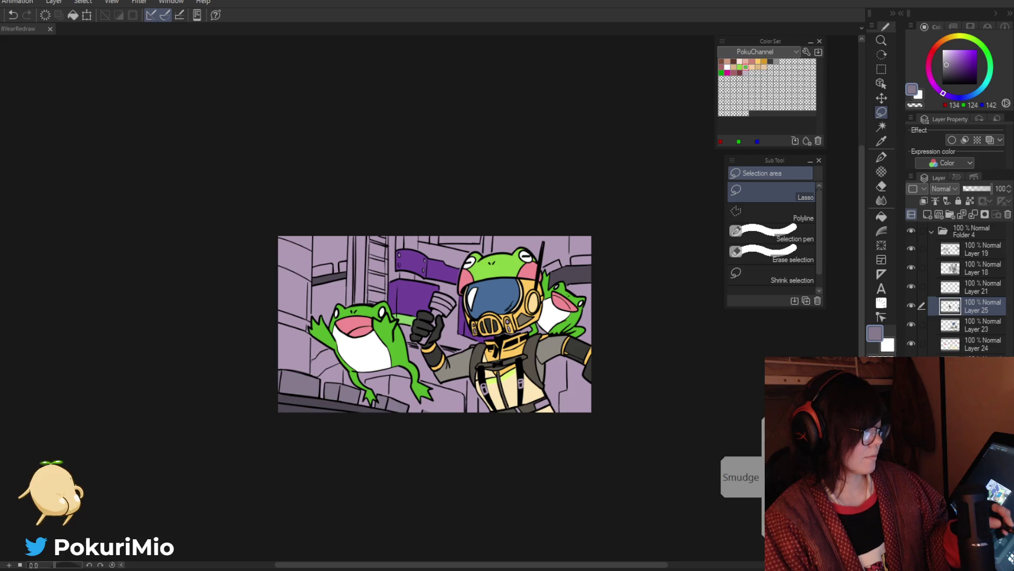
{"action": "key", "text": "alt+bracketleft"}
Select all artwork in Folder 4, then make Layer 23 the working layer.
{"action": "left_click", "coordinate": [932, 232]}
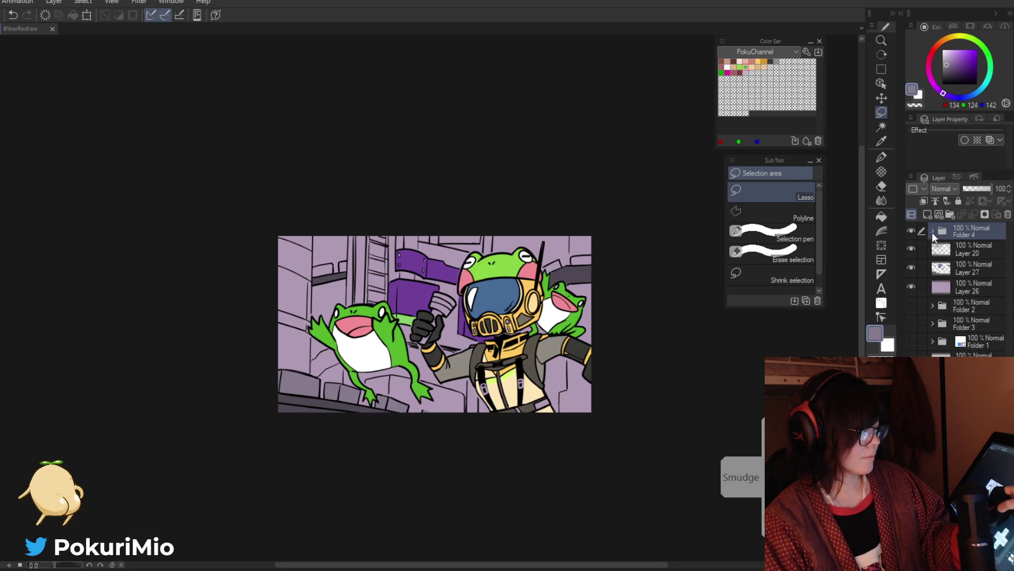
{"action": "left_click", "coordinate": [946, 232], "text": "ctrl"}
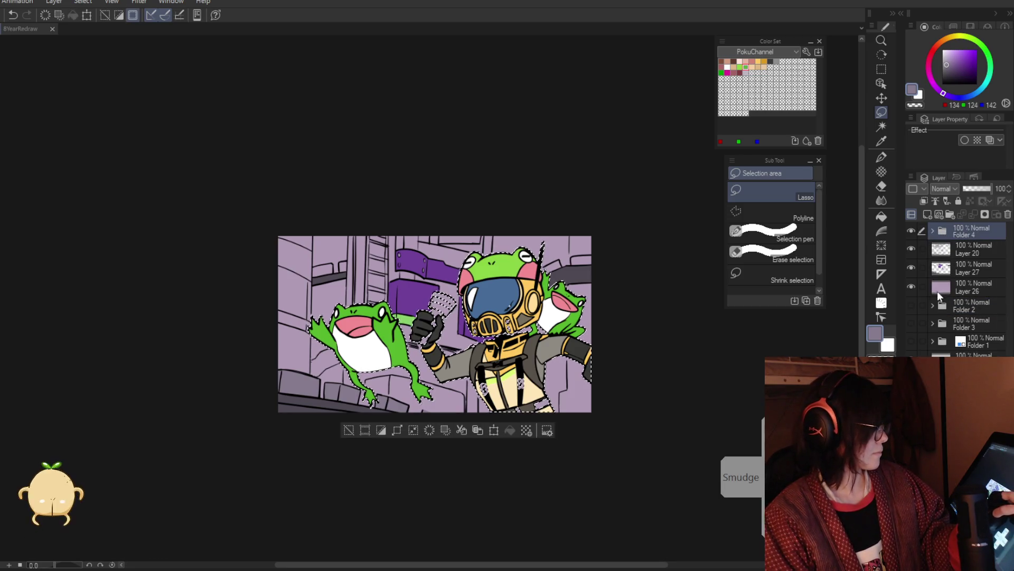
{"action": "left_click", "coordinate": [933, 232]}
{"action": "left_click", "coordinate": [946, 269]}
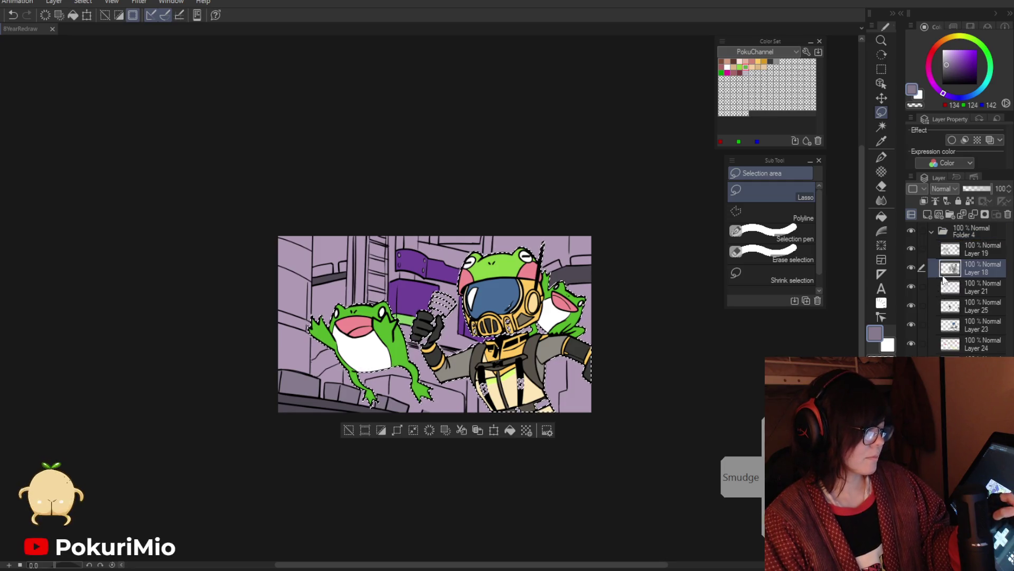
{"action": "left_click", "coordinate": [946, 307]}
{"action": "left_click", "coordinate": [946, 330]}
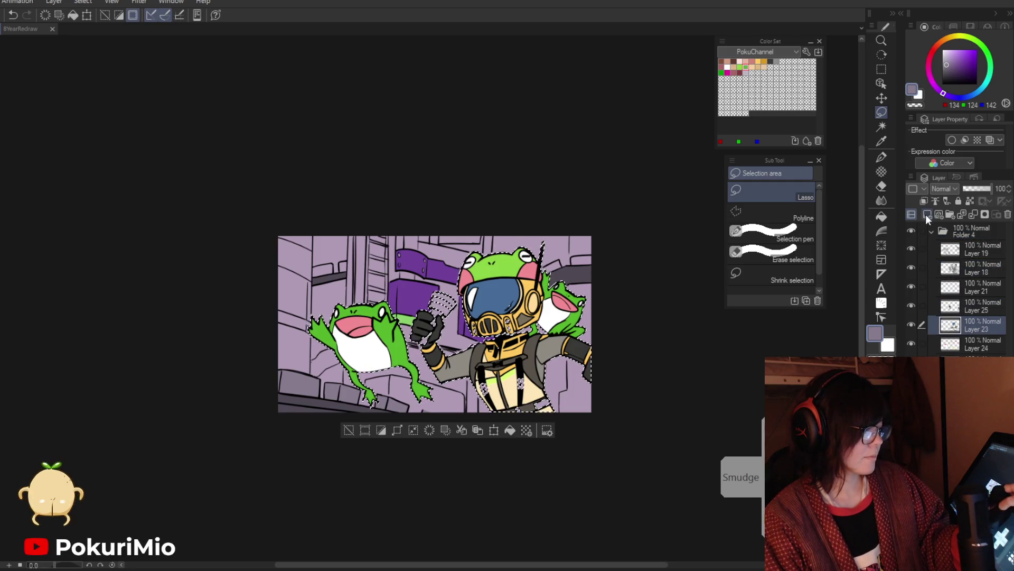
{"action": "left_click", "coordinate": [945, 288]}
{"action": "scroll", "coordinate": [497, 323], "scroll_direction": "up", "scroll_amount": 3}
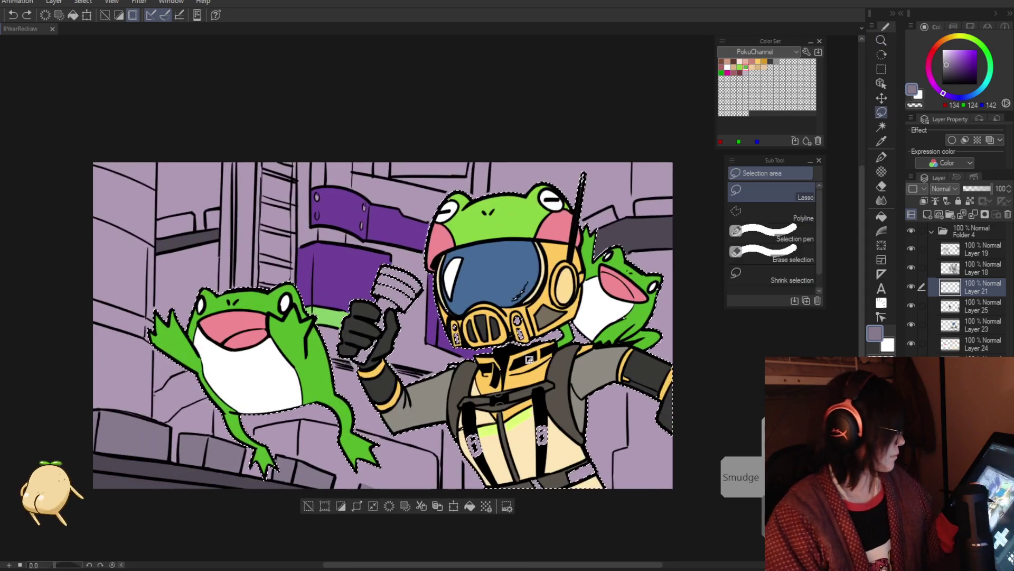
Clear the selection and pan the view to the astronaut's suit.
{"action": "key", "text": "ctrl+d"}
{"action": "key", "text": "p"}
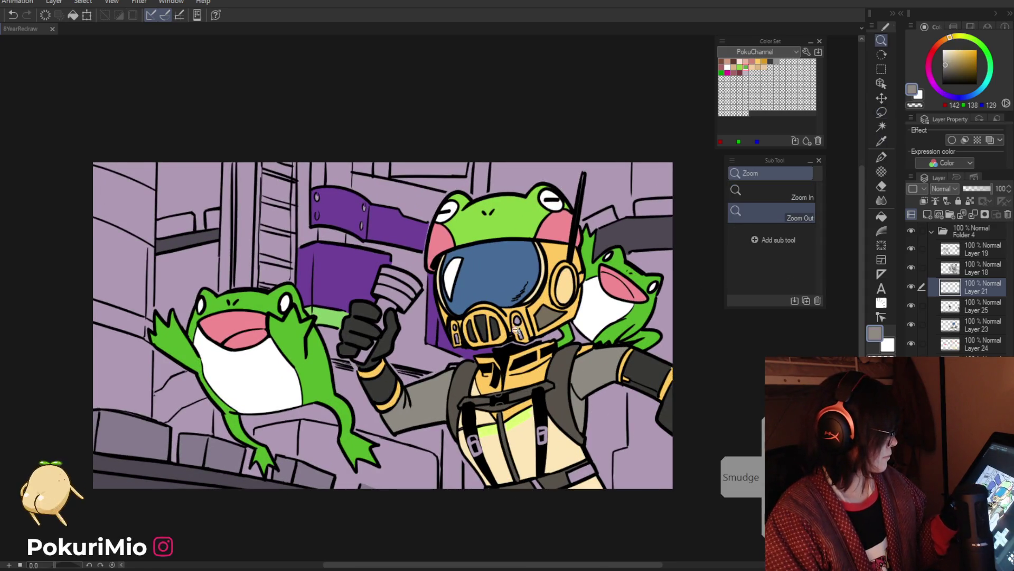
{"action": "scroll", "coordinate": [510, 323], "scroll_direction": "up", "scroll_amount": 3}
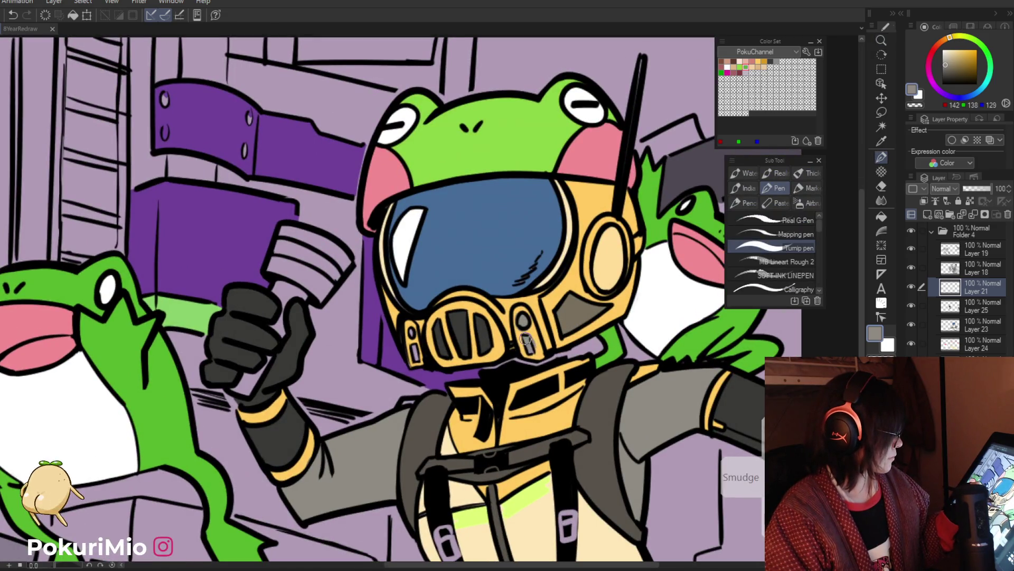
{"action": "key", "text": "e"}
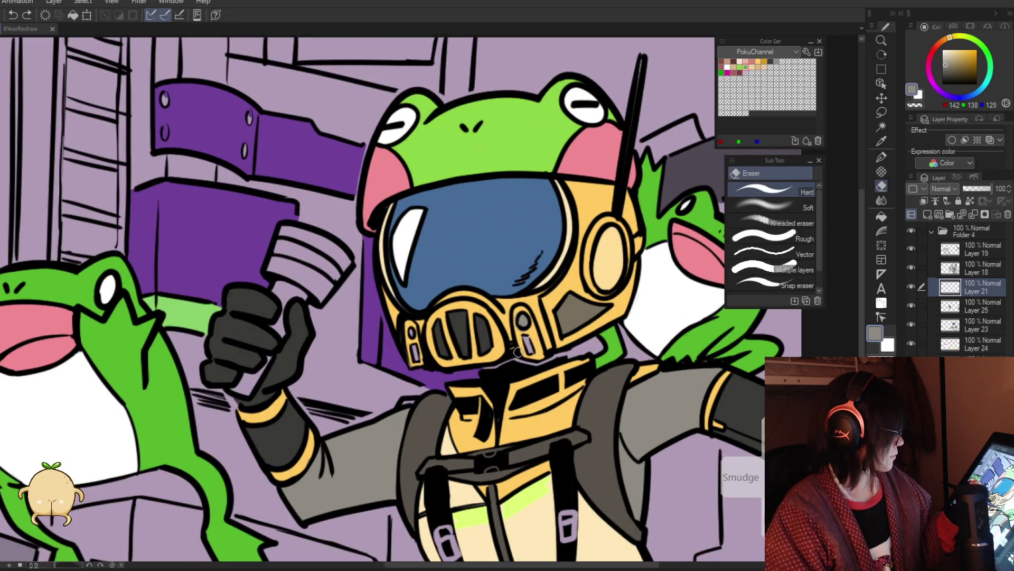
{"action": "key", "text": "g"}
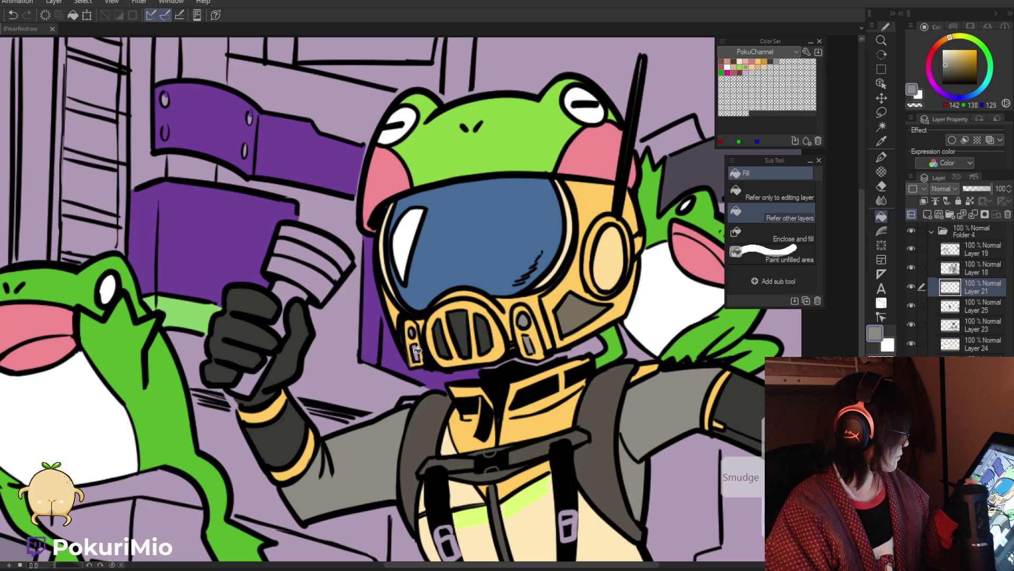
{"action": "left_click", "coordinate": [366, 324], "text": "alt"}
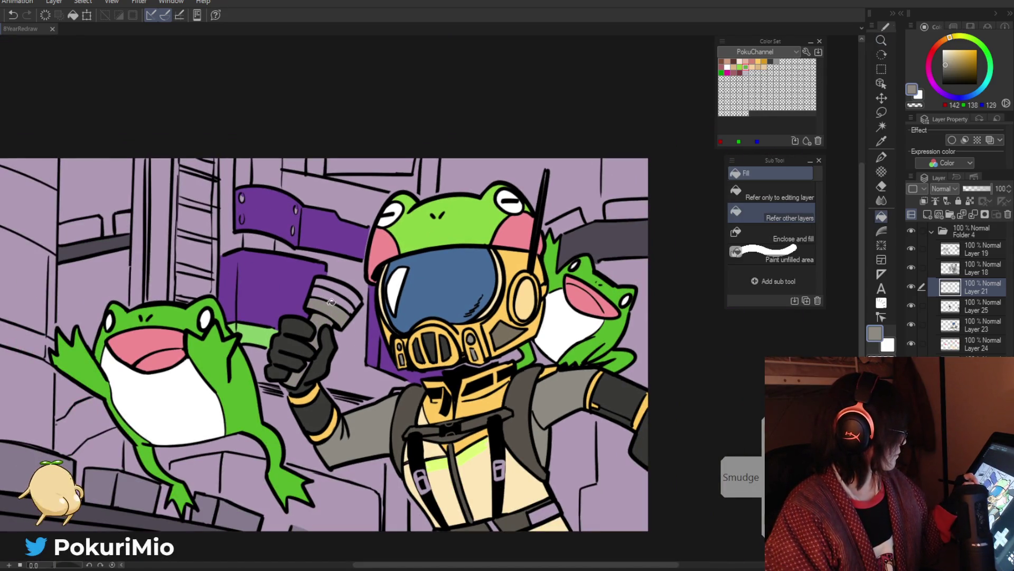
{"action": "key", "text": "p"}
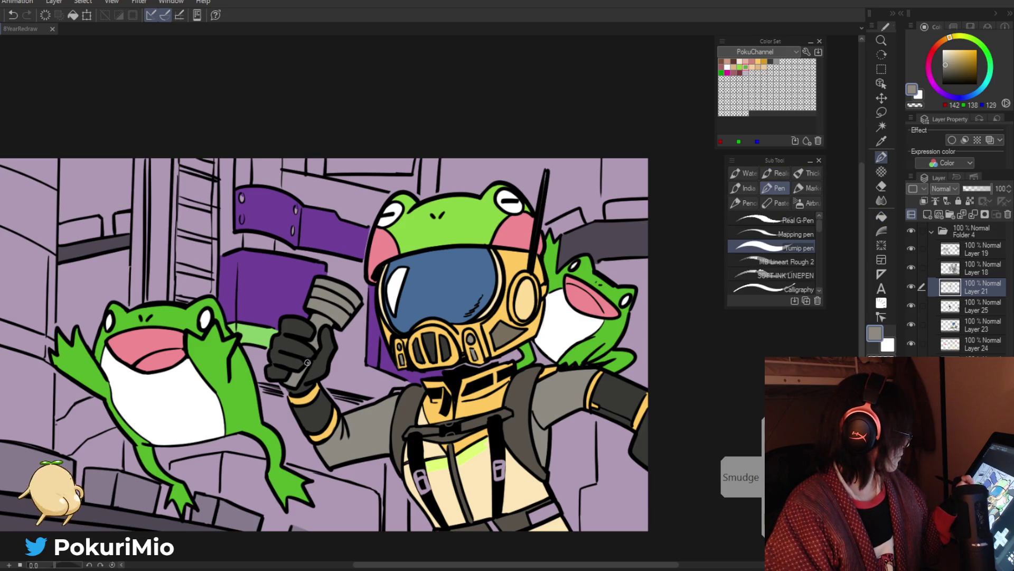
{"action": "key", "text": "ctrl+space"}
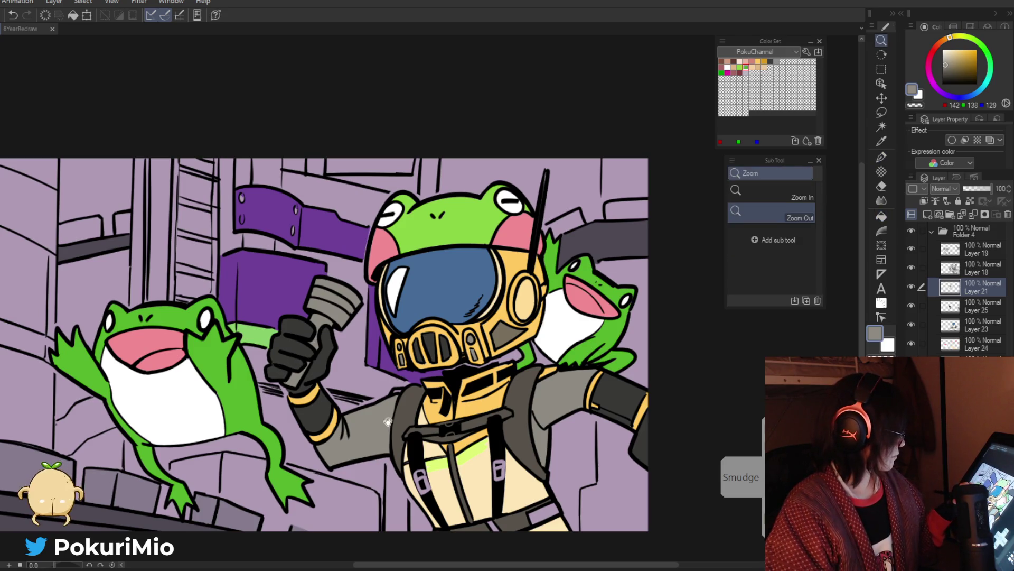
{"action": "left_click_drag", "start_coordinate": [388, 421], "coordinate": [368, 350]}
Pick the suit's orange on Layer 24, trialling a delete of the flat colours and undoing it.
{"action": "left_click", "coordinate": [464, 326], "text": "alt"}
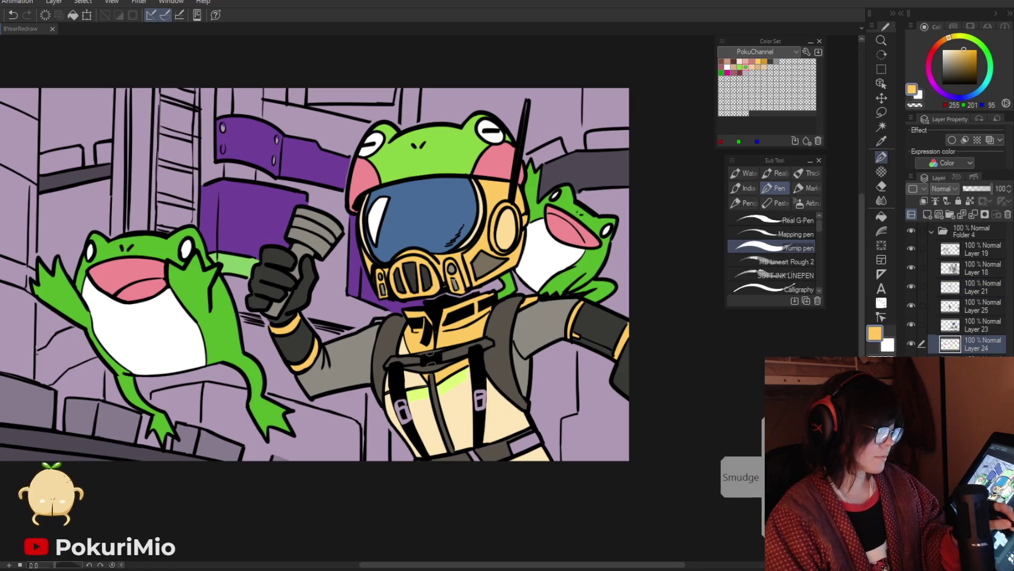
{"action": "key", "text": "Delete"}
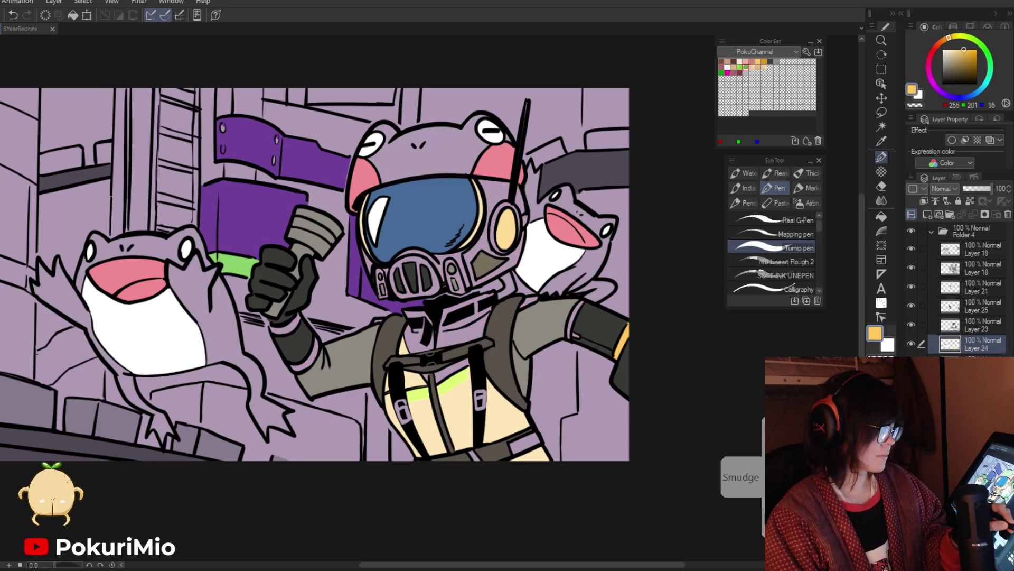
{"action": "key", "text": "ctrl+z"}
{"action": "key", "text": "g"}
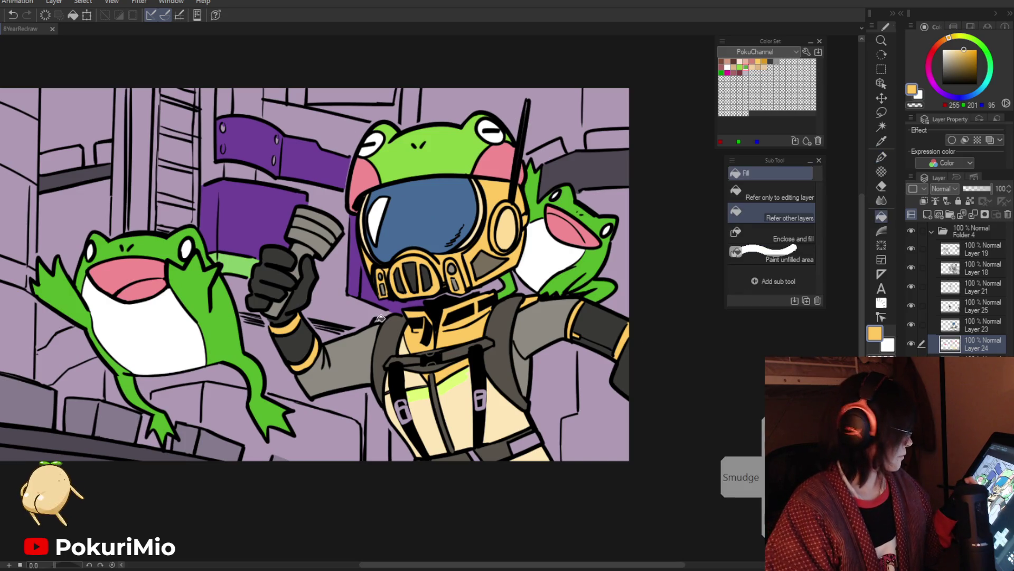
{"action": "left_click", "coordinate": [422, 357], "text": "ctrl+shift"}
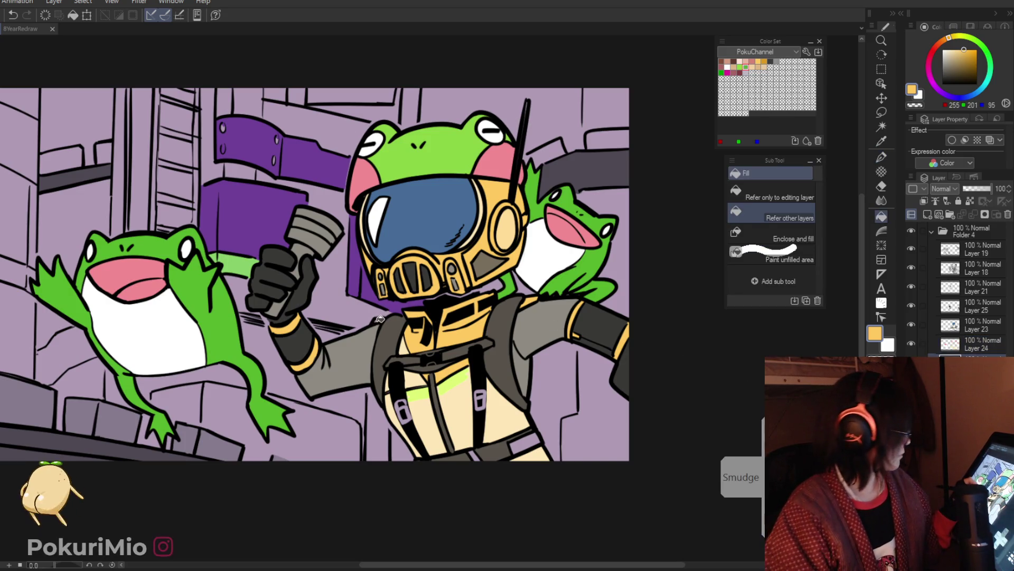
Sample the suit grey and ink a line along the left strap buckle on Layer 23.
{"action": "key", "text": "ctrl+space"}
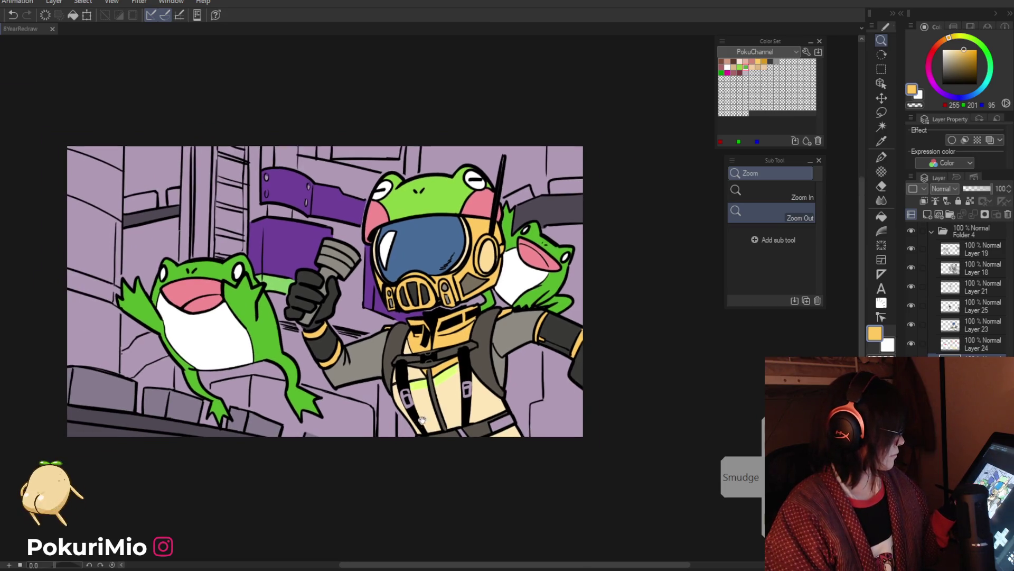
{"action": "left_click", "coordinate": [411, 330]}
{"action": "left_click", "coordinate": [572, 237], "text": "alt"}
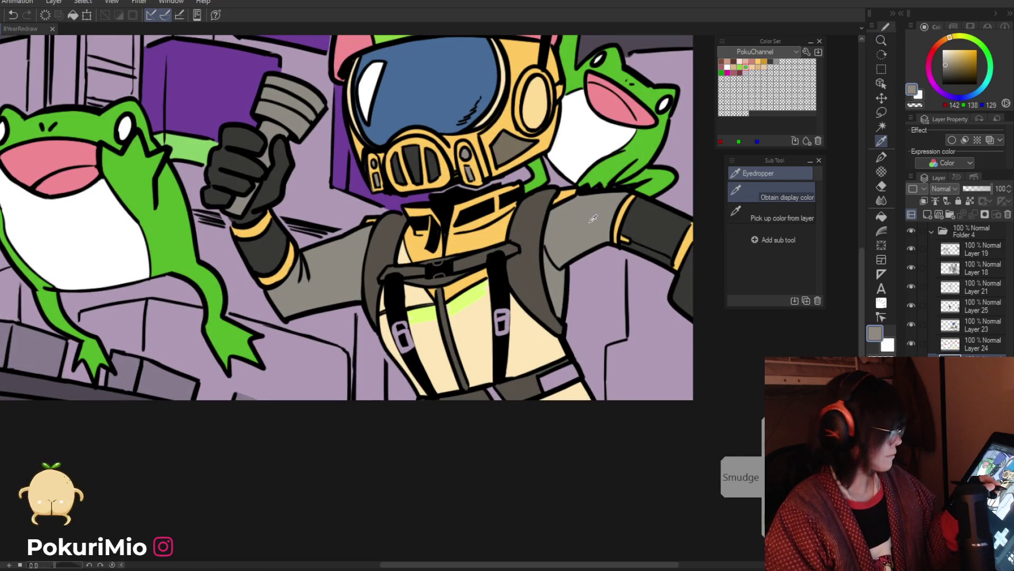
{"action": "key", "text": "p"}
{"action": "left_click", "coordinate": [951, 325]}
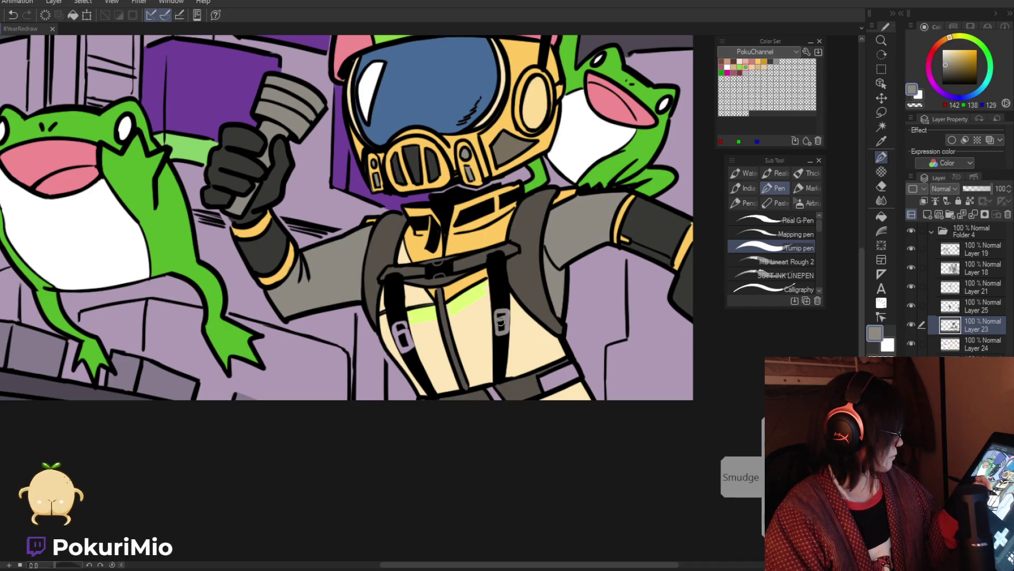
{"action": "left_click_drag", "start_coordinate": [400, 323], "coordinate": [406, 350]}
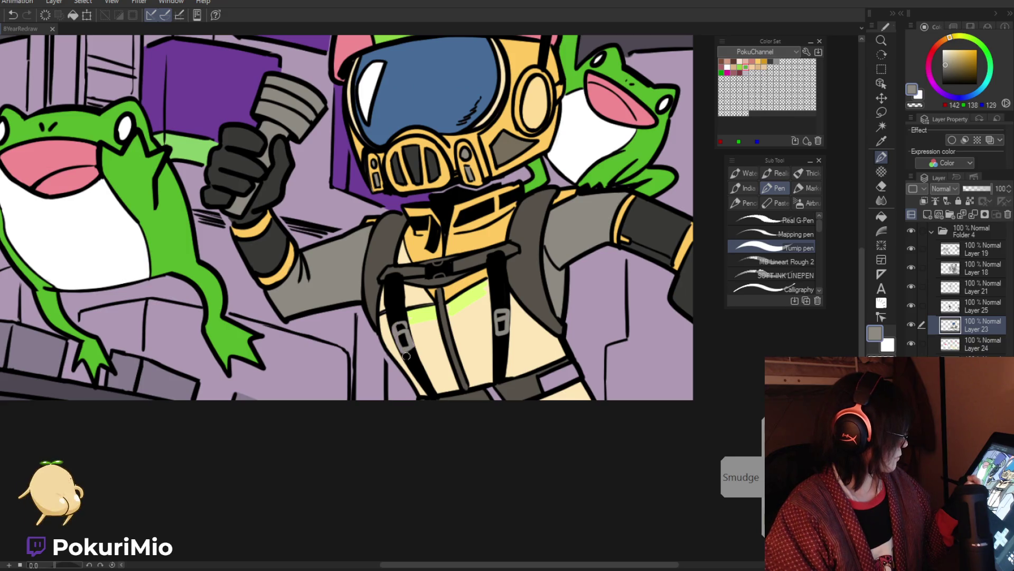
{"action": "key", "text": "g"}
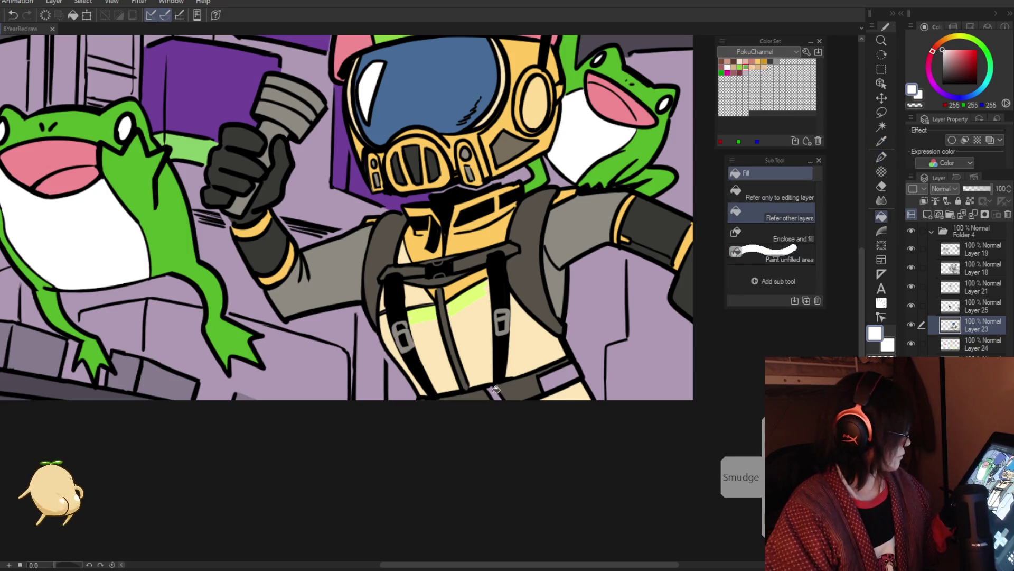
{"action": "left_click", "coordinate": [568, 376], "text": "ctrl+alt"}
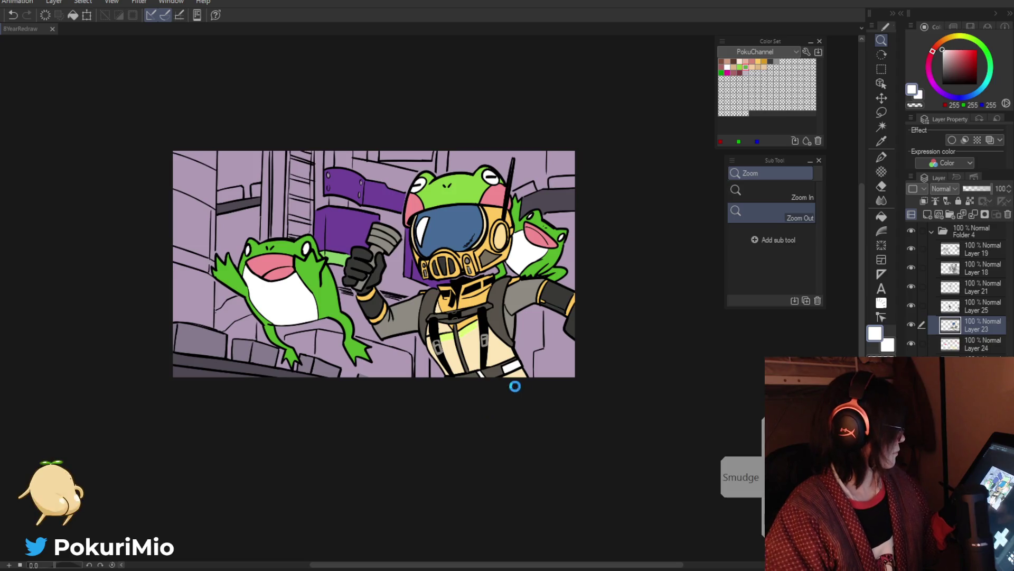
{"action": "left_click", "coordinate": [931, 231]}
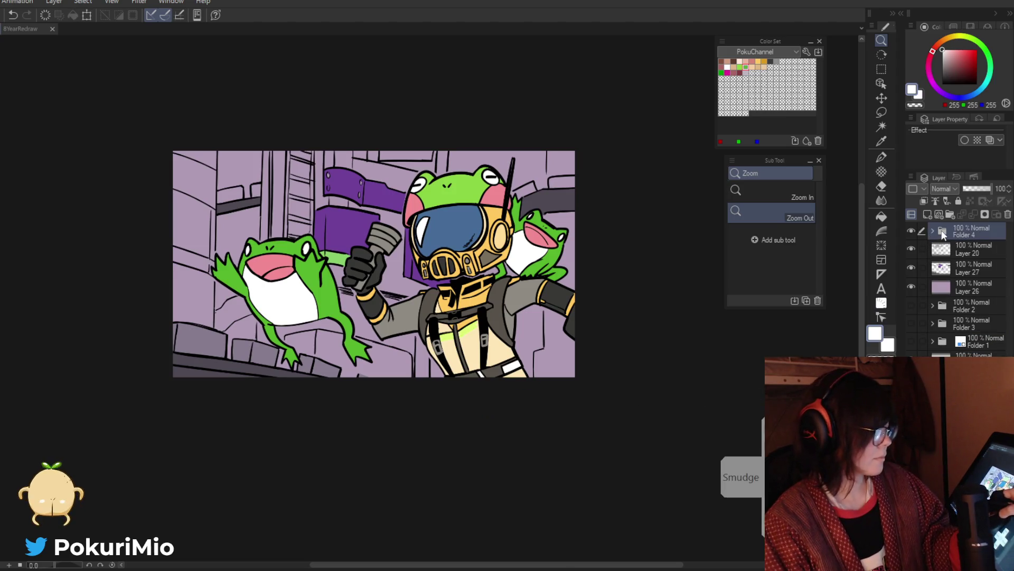
Select the drawn shapes of Folder 4 as a selection.
{"action": "left_click", "coordinate": [941, 231], "text": "ctrl"}
{"action": "left_click", "coordinate": [933, 231]}
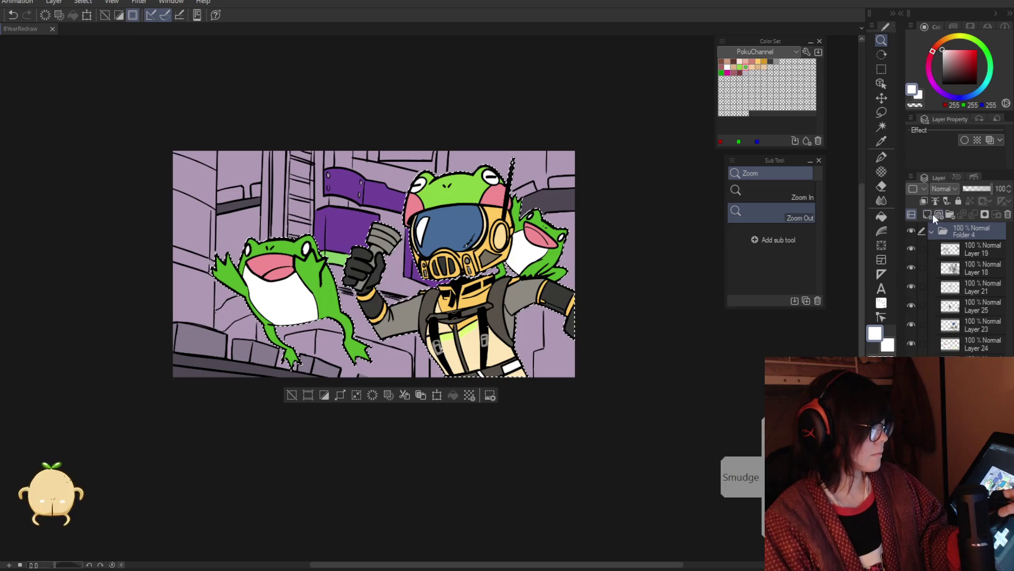
{"action": "left_click", "coordinate": [976, 325]}
{"action": "key", "text": "p"}
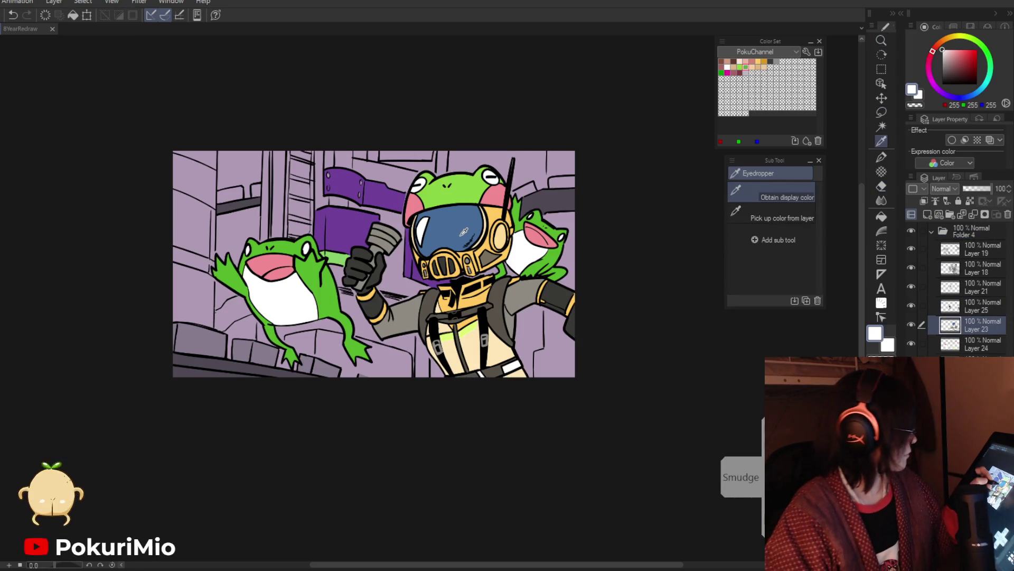
{"action": "left_click", "coordinate": [463, 248], "text": "alt"}
{"action": "left_click", "coordinate": [932, 231]}
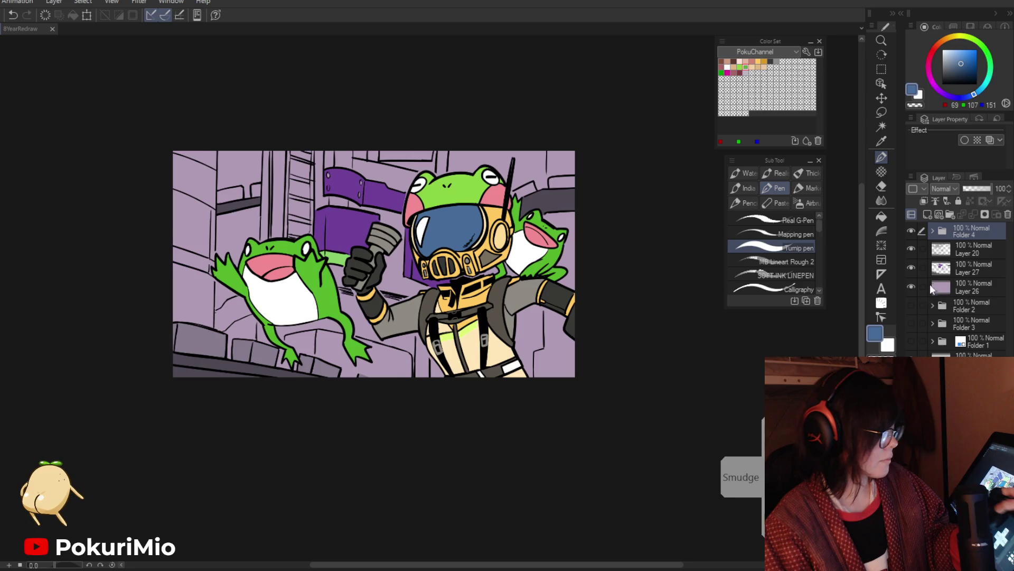
{"action": "left_click", "coordinate": [943, 232], "text": "ctrl"}
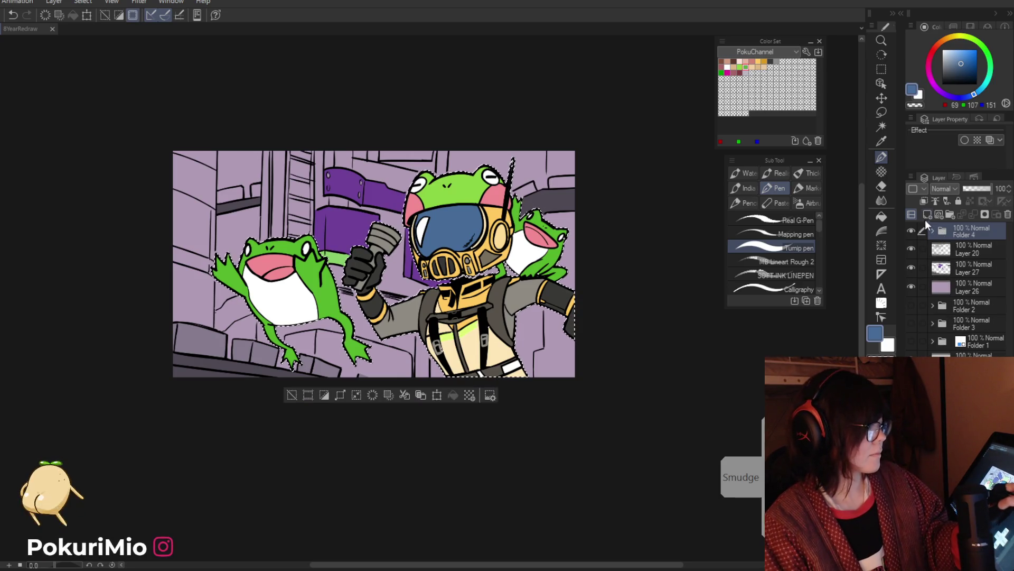
Fill the selection with white on a new layer above Folder 4, then set it to 54% opacity.
{"action": "left_click", "coordinate": [927, 214]}
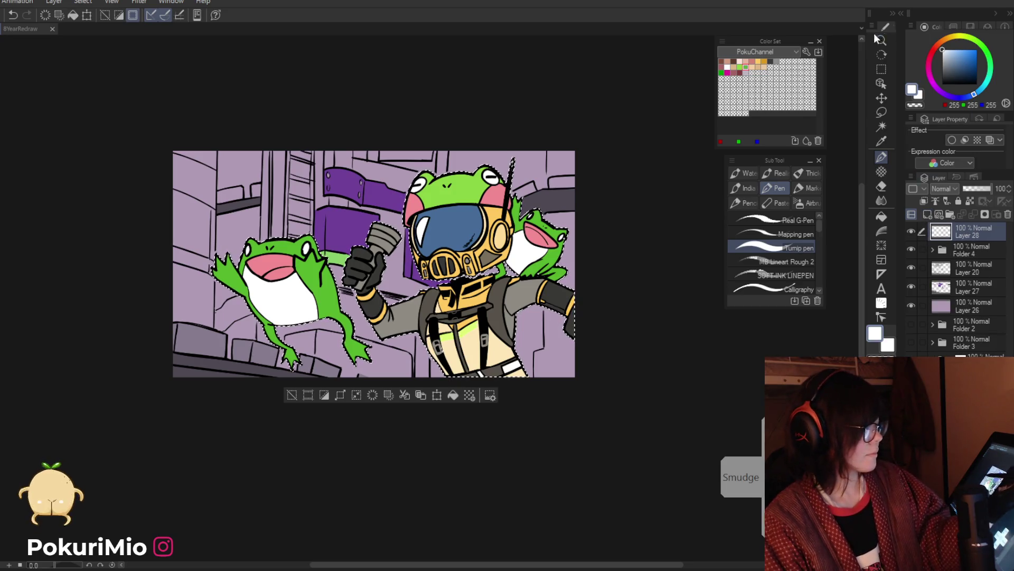
{"action": "key", "text": "alt+e"}
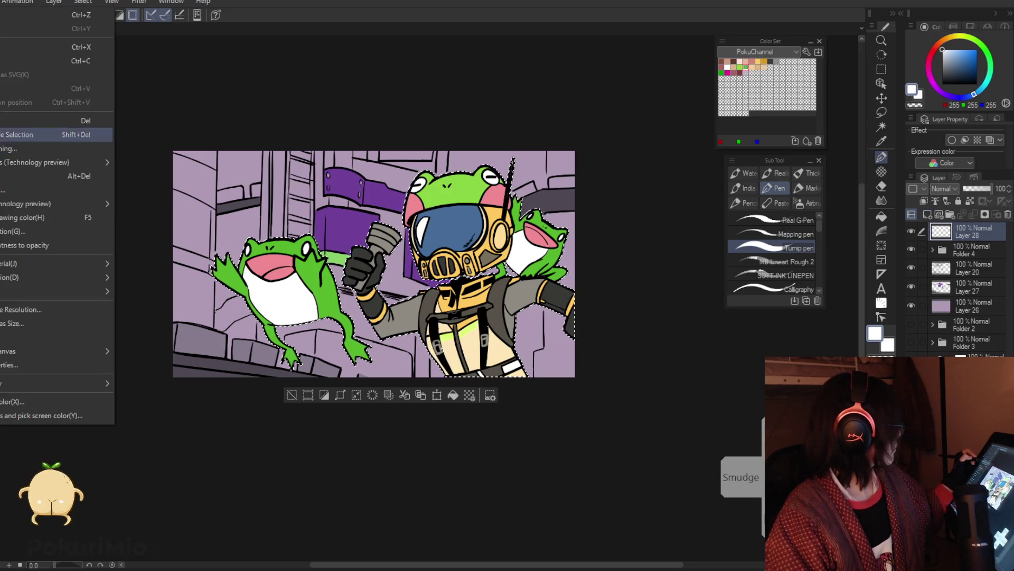
{"action": "key", "text": "Return"}
{"action": "key", "text": "Return"}
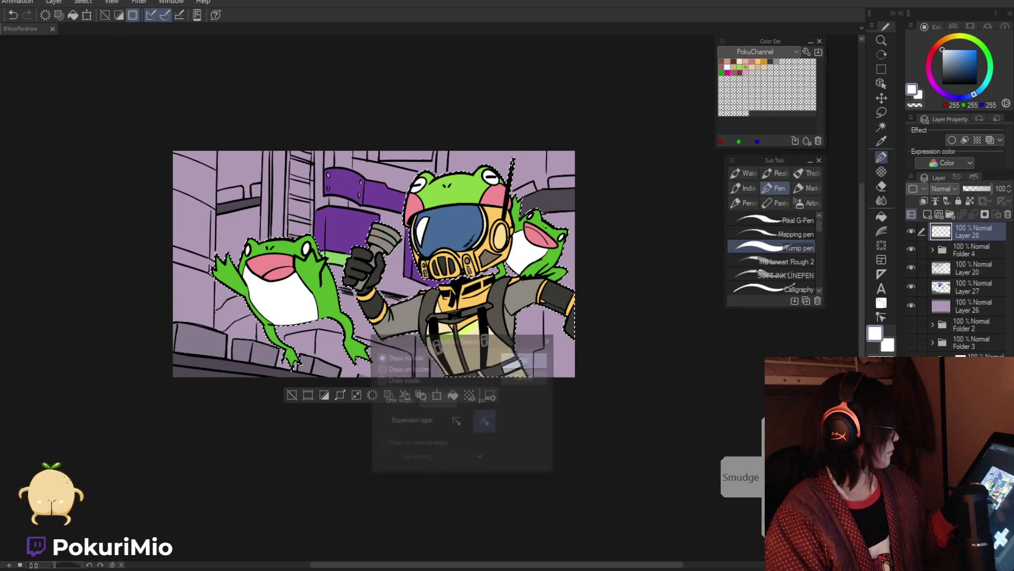
{"action": "key", "text": "m"}
{"action": "key", "text": "ctrl+d"}
{"action": "left_click", "coordinate": [979, 189]}
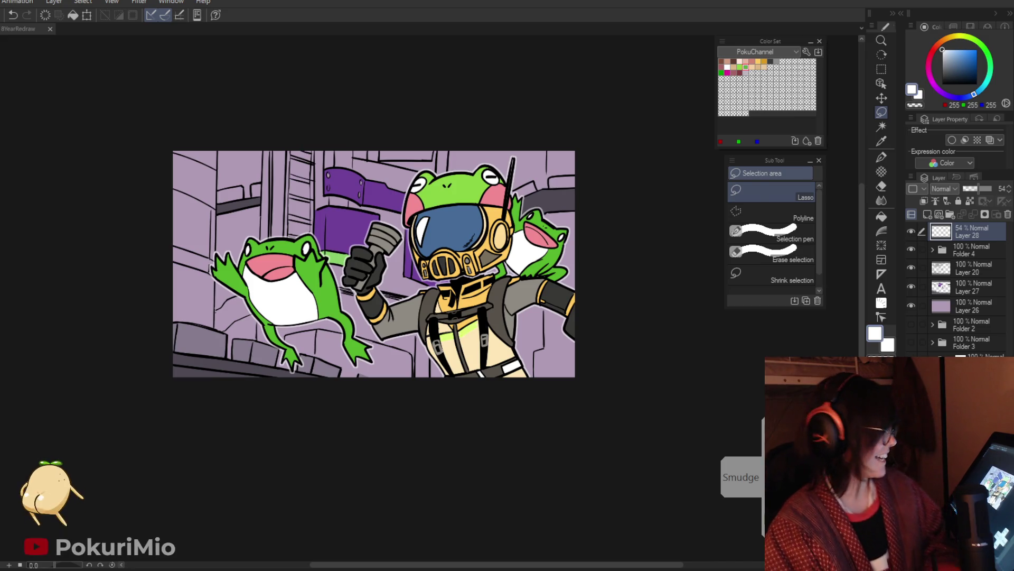
Zoom out to view the whole picture and select Layers 27 and 26.
{"action": "mouse_move", "coordinate": [496, 446]}
{"action": "left_mouse_down"}
{"action": "mouse_move", "coordinate": [523, 466]}
{"action": "mouse_move", "coordinate": [573, 459]}
{"action": "mouse_move", "coordinate": [567, 441]}
{"action": "left_mouse_up"}
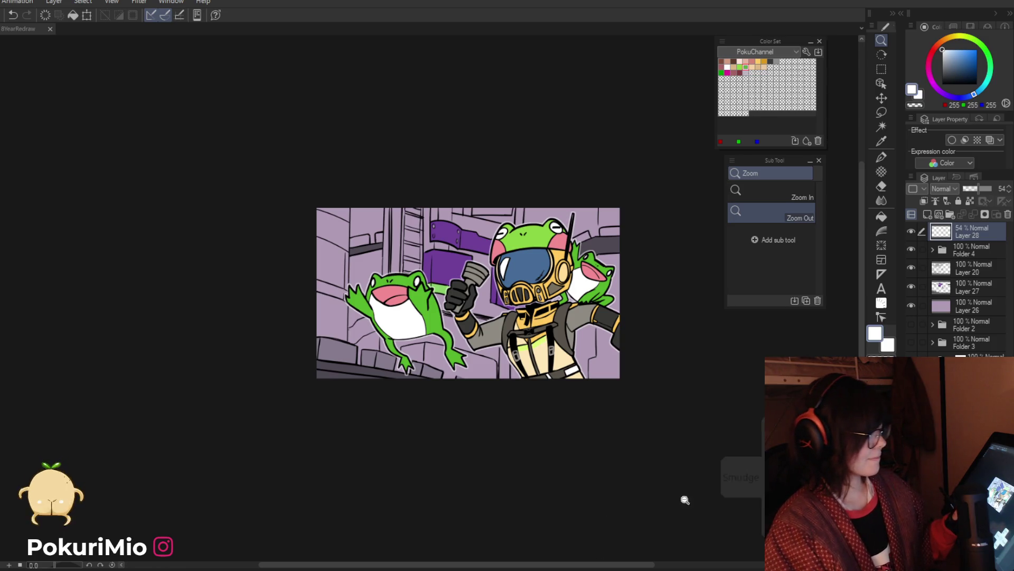
{"action": "left_click", "coordinate": [940, 288]}
{"action": "left_click", "coordinate": [939, 305]}
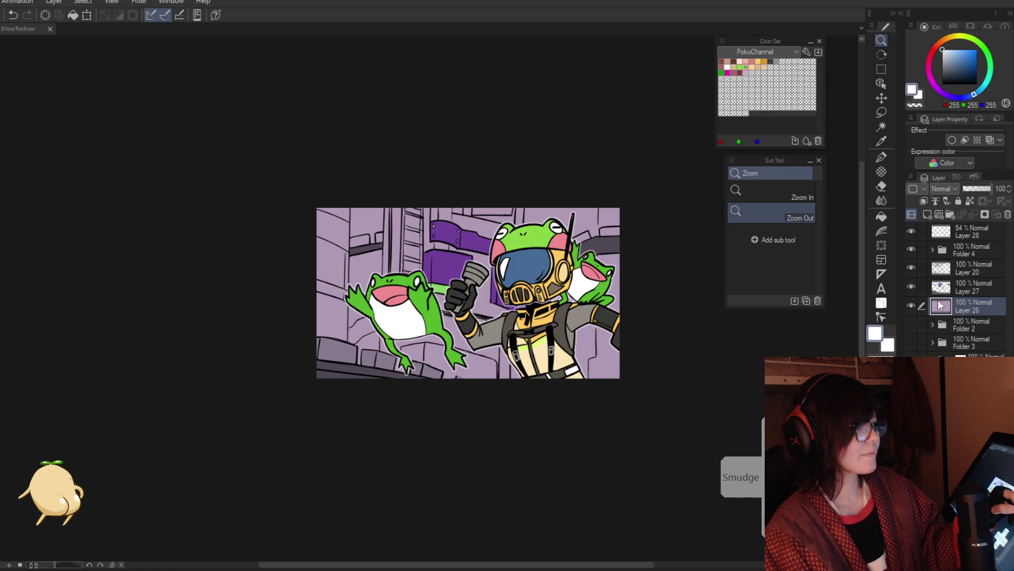
On a new layer, fill the top-right and lower-right background areas with dark purple.
{"action": "left_click", "coordinate": [927, 214]}
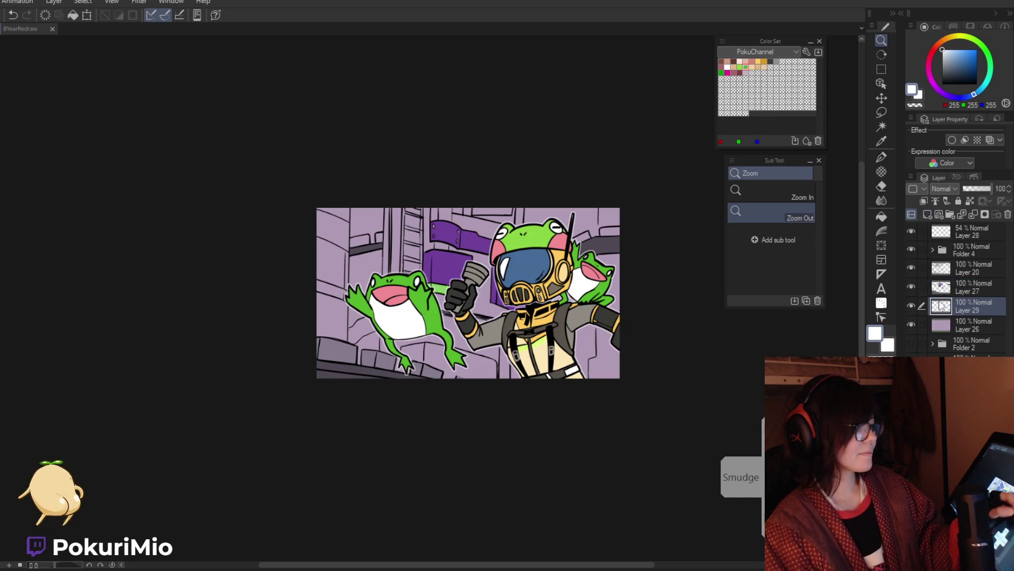
{"action": "left_click", "coordinate": [463, 312]}
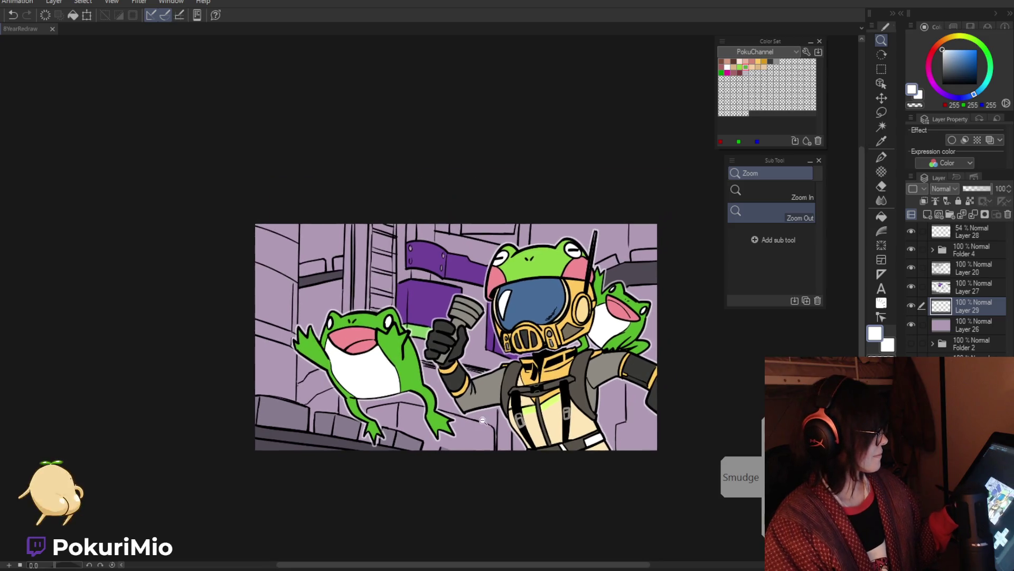
{"action": "key", "text": "p"}
{"action": "left_click", "coordinate": [444, 254], "text": "alt"}
{"action": "left_click", "coordinate": [955, 71]}
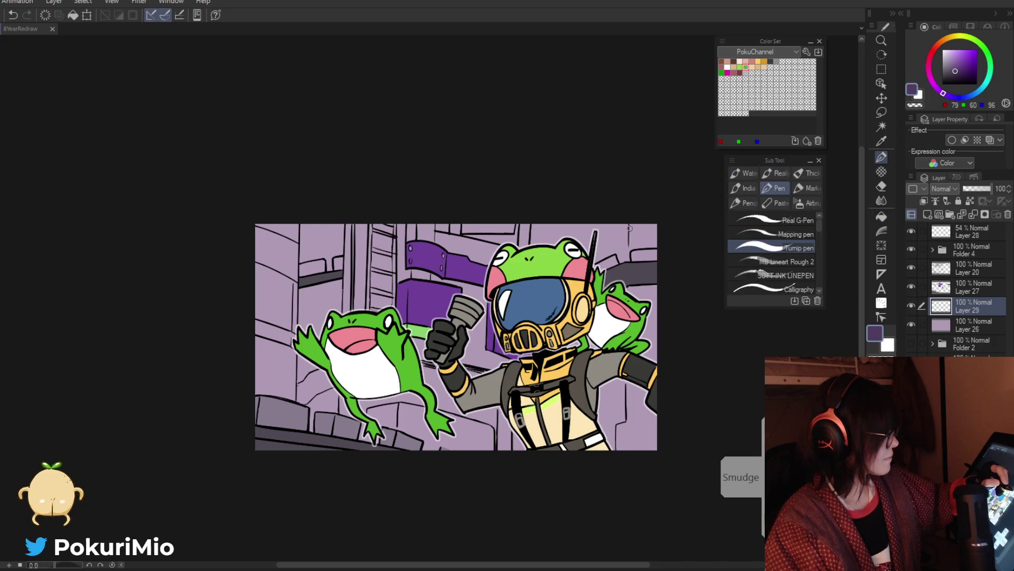
{"action": "key", "text": "g"}
{"action": "left_click", "coordinate": [641, 238]}
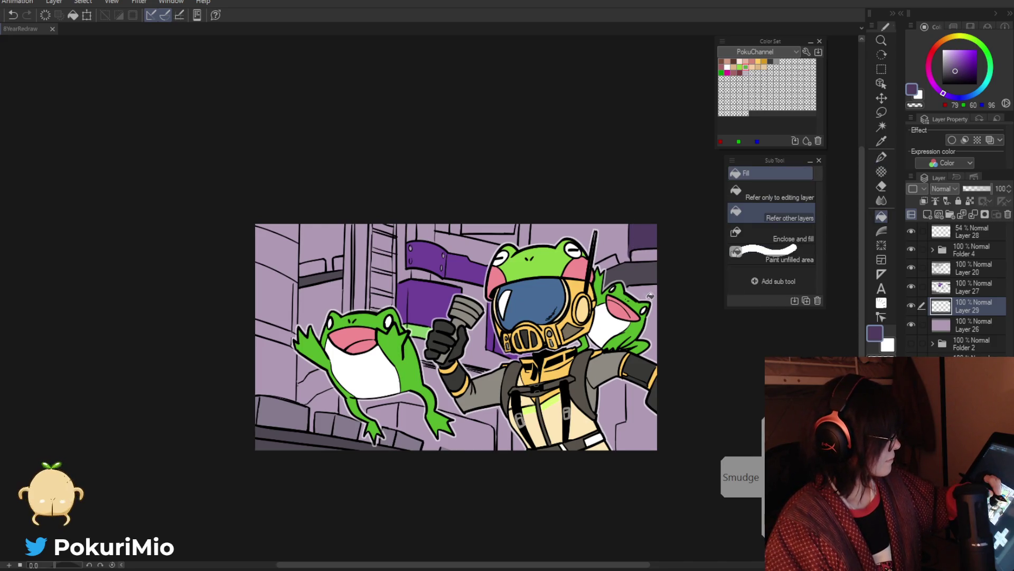
{"action": "left_click", "coordinate": [629, 391]}
{"action": "key", "text": "ctrl+z"}
{"action": "key", "text": "p"}
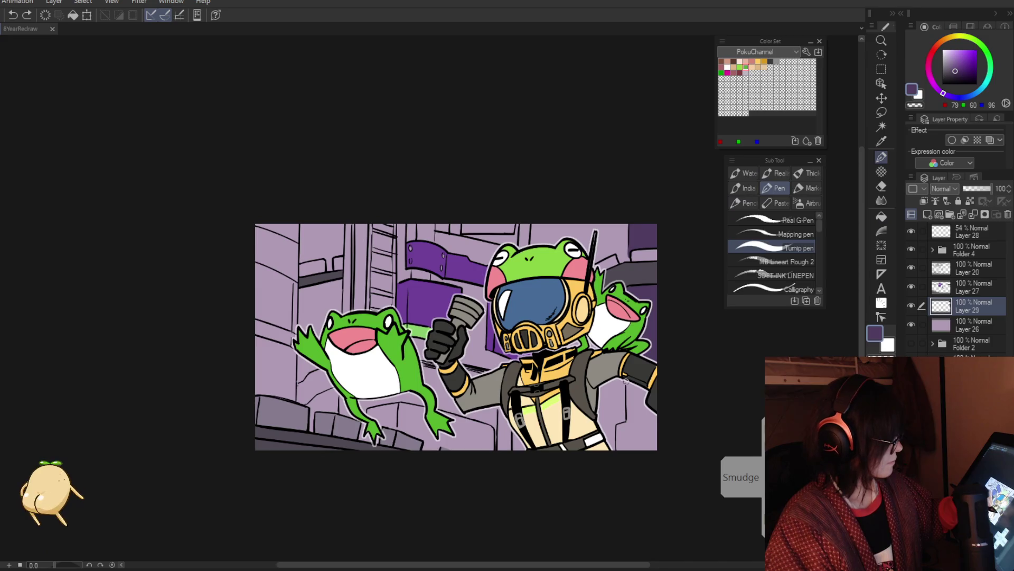
{"action": "key", "text": "ctrl+y"}
{"action": "key", "text": "g"}
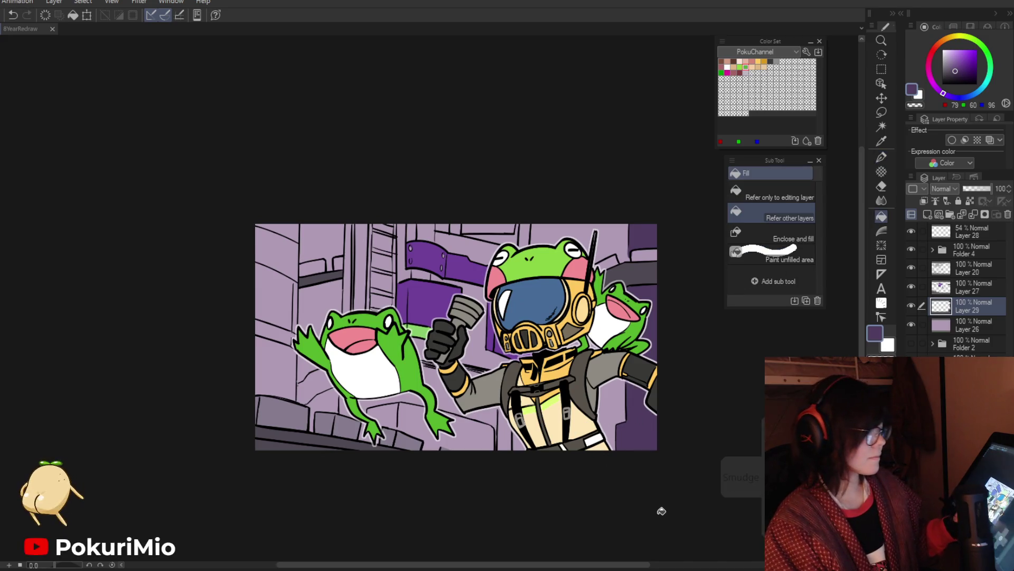
Lock transparent pixels and repaint the right-edge background in a lighter, then greyer purple.
{"action": "left_click", "coordinate": [969, 201]}
{"action": "key", "text": "p"}
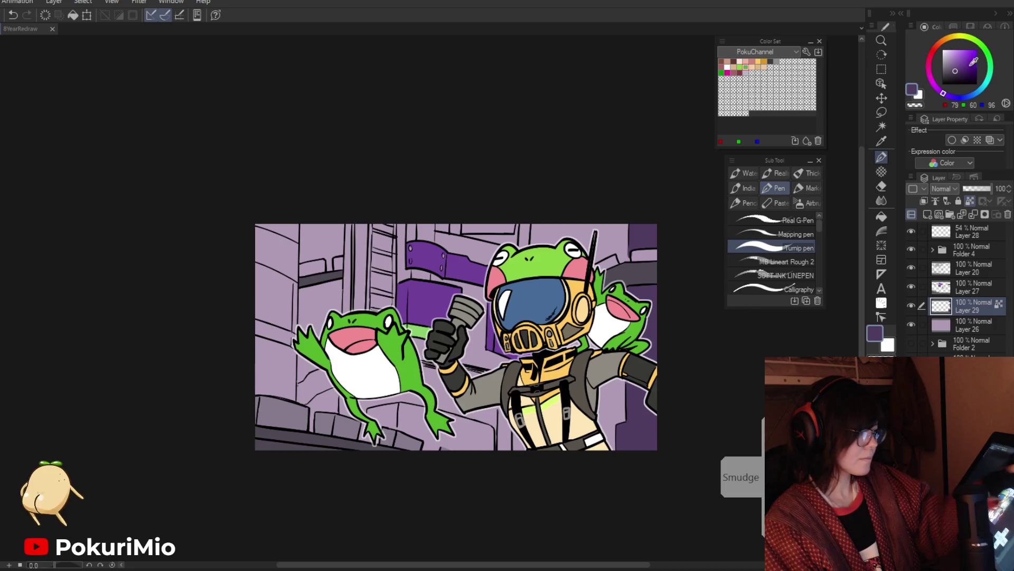
{"action": "left_click", "coordinate": [953, 62]}
{"action": "left_click_drag", "start_coordinate": [640, 230], "coordinate": [639, 443]}
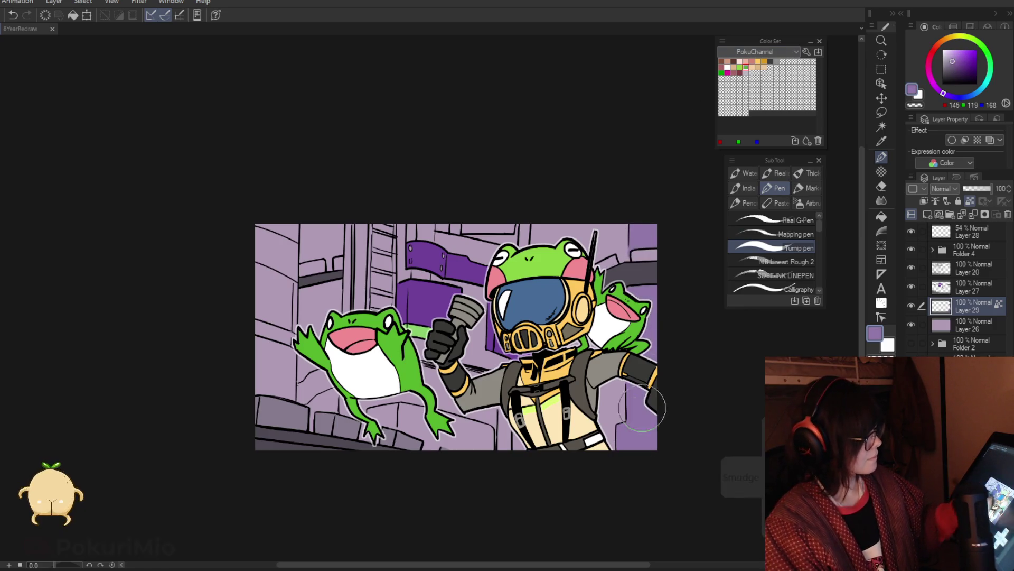
{"action": "left_click", "coordinate": [951, 64]}
{"action": "left_click_drag", "start_coordinate": [637, 227], "coordinate": [639, 444]}
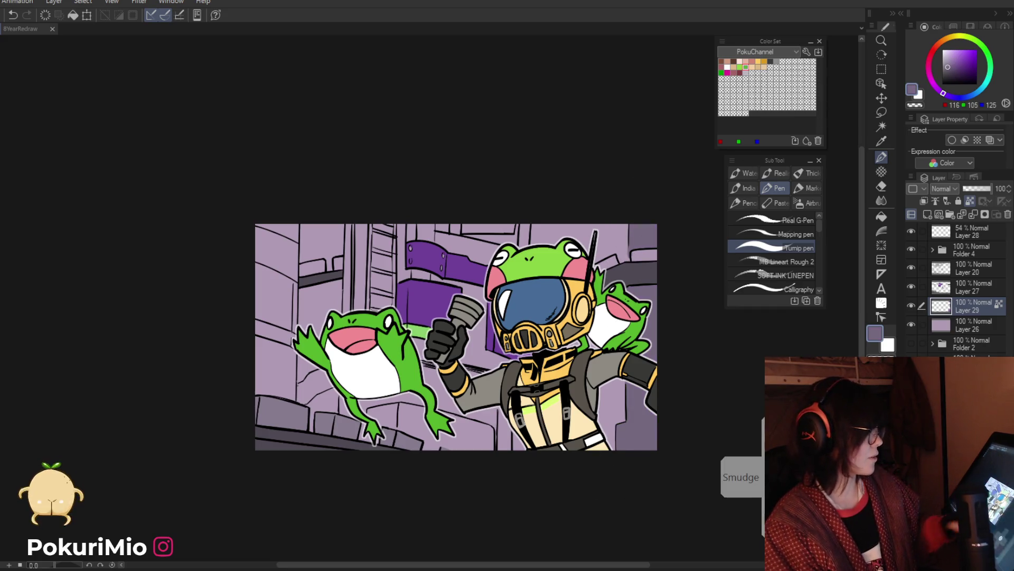
Zoom out to see the whole scene and sample the greyish purple from the canvas.
{"action": "key", "text": "l"}
{"action": "mouse_move", "coordinate": [483, 482]}
{"action": "left_mouse_down"}
{"action": "mouse_move", "coordinate": [502, 516]}
{"action": "mouse_move", "coordinate": [618, 553]}
{"action": "left_mouse_up"}
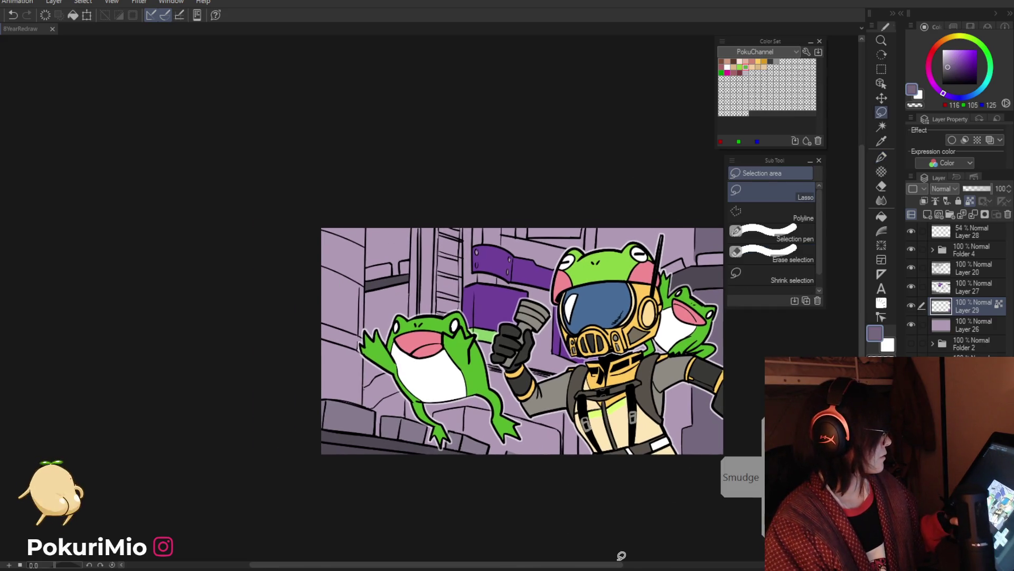
{"action": "key", "text": "i"}
{"action": "scroll", "coordinate": [573, 503], "scroll_direction": "down", "scroll_amount": 1}
{"action": "left_click_drag", "start_coordinate": [550, 498], "coordinate": [520, 471]}
{"action": "left_click", "coordinate": [372, 408]}
{"action": "key", "text": "alt+space"}
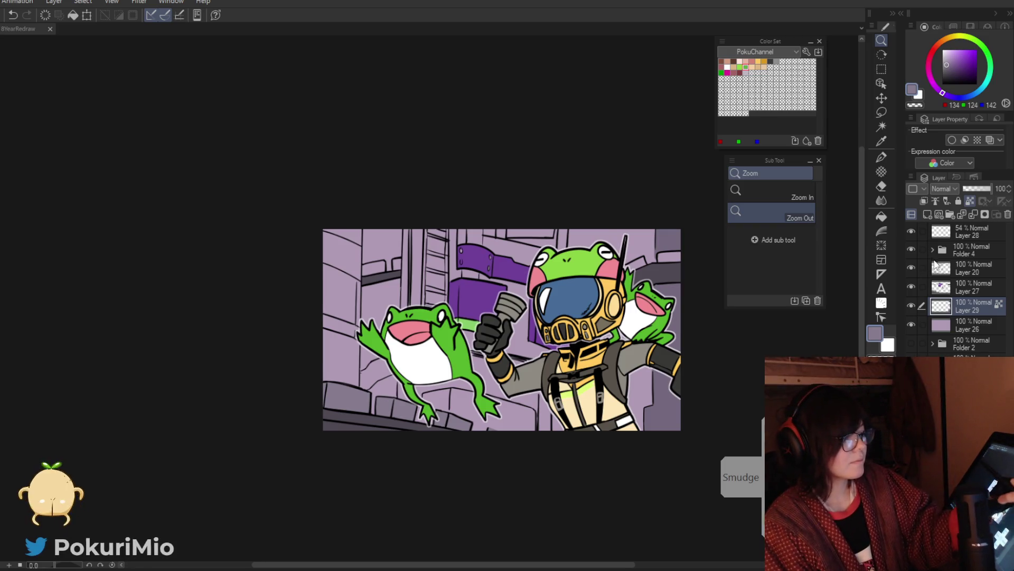
Create Folder 5 above Layer 28 and group the frog-helmet scene's layers into it.
{"action": "left_click", "coordinate": [945, 232]}
{"action": "left_click", "coordinate": [912, 231]}
{"action": "left_click", "coordinate": [912, 233]}
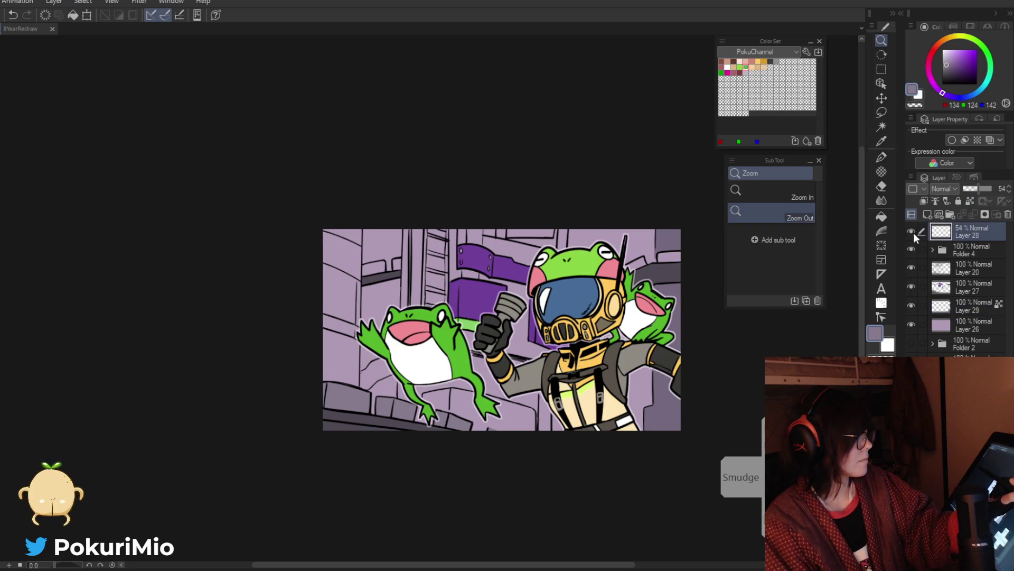
{"action": "left_click", "coordinate": [949, 214]}
{"action": "left_click", "coordinate": [941, 249]}
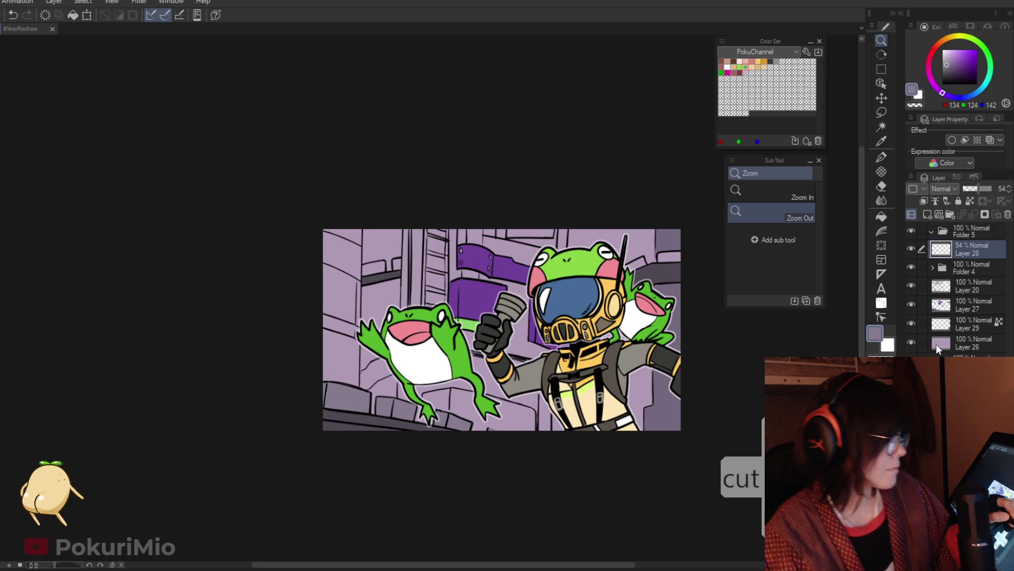
{"action": "left_click", "coordinate": [933, 231]}
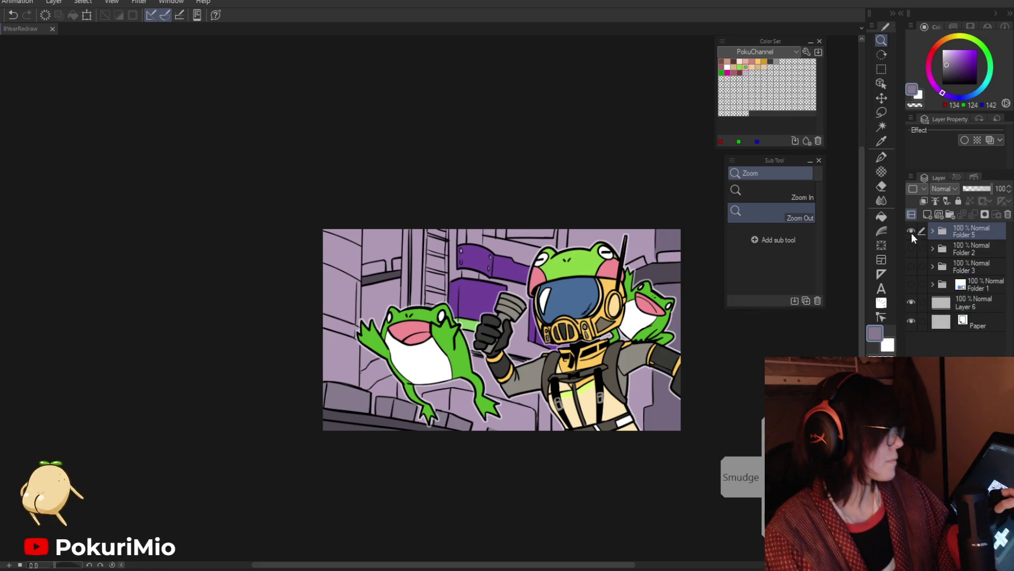
Hide Folder 5, show Folder 3's frog illustration, and expand it to select Layer 8.
{"action": "left_click", "coordinate": [911, 233]}
{"action": "left_click", "coordinate": [913, 247]}
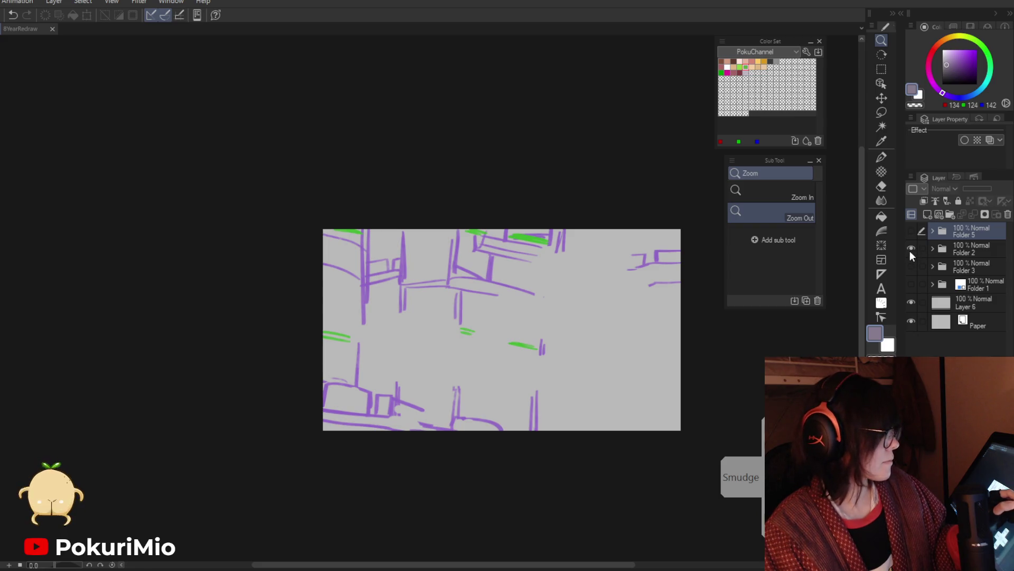
{"action": "left_click", "coordinate": [911, 248]}
{"action": "left_click", "coordinate": [911, 266]}
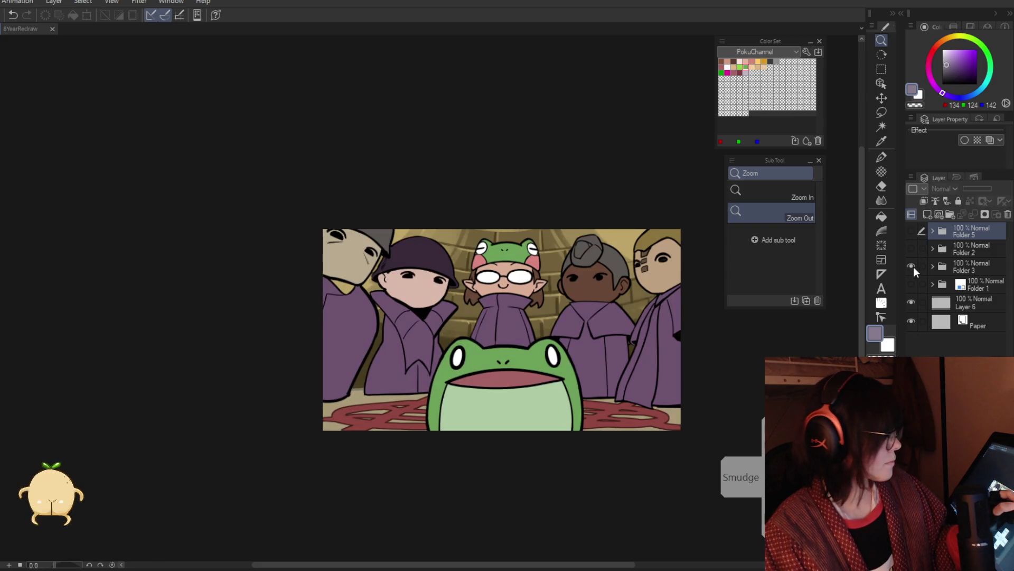
{"action": "left_click", "coordinate": [911, 266]}
{"action": "left_click", "coordinate": [912, 231]}
{"action": "left_click", "coordinate": [911, 232]}
{"action": "left_click", "coordinate": [914, 267]}
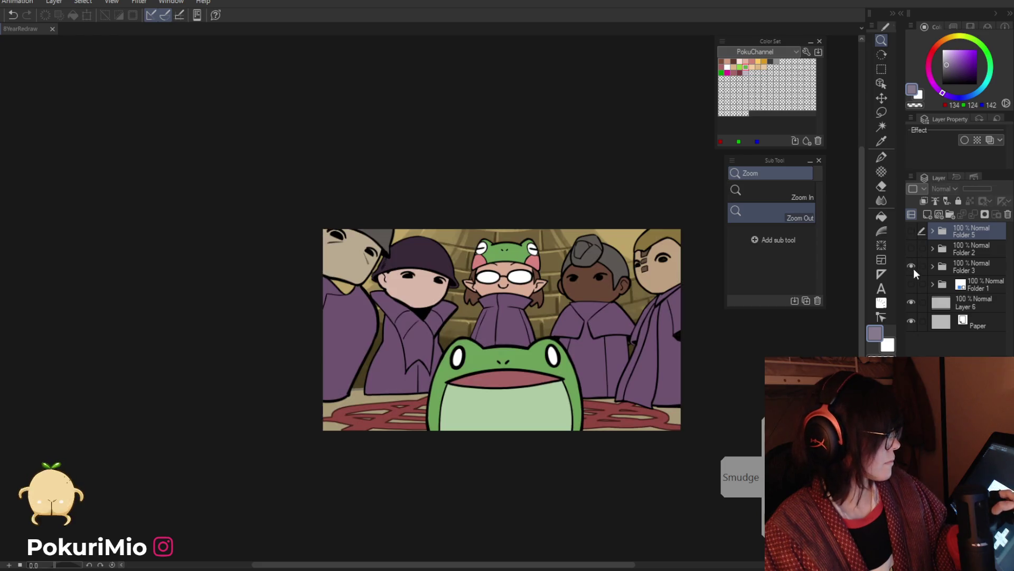
{"action": "left_click", "coordinate": [933, 266]}
{"action": "left_click", "coordinate": [950, 285]}
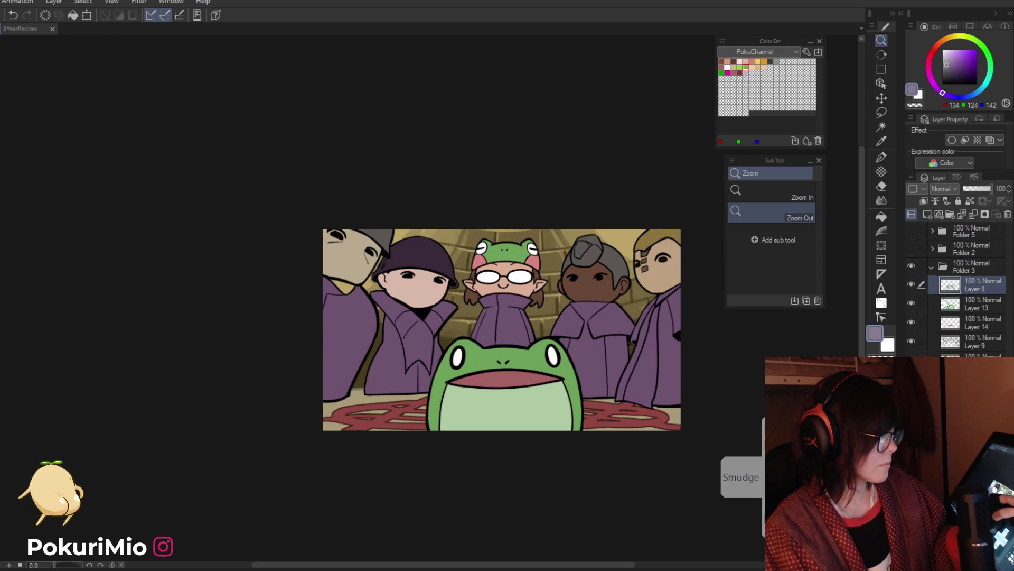
Select the frog's body and mouth, then stroke a white outline around them on a new layer.
{"action": "left_click", "coordinate": [949, 304], "text": "ctrl"}
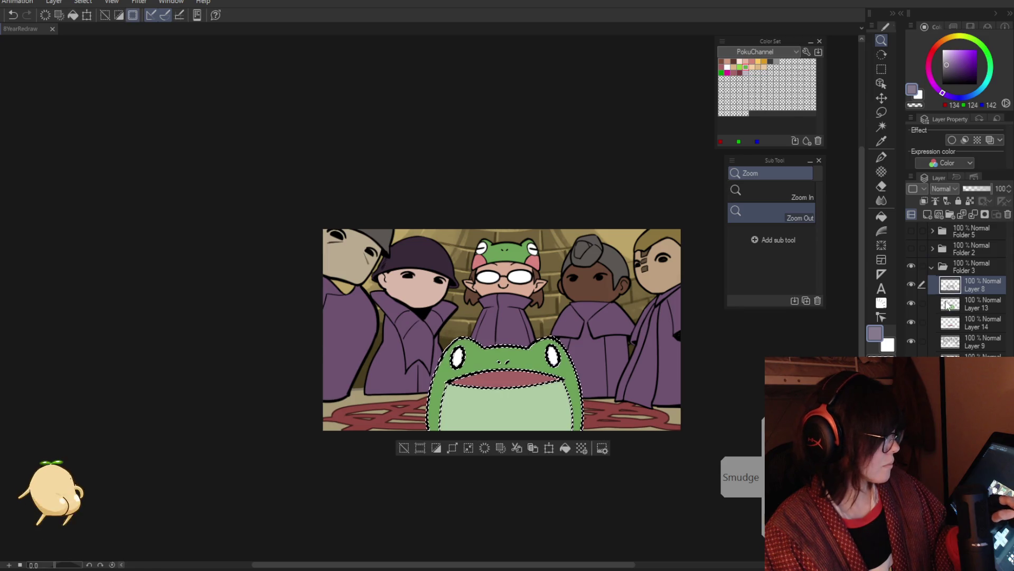
{"action": "left_click", "coordinate": [950, 340], "text": "ctrl+shift"}
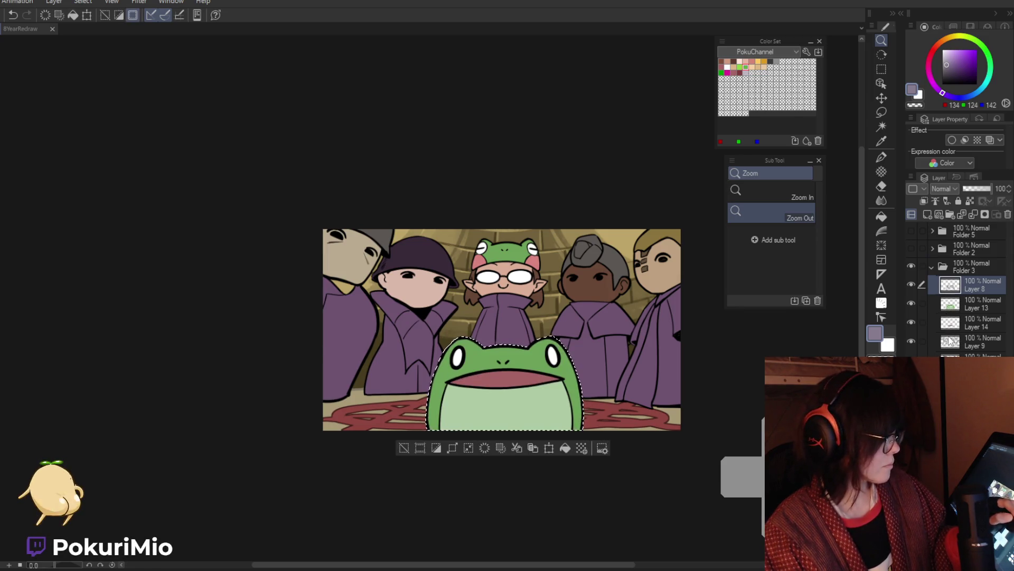
{"action": "left_click", "coordinate": [929, 217]}
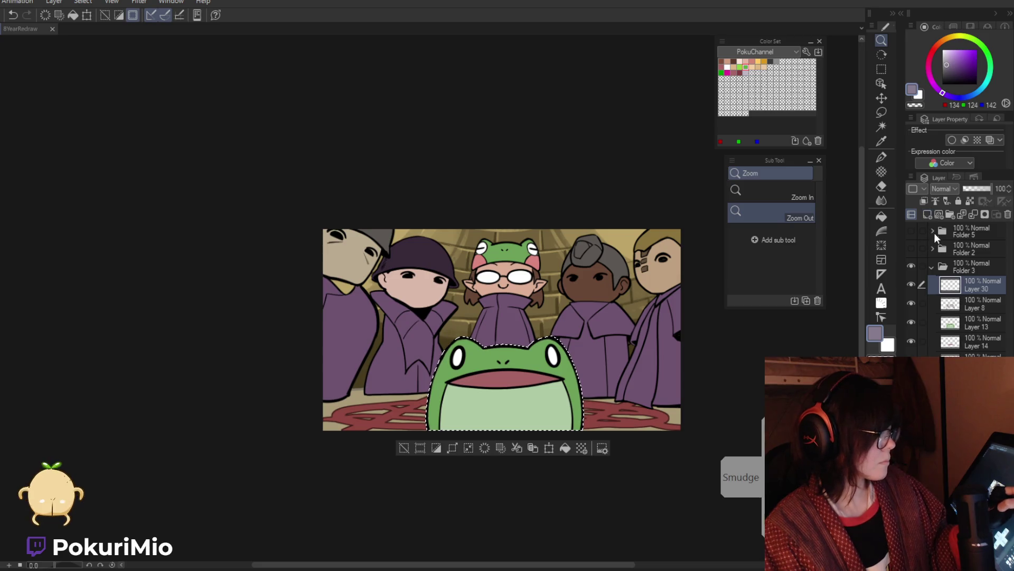
{"action": "left_click", "coordinate": [944, 50]}
{"action": "left_click", "coordinate": [8, 2]}
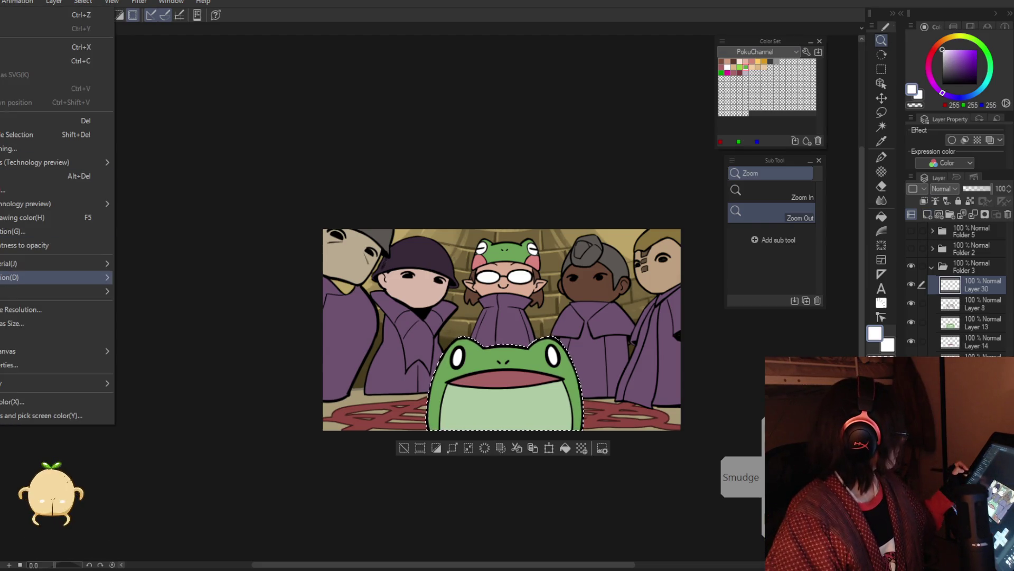
{"action": "left_click", "coordinate": [42, 232]}
{"action": "left_click", "coordinate": [529, 361]}
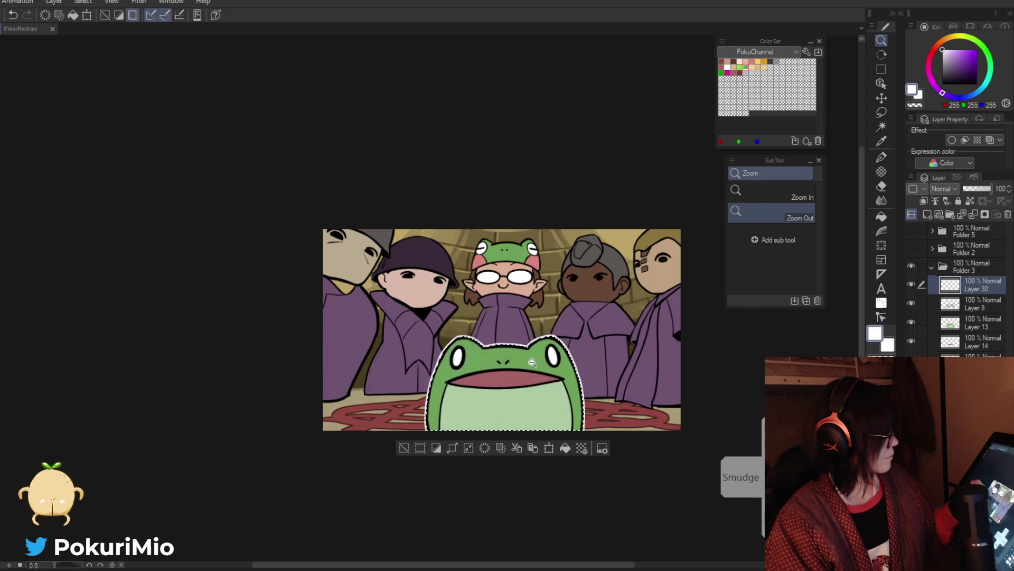
{"action": "key", "text": "m"}
{"action": "key", "text": "ctrl+d"}
Set the outline layer to 52% opacity.
{"action": "left_click", "coordinate": [977, 188]}
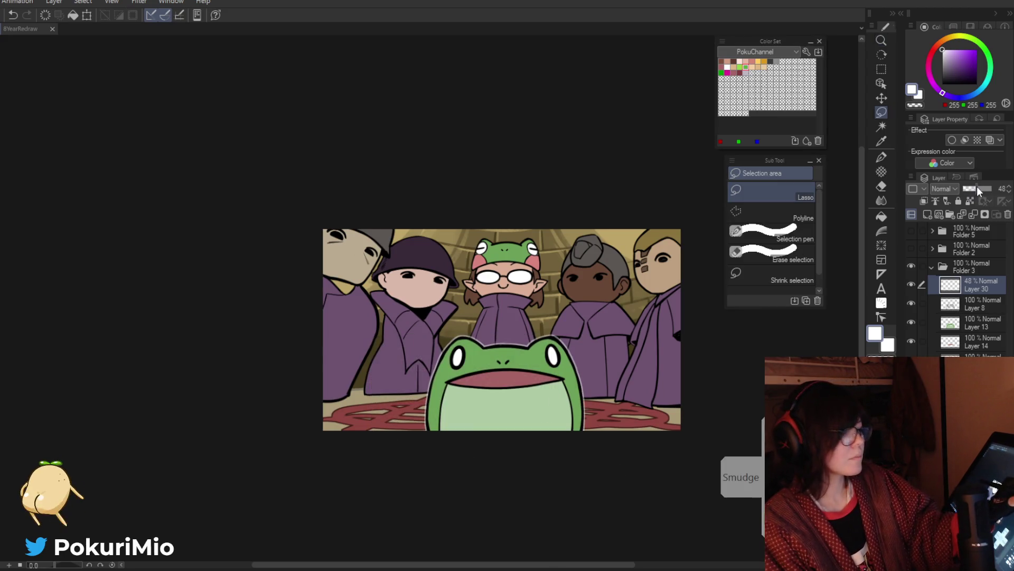
{"action": "left_click_drag", "start_coordinate": [977, 187], "coordinate": [982, 186]}
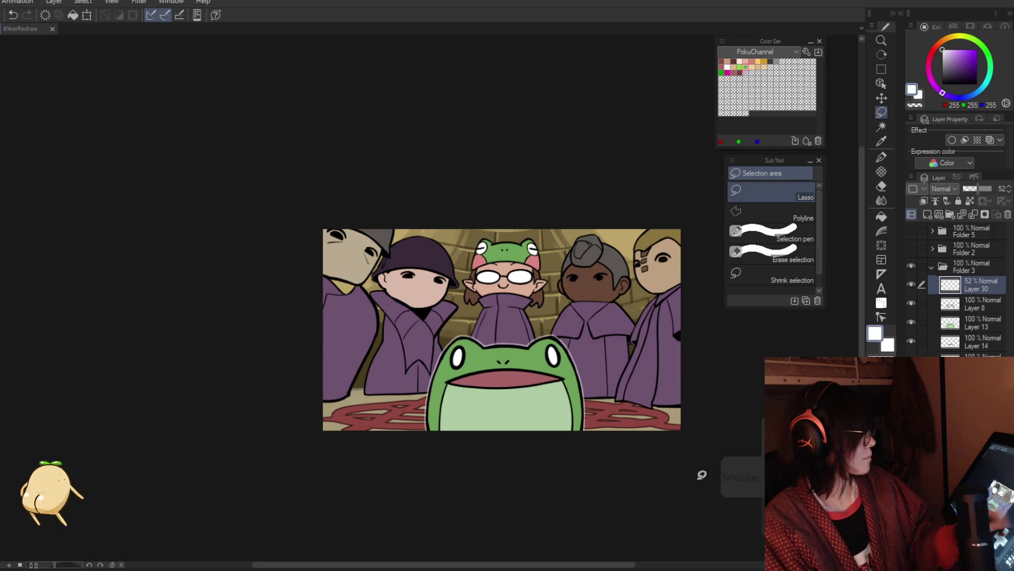
{"action": "key", "text": "/"}
{"action": "left_click_drag", "start_coordinate": [468, 489], "coordinate": [443, 458]}
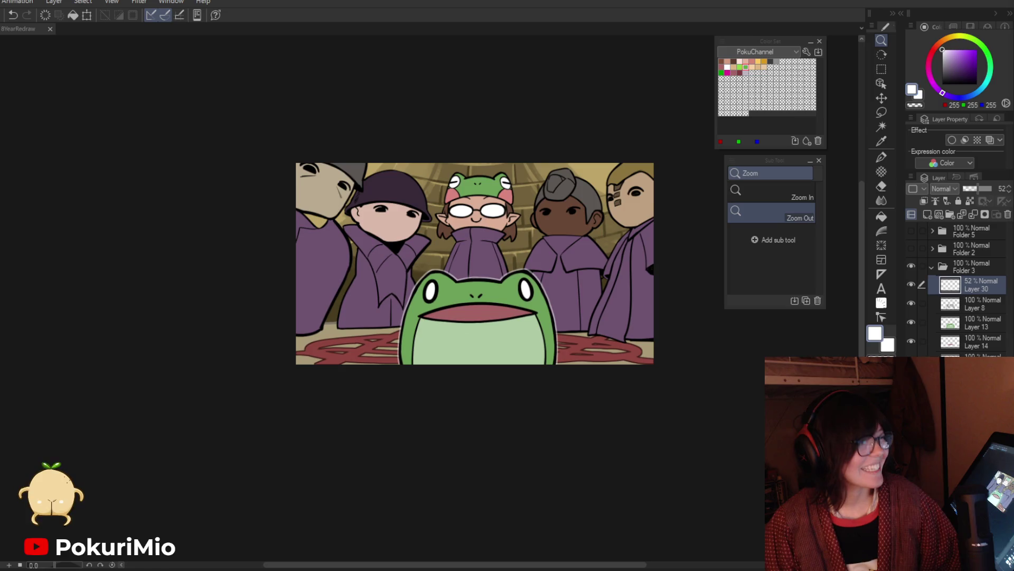
{"action": "left_click", "coordinate": [932, 266]}
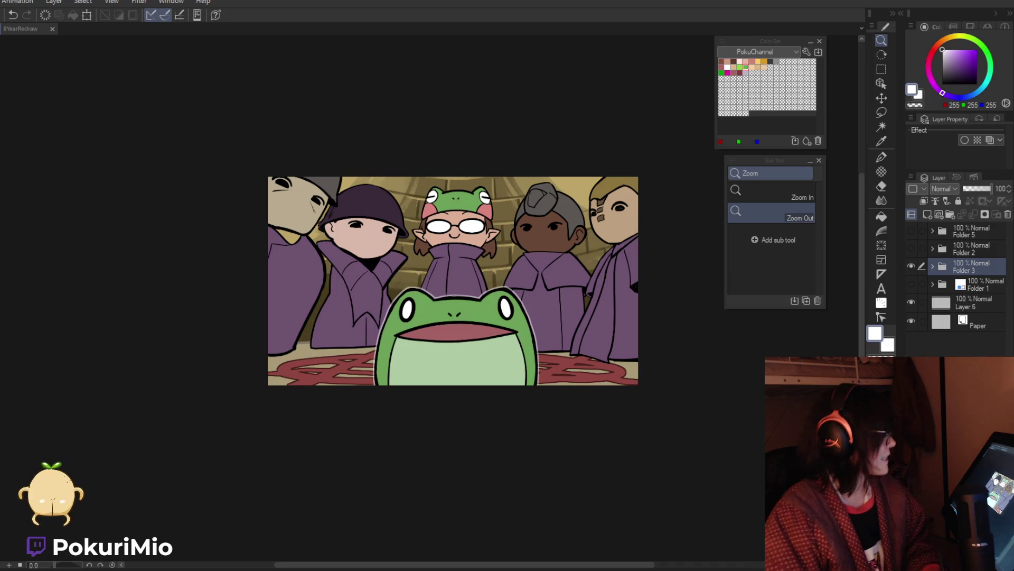
{"action": "key", "text": "m"}
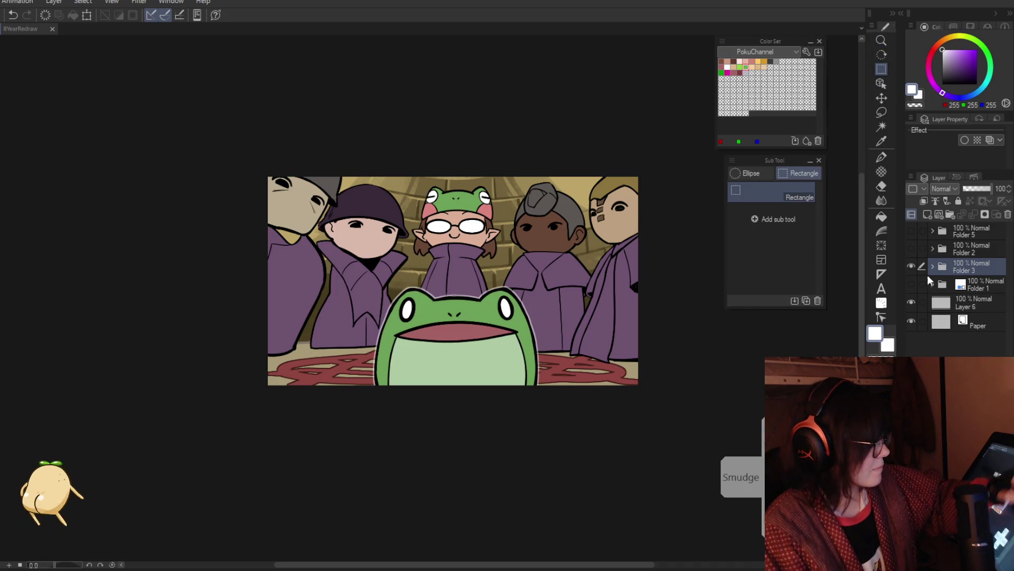
Drag a selection over the canvas area and cut it.
{"action": "mouse_move", "coordinate": [202, 143]}
{"action": "left_mouse_down"}
{"action": "mouse_move", "coordinate": [668, 430]}
{"action": "mouse_move", "coordinate": [686, 426]}
{"action": "left_mouse_up"}
{"action": "key", "text": "ctrl+x"}
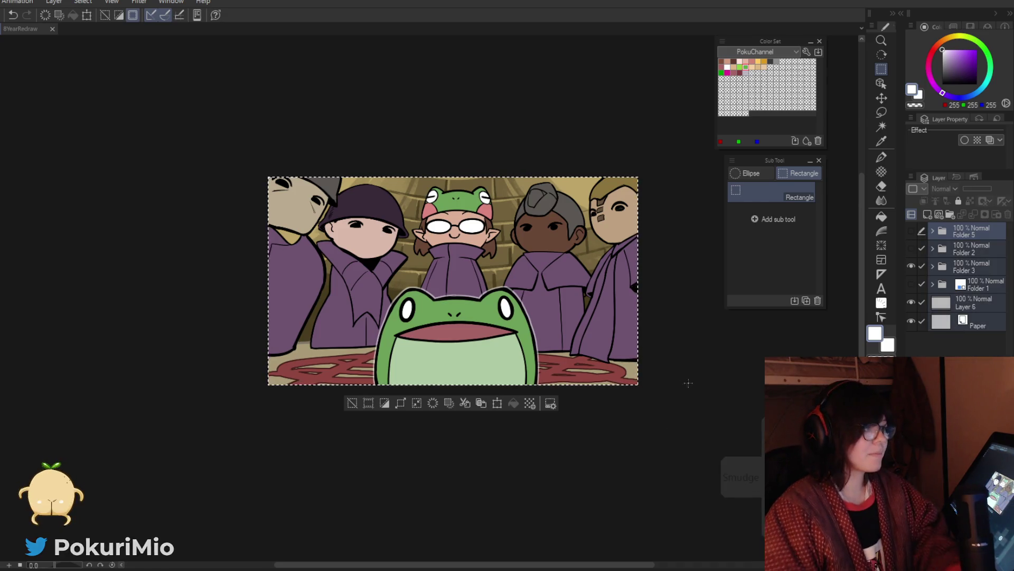
{"action": "key", "text": "m"}
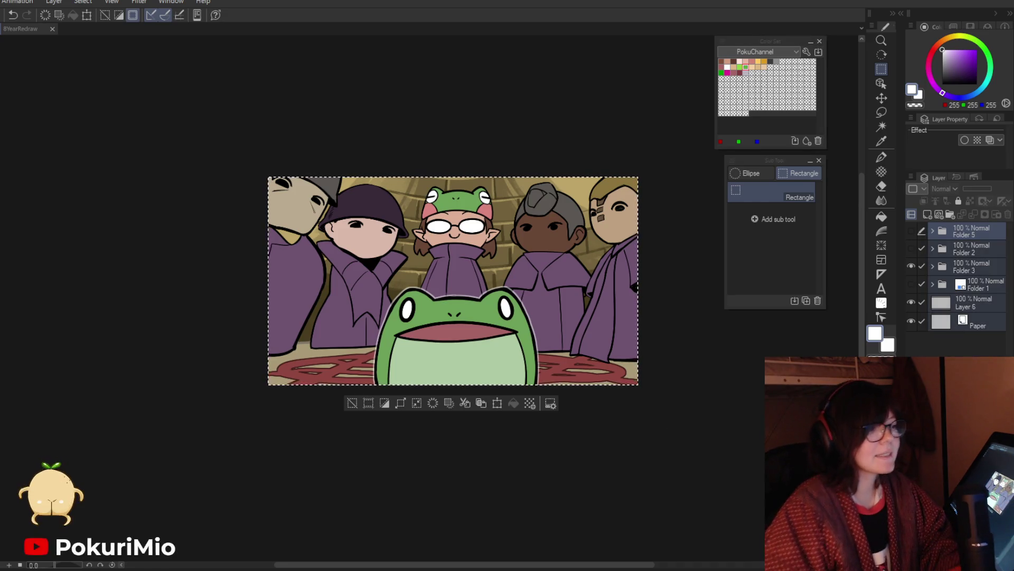
Hide Folders 3 and 2, show Folder 5's finished frog art, and reorder the folders.
{"action": "left_click", "coordinate": [911, 266]}
{"action": "left_click", "coordinate": [912, 248]}
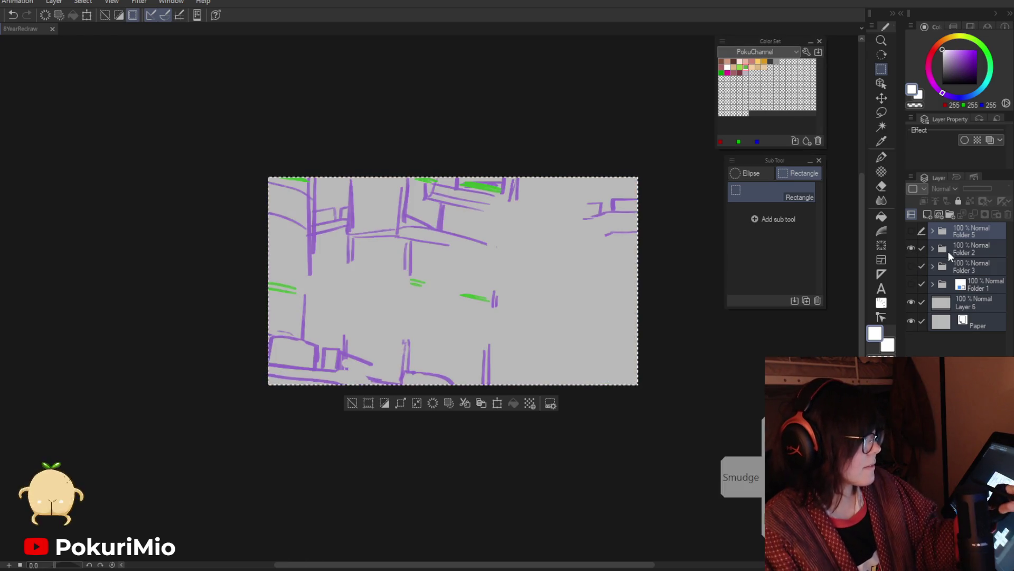
{"action": "left_click", "coordinate": [949, 252]}
{"action": "left_click", "coordinate": [911, 248]}
{"action": "left_click", "coordinate": [911, 230]}
{"action": "left_click", "coordinate": [927, 230]}
{"action": "left_click_drag", "start_coordinate": [922, 248], "coordinate": [922, 320]}
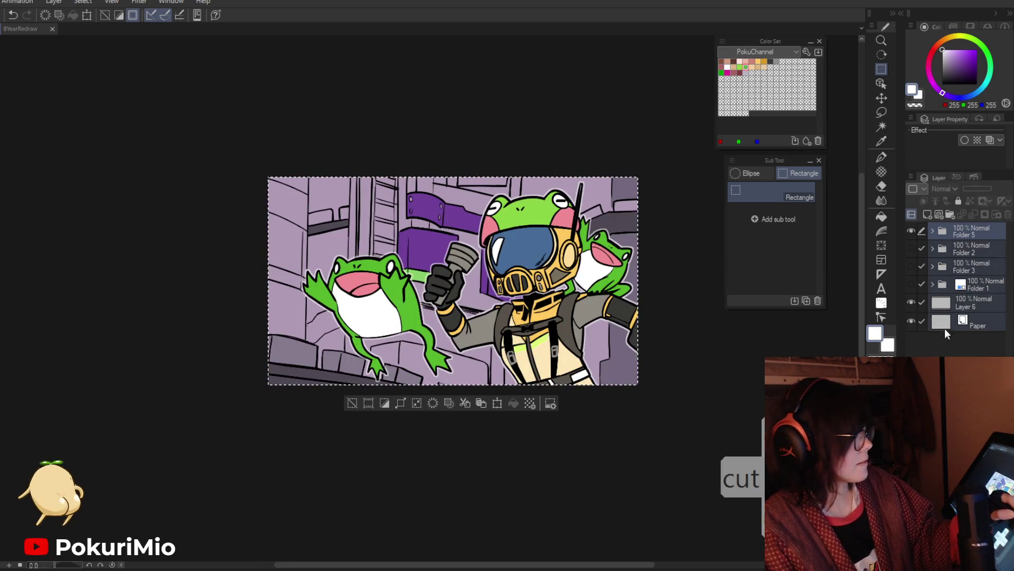
{"action": "key", "text": "ctrl+x"}
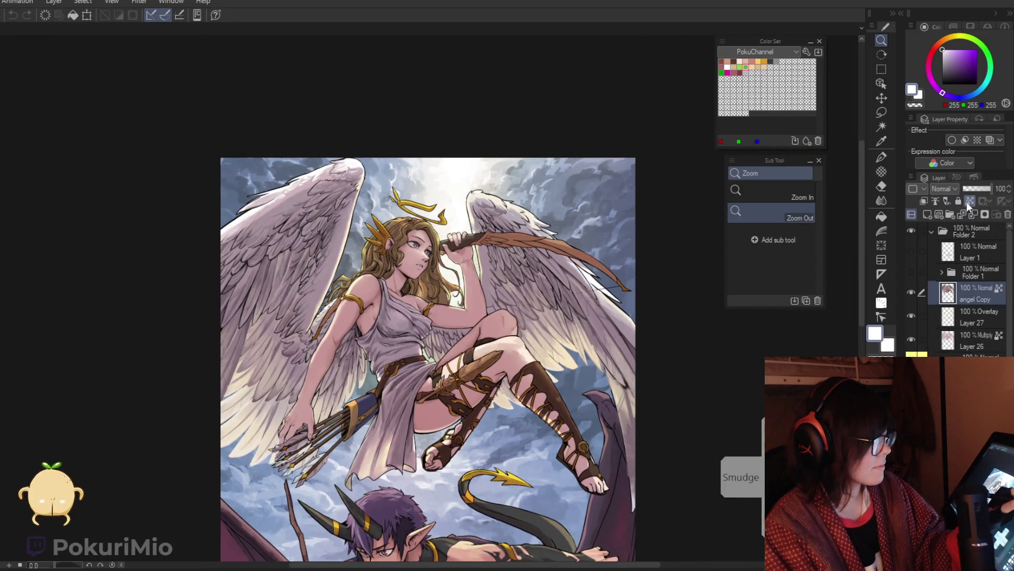
Zoom in on the angel's face and wing and ink a dark line along the wing feathers.
{"action": "key", "text": "ctrl+alt+0"}
{"action": "scroll", "coordinate": [528, 355], "scroll_direction": "down", "scroll_amount": 1}
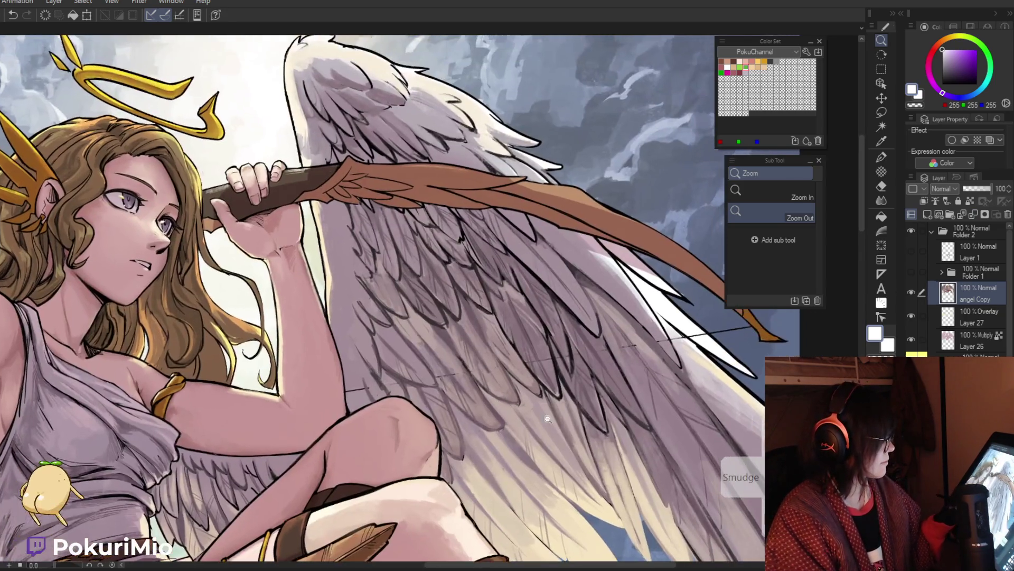
{"action": "scroll", "coordinate": [528, 354], "scroll_direction": "up", "scroll_amount": 4}
{"action": "key", "text": "i"}
{"action": "left_click", "coordinate": [485, 304]}
{"action": "key", "text": "p"}
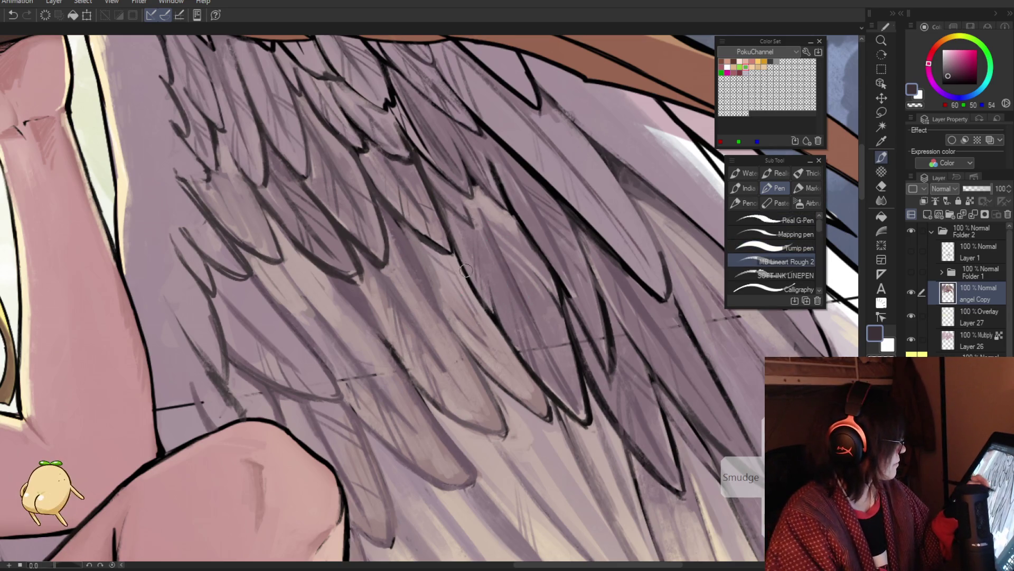
{"action": "left_click_drag", "start_coordinate": [489, 273], "coordinate": [521, 357]}
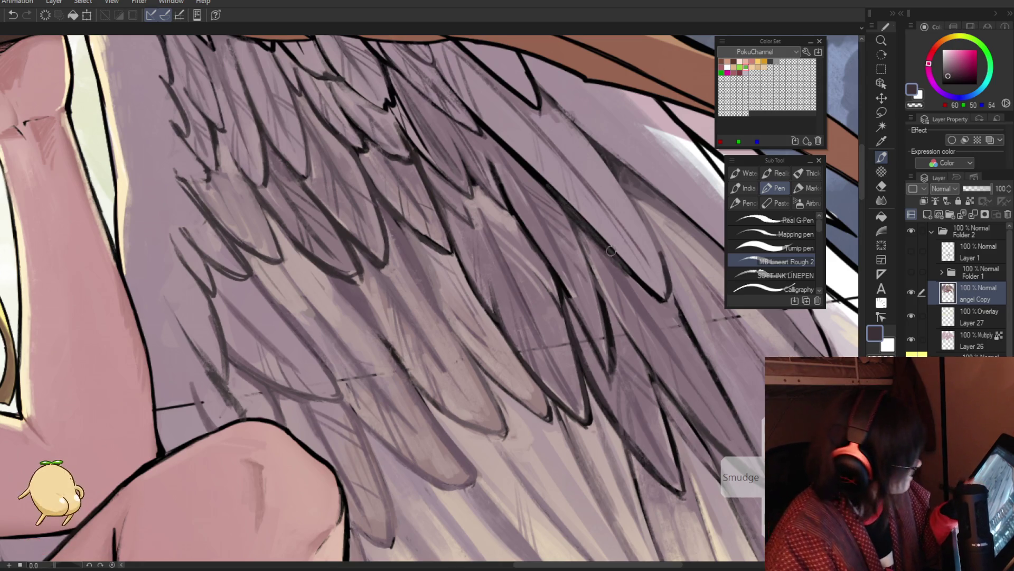
Sample the light feather grey and dark line colour, then zoom out to check the angel.
{"action": "key", "text": "i"}
{"action": "left_click", "coordinate": [658, 280], "text": "alt"}
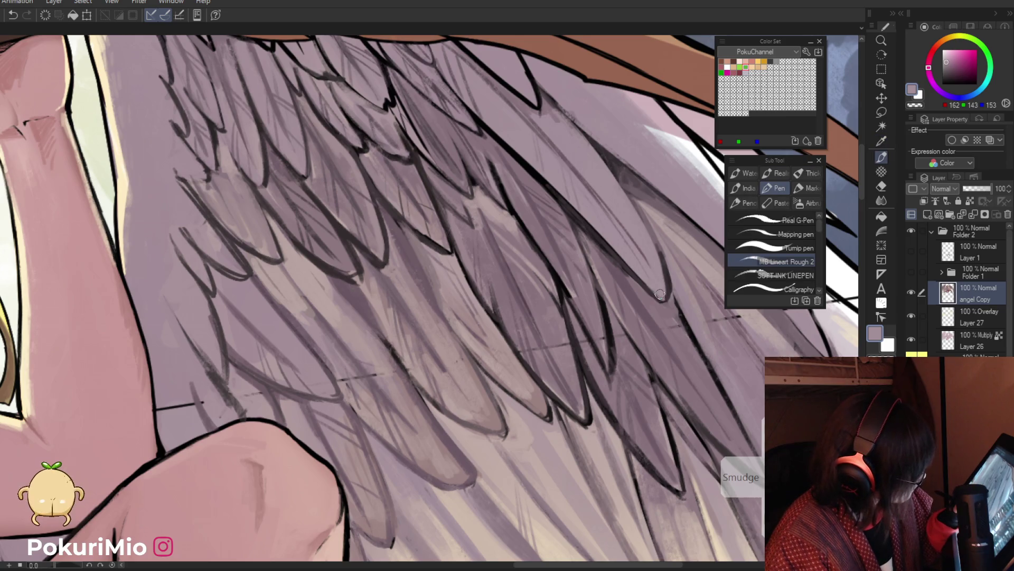
{"action": "left_click", "coordinate": [587, 221], "text": "alt"}
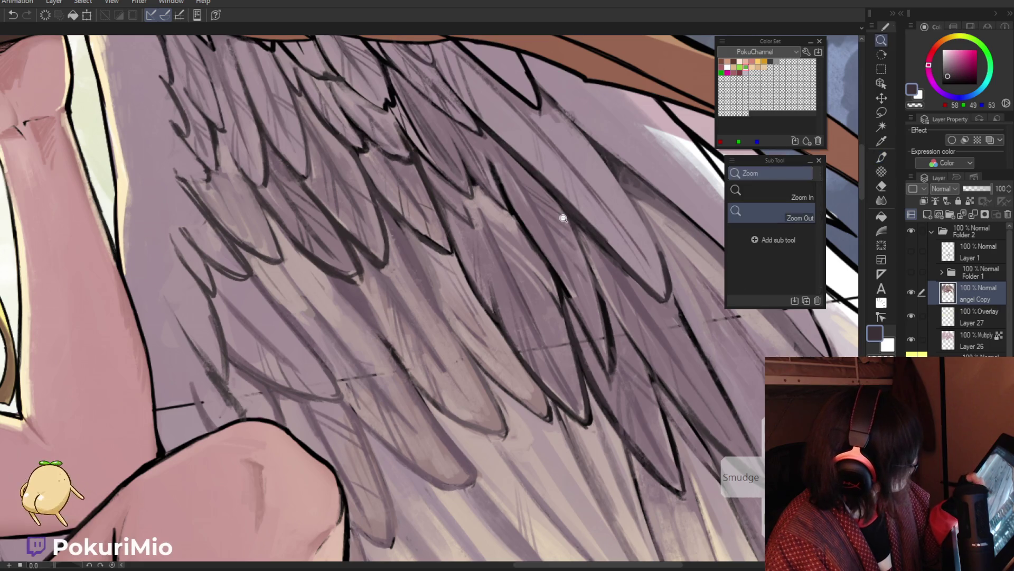
{"action": "left_click", "coordinate": [670, 404], "text": "ctrl+alt"}
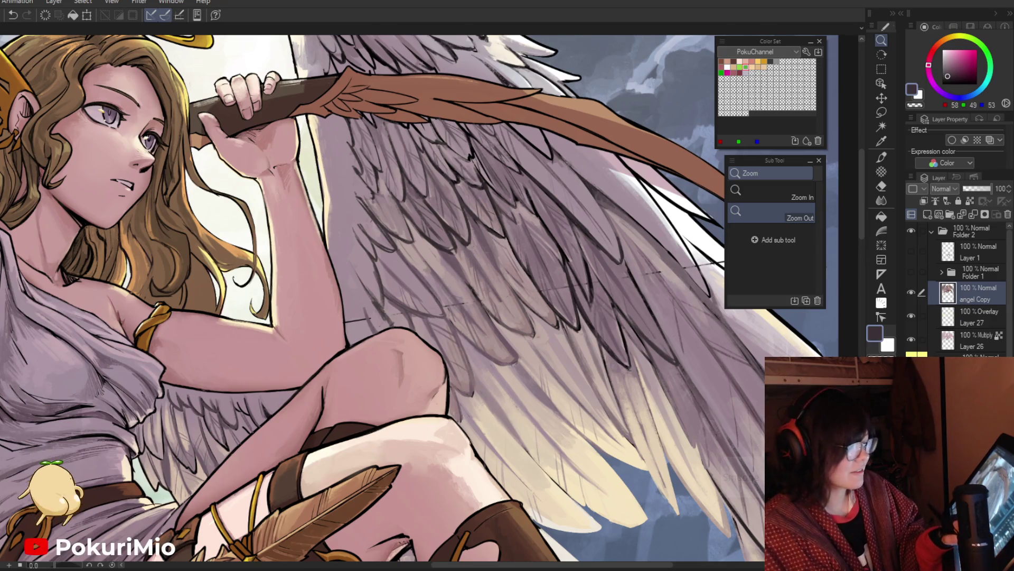
Zoom in on the bow and hatch near-black strokes among the feathers beneath it.
{"action": "key", "text": "ctrl+0"}
{"action": "scroll", "coordinate": [409, 308], "scroll_direction": "up", "scroll_amount": 5}
{"action": "key", "text": "i"}
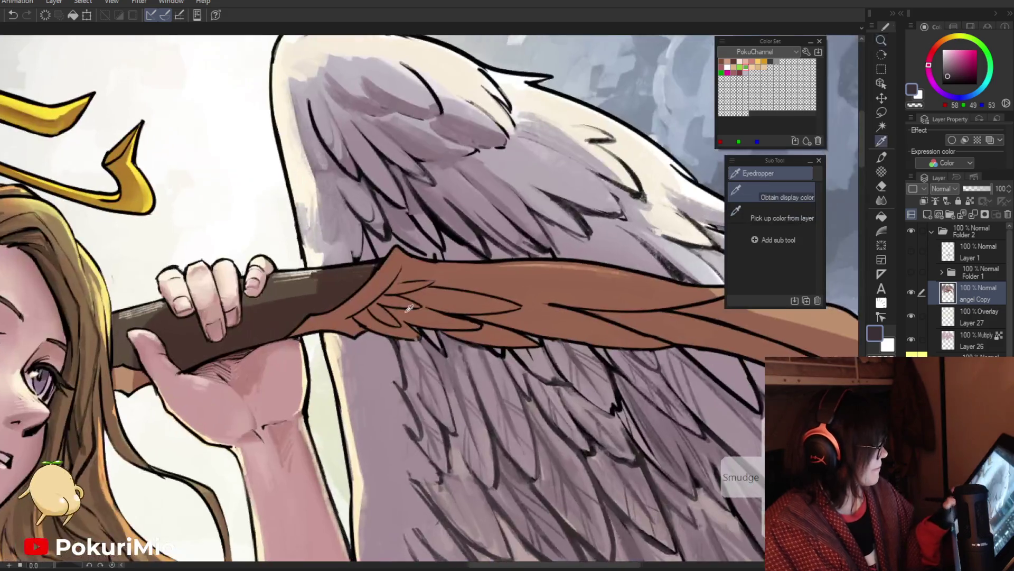
{"action": "left_click", "coordinate": [402, 338]}
{"action": "key", "text": "p"}
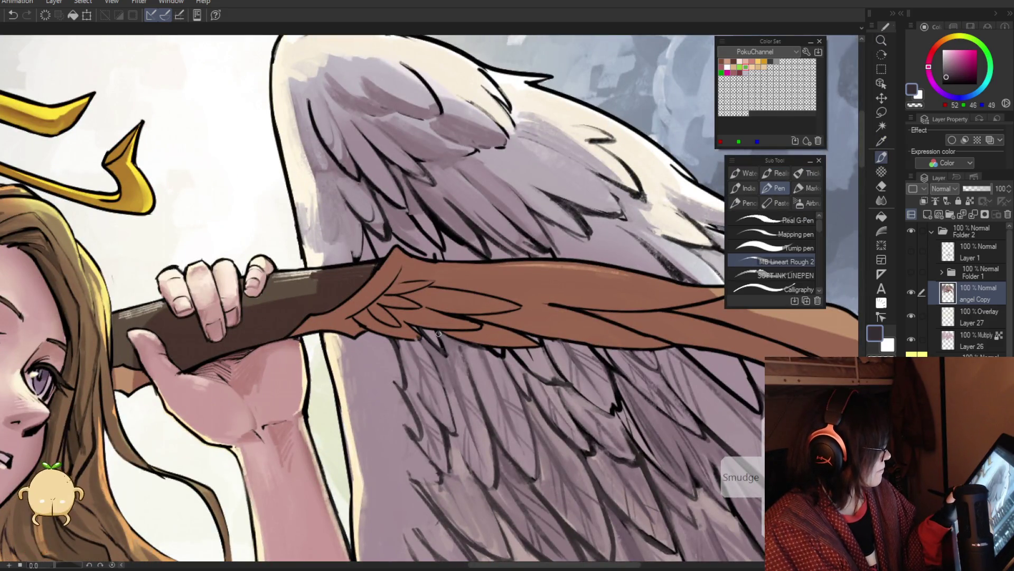
{"action": "left_click", "coordinate": [446, 354], "text": "alt"}
{"action": "left_click", "coordinate": [432, 337], "text": "alt"}
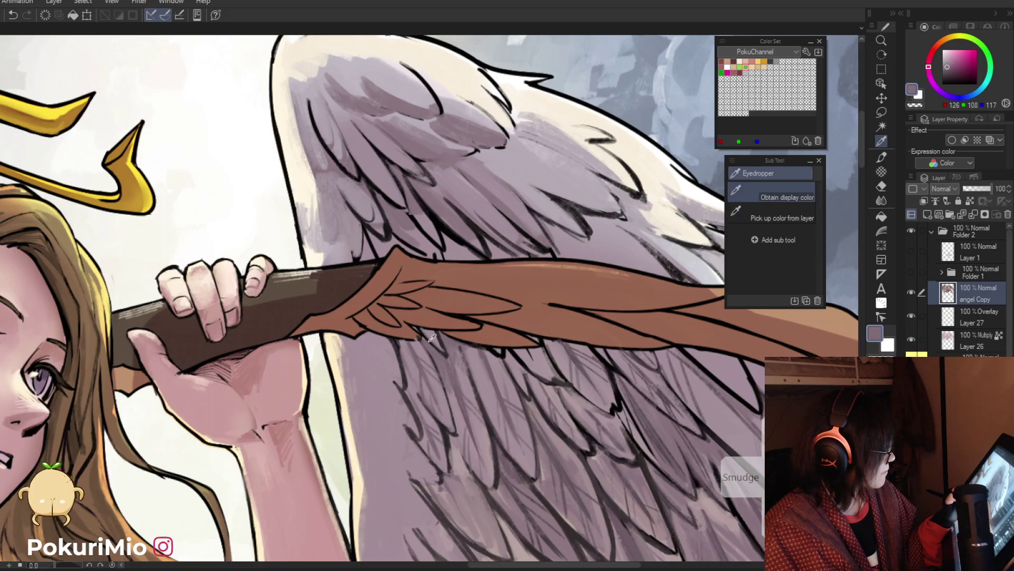
{"action": "scroll", "coordinate": [447, 360], "scroll_direction": "down", "scroll_amount": 5}
{"action": "scroll", "coordinate": [446, 370], "scroll_direction": "up", "scroll_amount": 5}
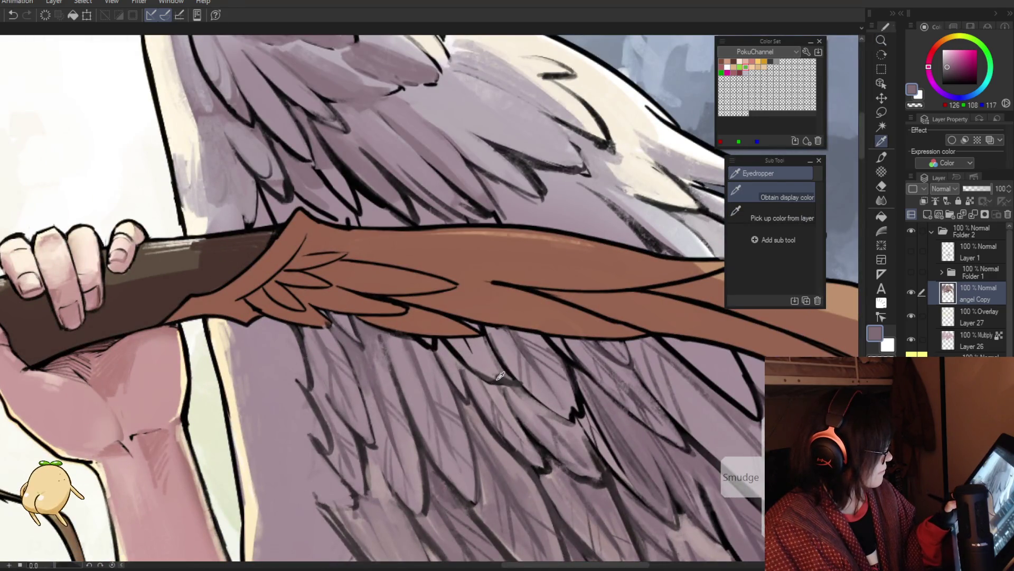
{"action": "left_click", "coordinate": [428, 342], "text": "alt"}
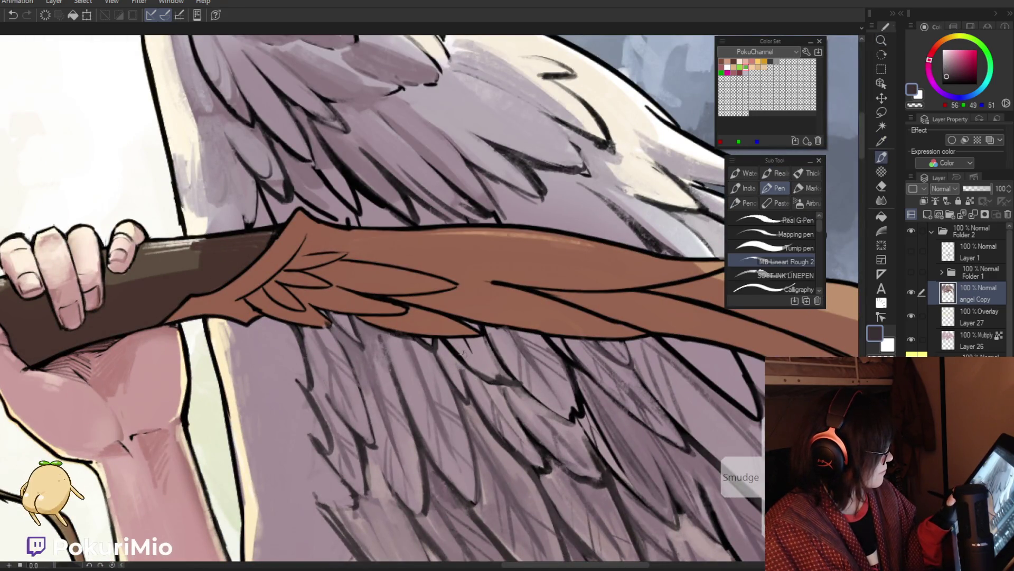
{"action": "left_click", "coordinate": [470, 363], "text": "alt"}
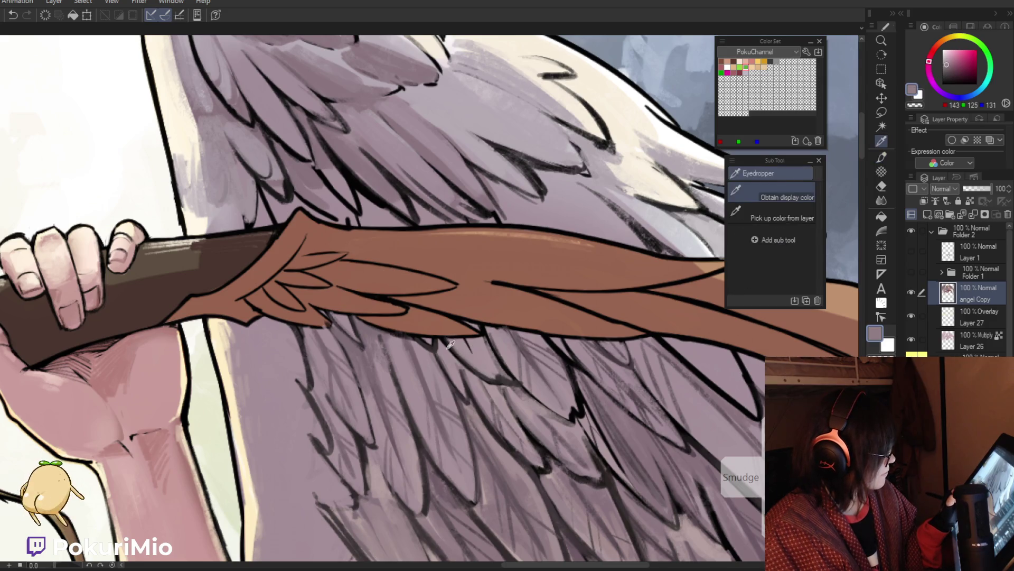
{"action": "left_click", "coordinate": [453, 351], "text": "alt"}
{"action": "left_click_drag", "start_coordinate": [441, 335], "coordinate": [479, 376]}
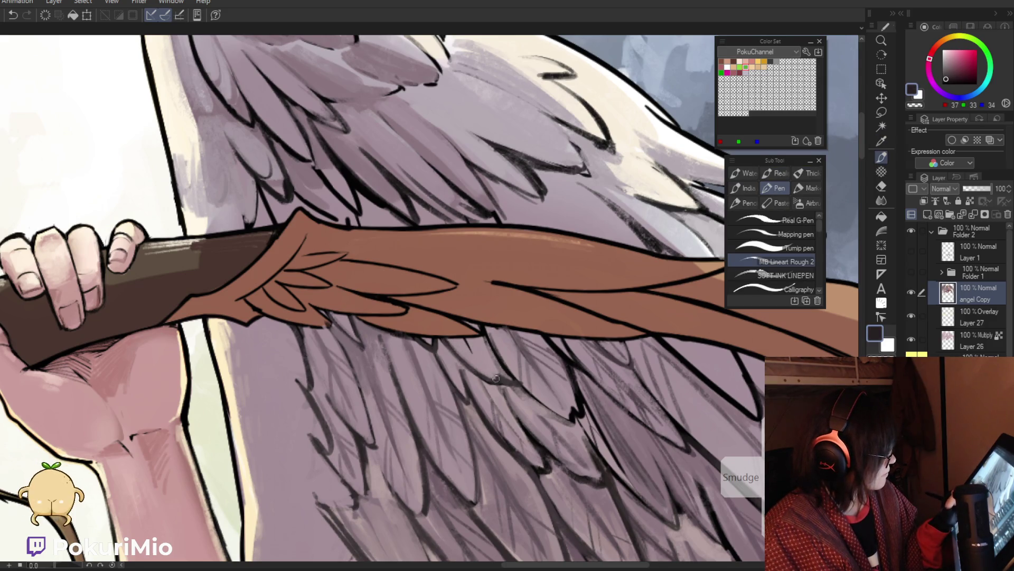
{"action": "left_click_drag", "start_coordinate": [481, 319], "coordinate": [531, 387]}
Sample nearby feather greys and ink dark strokes along the wing's feather edge.
{"action": "left_click", "coordinate": [517, 360], "text": "alt"}
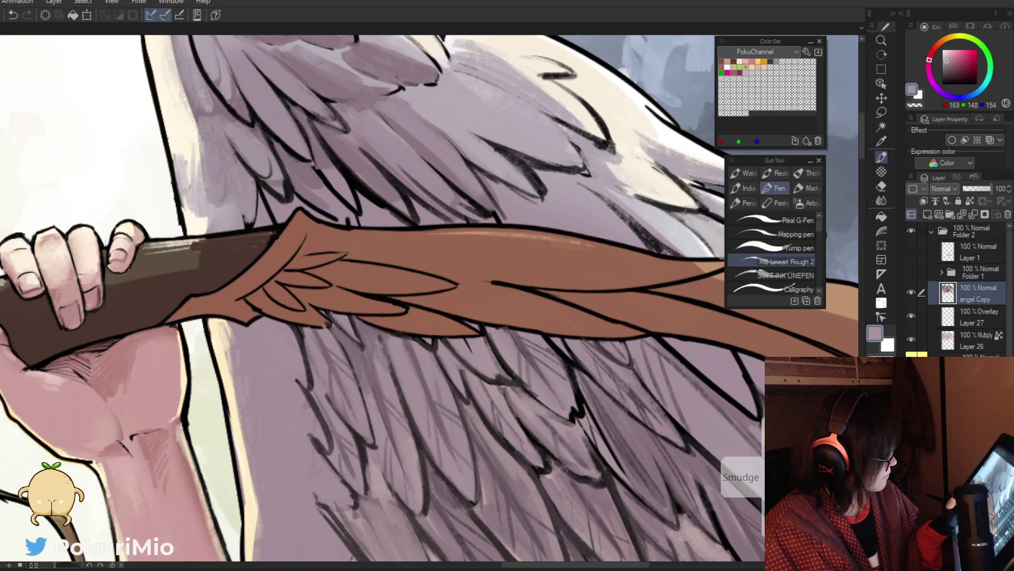
{"action": "left_click", "coordinate": [453, 374], "text": "ctrl+alt"}
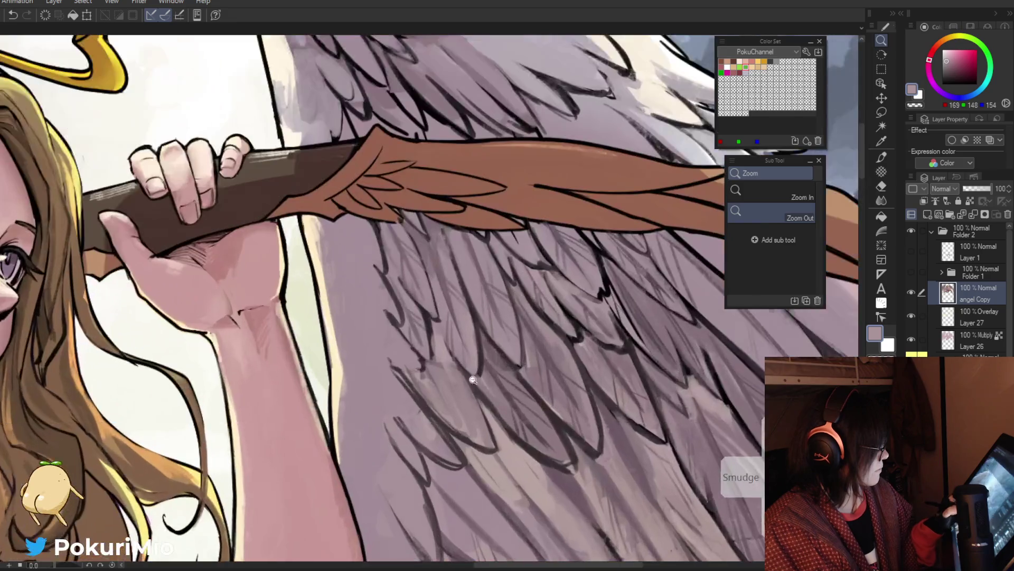
{"action": "scroll", "coordinate": [451, 440], "scroll_direction": "up", "scroll_amount": 5}
{"action": "left_click", "coordinate": [426, 321], "text": "alt"}
{"action": "left_click", "coordinate": [432, 349], "text": "alt"}
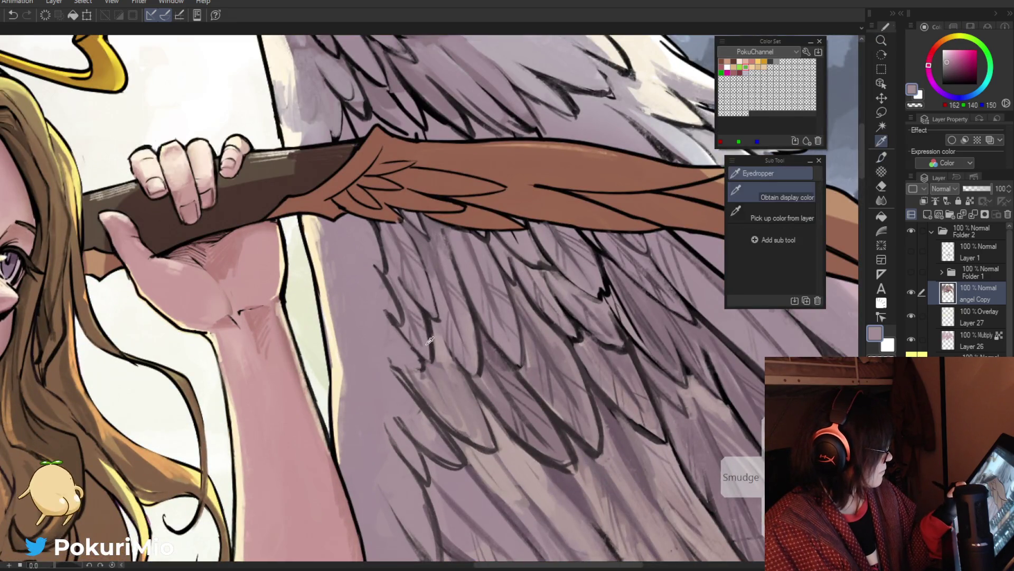
{"action": "left_click", "coordinate": [434, 359], "text": "alt"}
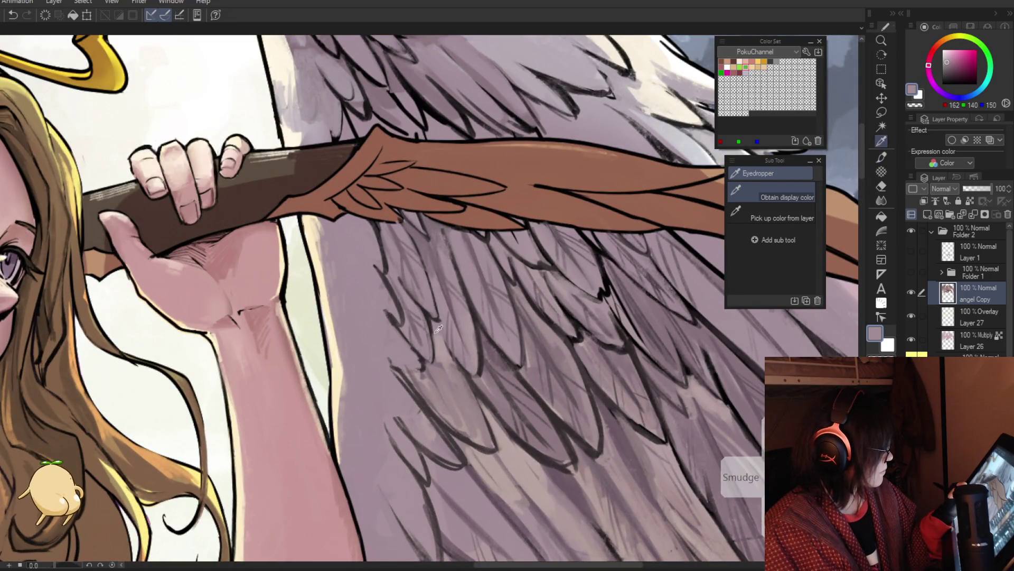
{"action": "left_click", "coordinate": [418, 363], "text": "alt"}
{"action": "left_click", "coordinate": [387, 337], "text": "alt"}
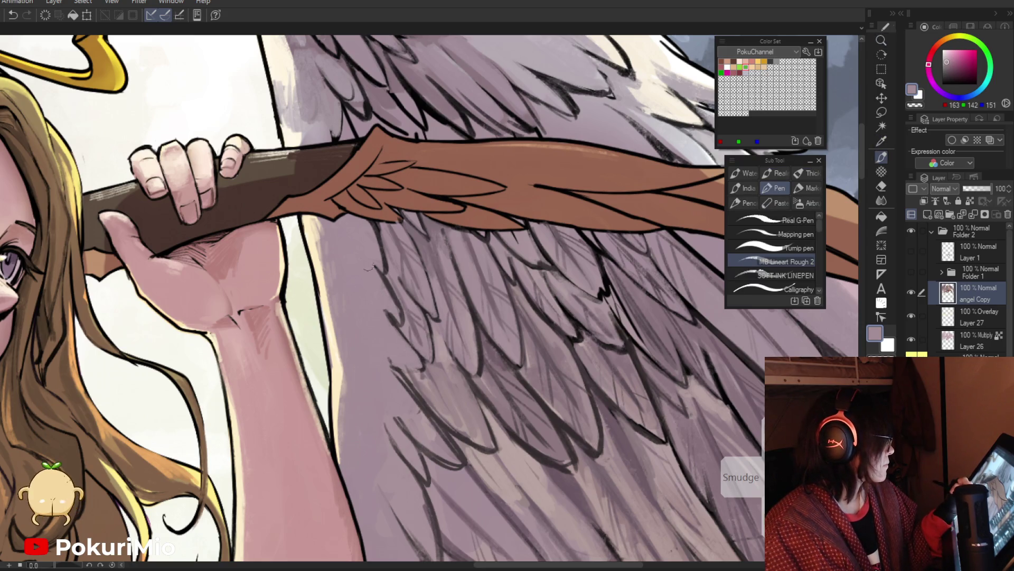
{"action": "left_click", "coordinate": [391, 291], "text": "alt"}
{"action": "mouse_move", "coordinate": [404, 330]}
{"action": "left_mouse_down"}
{"action": "mouse_move", "coordinate": [372, 262]}
{"action": "mouse_move", "coordinate": [384, 309]}
{"action": "mouse_move", "coordinate": [378, 261]}
{"action": "left_mouse_up"}
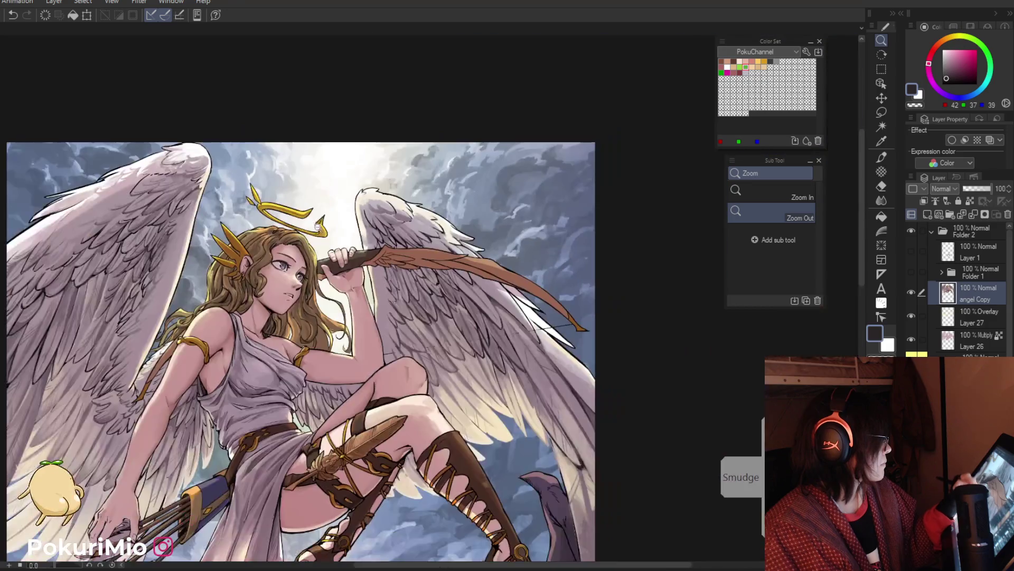
Check the full picture, then sample grey-purple feather shades and pick black for linework.
{"action": "left_click", "coordinate": [395, 322], "text": "ctrl+alt"}
{"action": "left_click", "coordinate": [395, 322], "text": "ctrl+alt"}
{"action": "left_click", "coordinate": [395, 322], "text": "ctrl"}
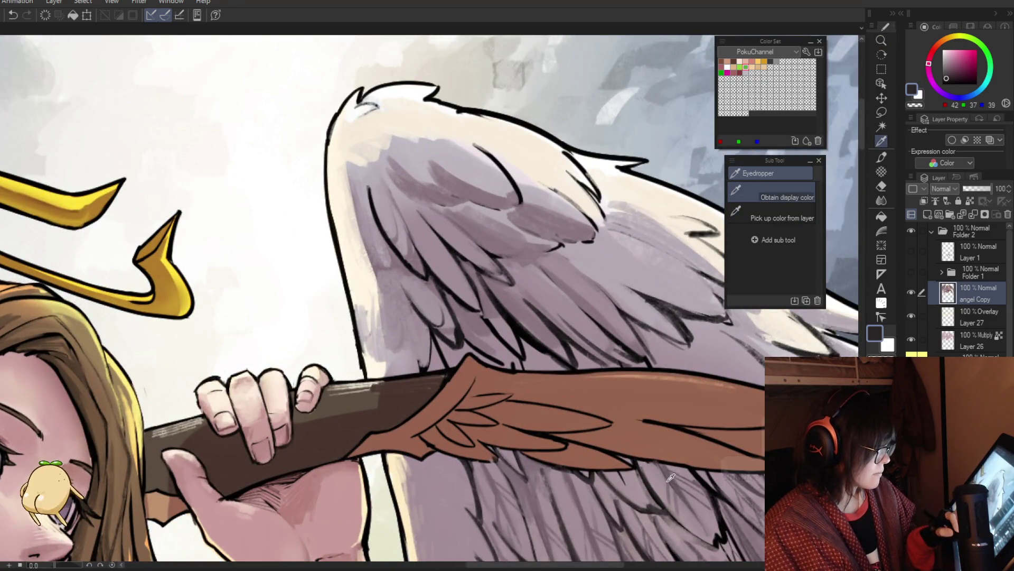
{"action": "left_click", "coordinate": [429, 324], "text": "alt"}
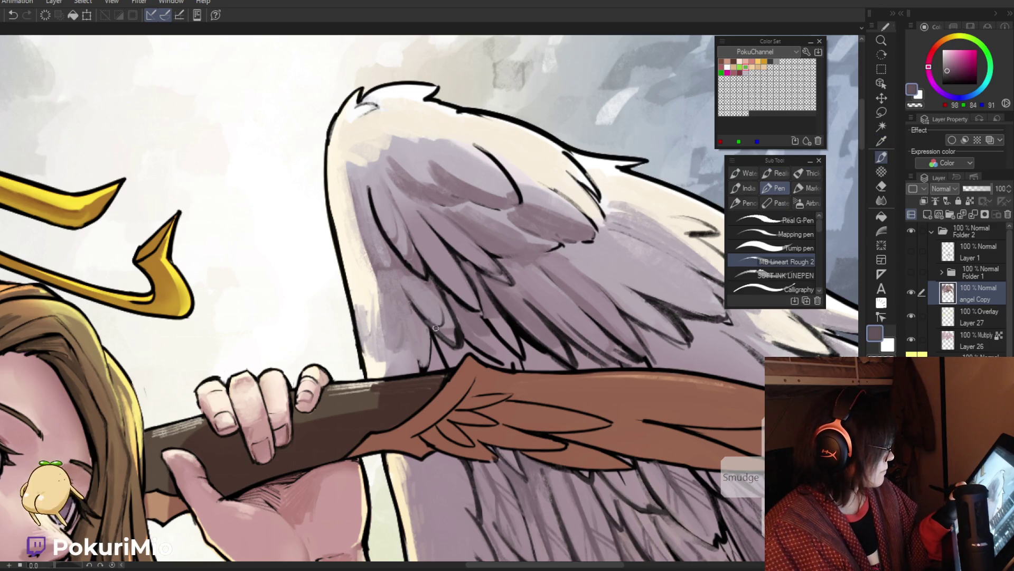
{"action": "left_click", "coordinate": [439, 346], "text": "alt"}
{"action": "left_click", "coordinate": [435, 334], "text": "alt"}
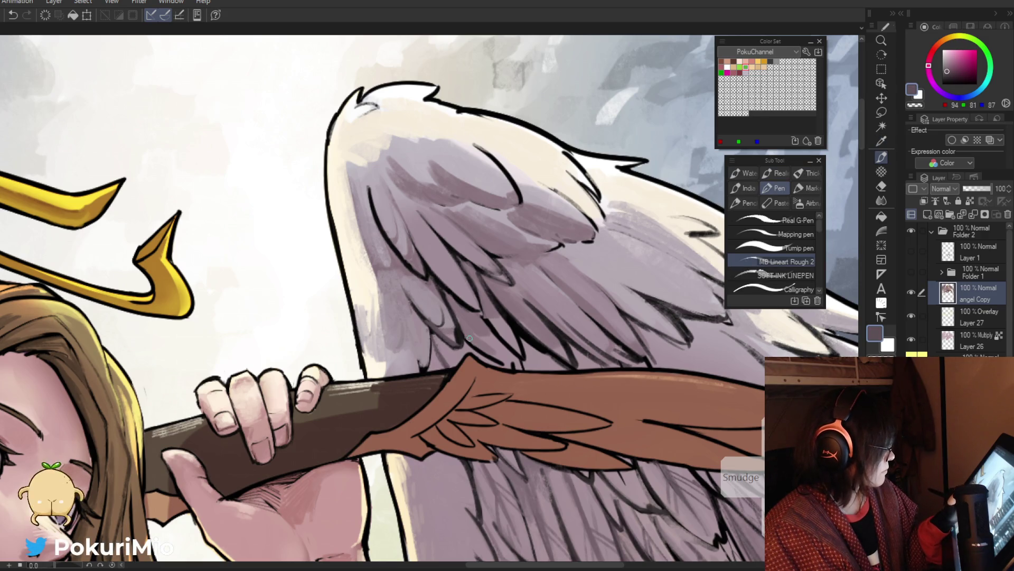
{"action": "key", "text": "p"}
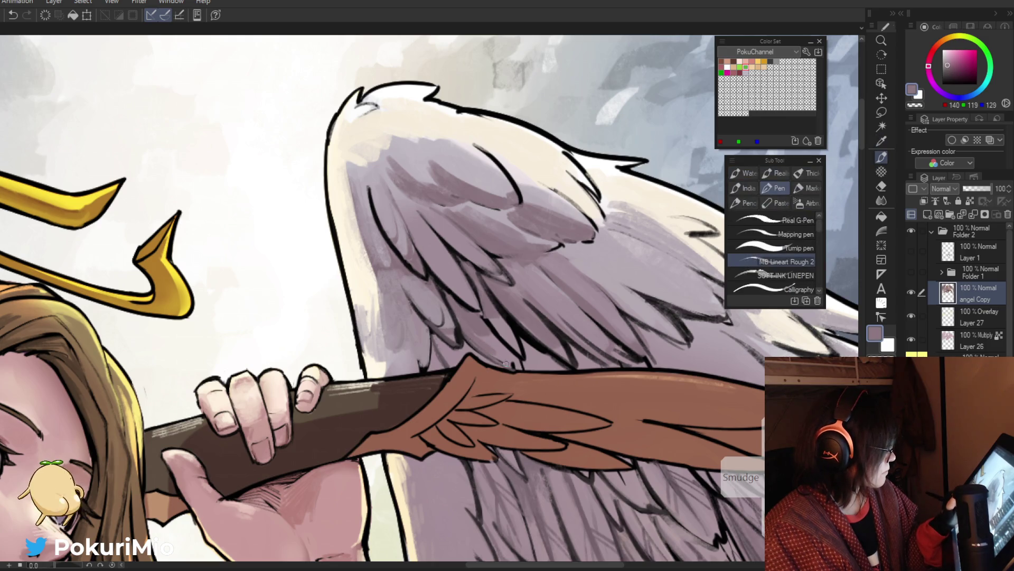
{"action": "left_click", "coordinate": [472, 344], "text": "alt"}
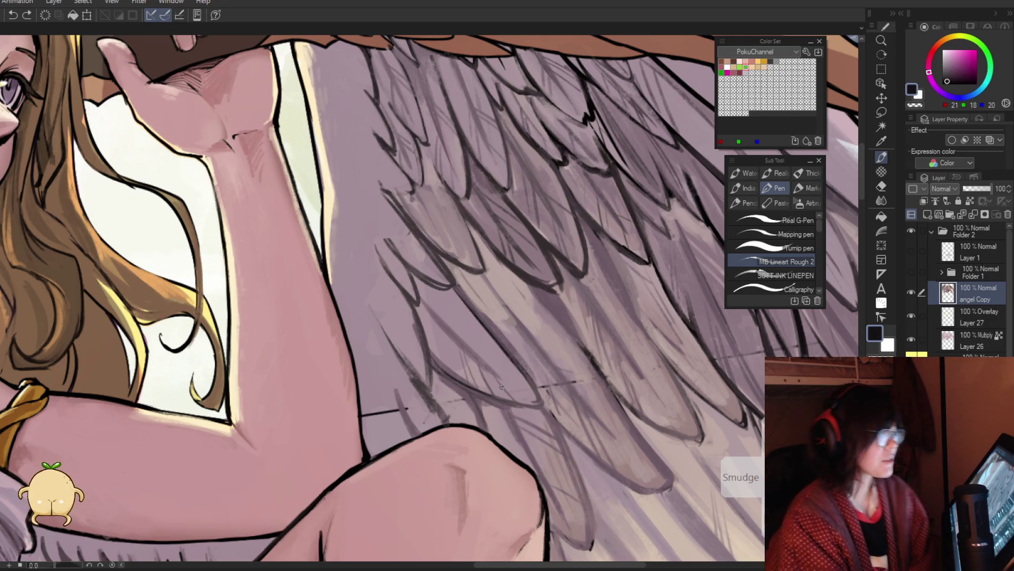
Eyedrop near-black, light grey-pink and mauve tones from the wing, and rotate the view 15°.
{"action": "left_click", "coordinate": [595, 226], "text": "alt"}
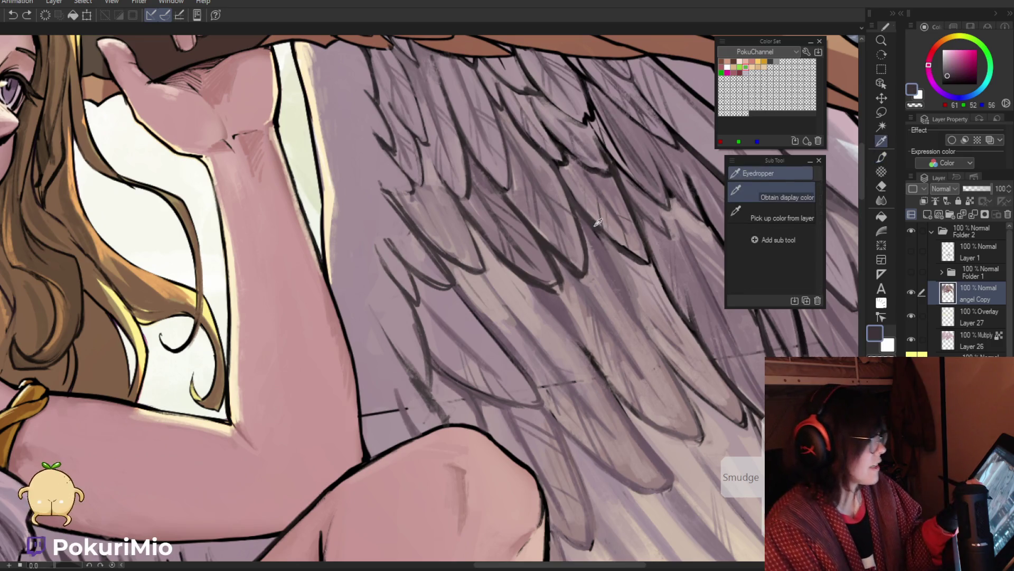
{"action": "left_click", "coordinate": [625, 239], "text": "alt"}
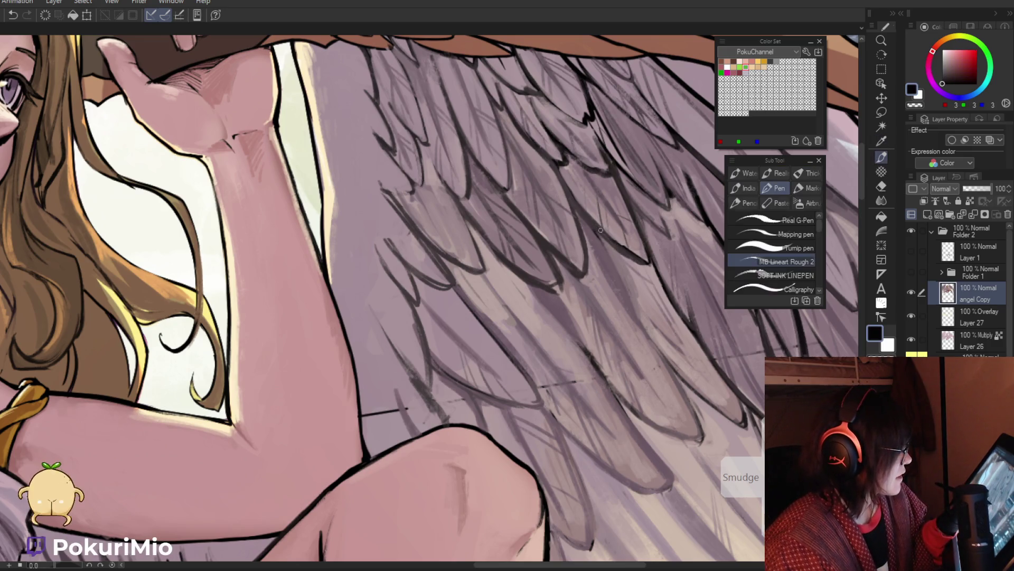
{"action": "left_click", "coordinate": [622, 239], "text": "alt"}
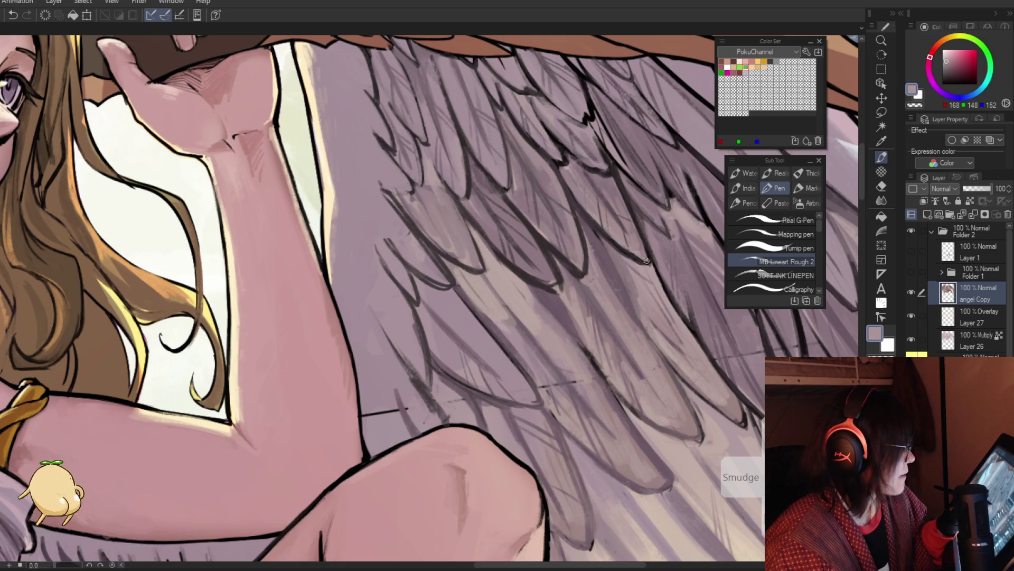
{"action": "key", "text": "ctrl+space"}
{"action": "scroll", "coordinate": [628, 271], "scroll_direction": "down", "scroll_amount": 5}
{"action": "scroll", "coordinate": [581, 338], "scroll_direction": "up", "scroll_amount": 5}
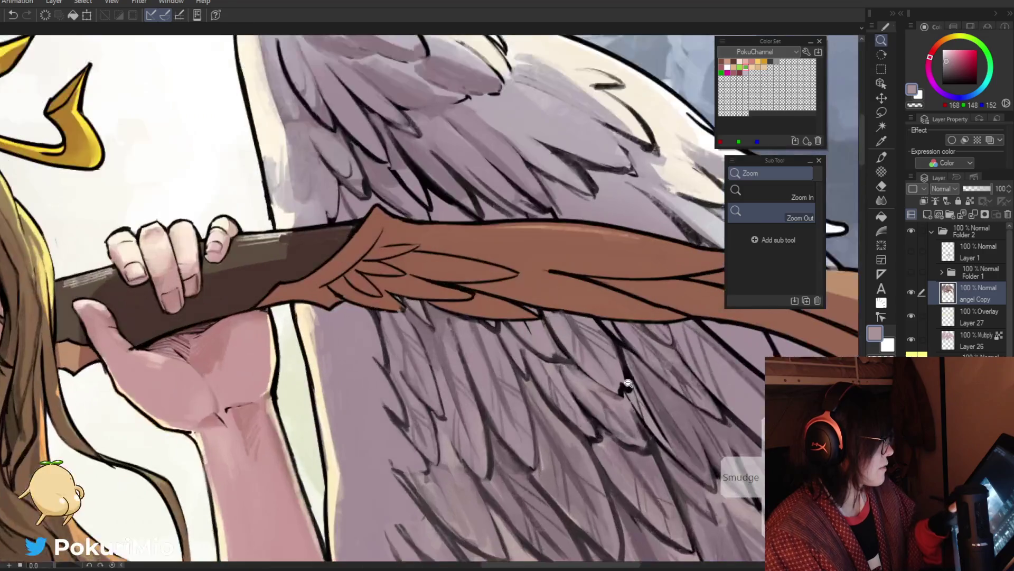
{"action": "left_click", "coordinate": [637, 416], "text": "alt"}
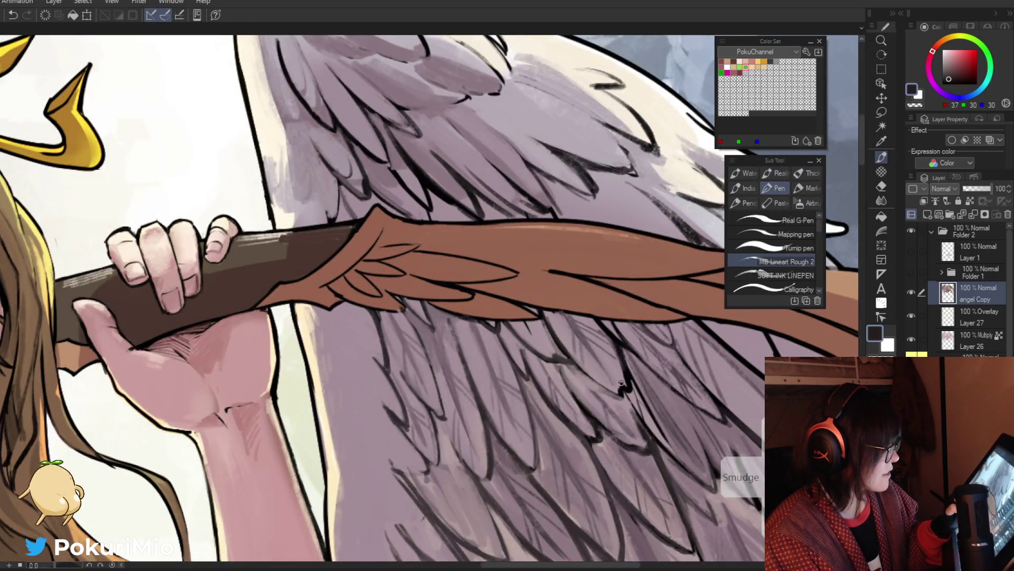
{"action": "left_click", "coordinate": [586, 364], "text": "alt"}
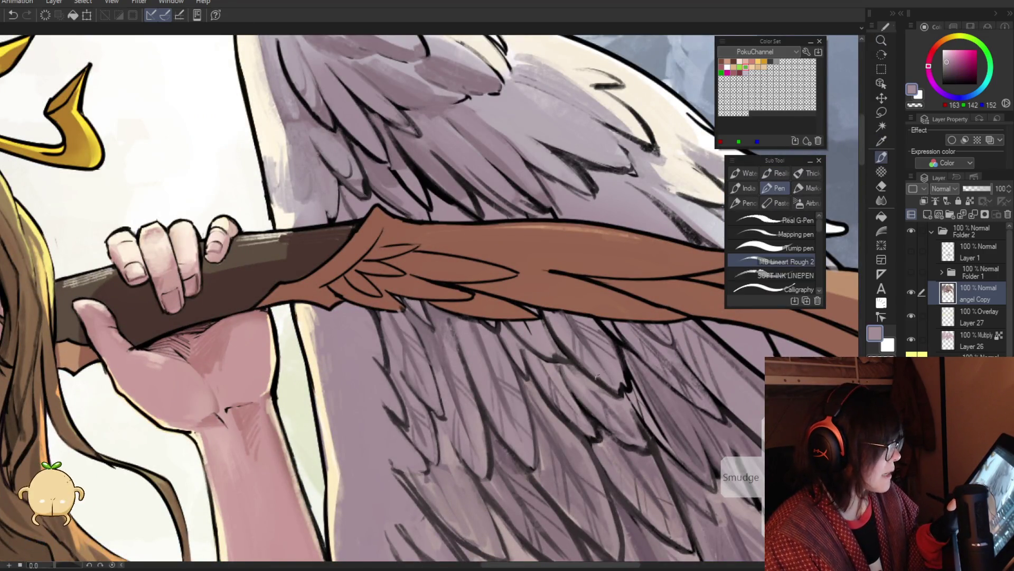
{"action": "left_click", "coordinate": [613, 339], "text": "alt"}
{"action": "key", "text": "ctrl+0"}
{"action": "key", "text": "minus"}
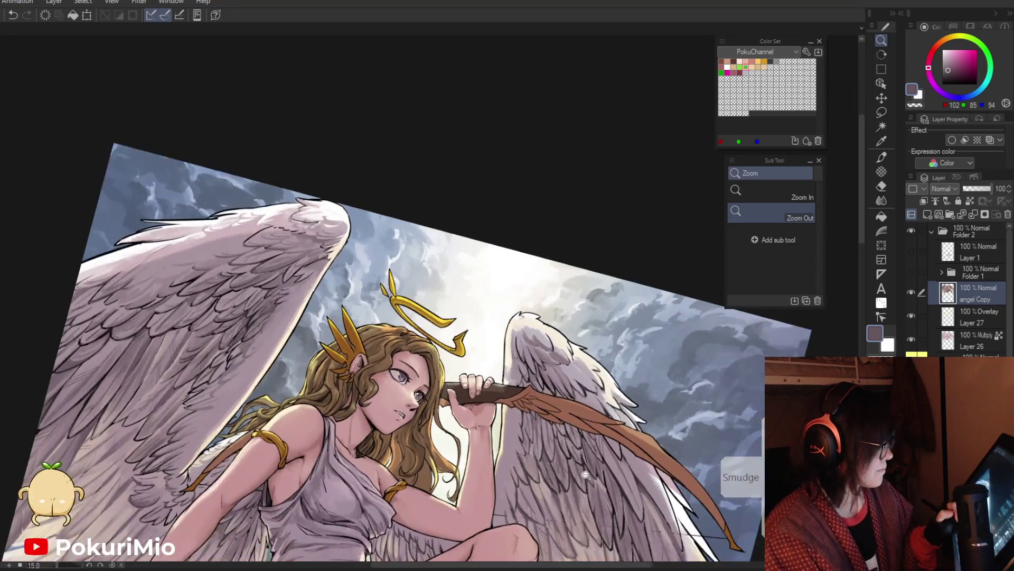
Sample mauve and near-black wing tones around the bow, zooming out to check the angel.
{"action": "scroll", "coordinate": [624, 466], "scroll_direction": "up", "scroll_amount": 5}
{"action": "left_click", "coordinate": [581, 394], "text": "alt"}
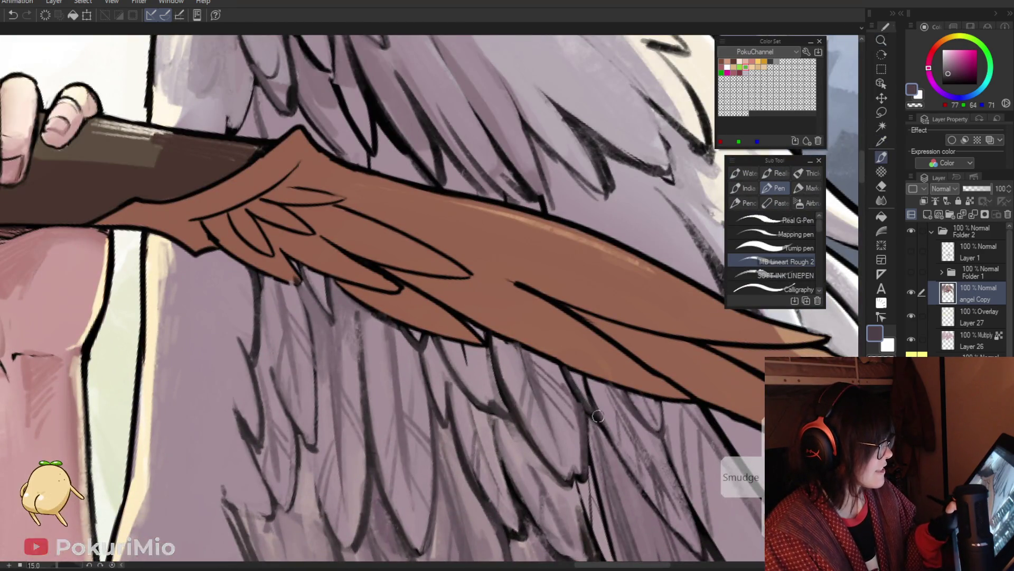
{"action": "left_click", "coordinate": [590, 380], "text": "alt"}
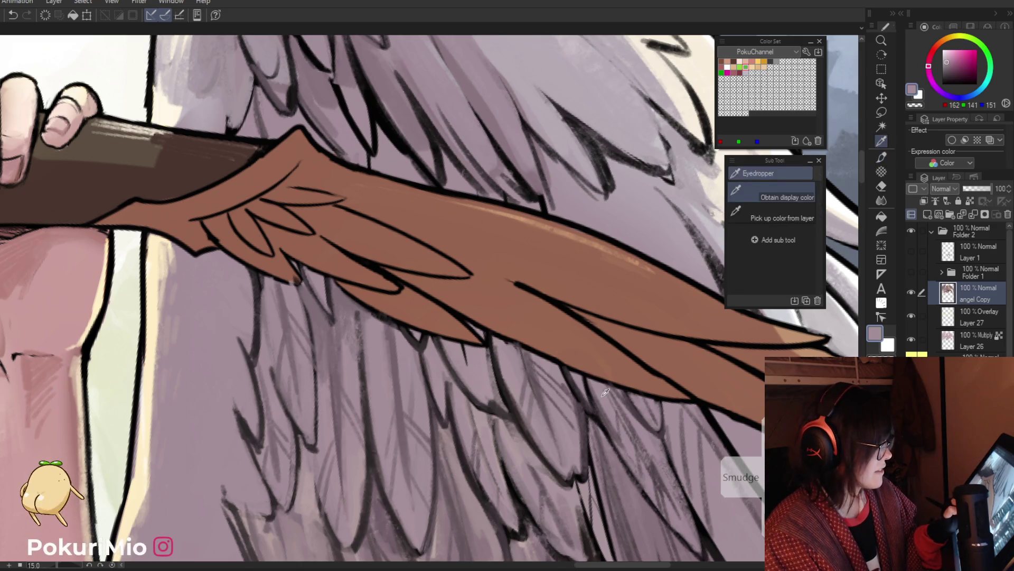
{"action": "left_click", "coordinate": [602, 418], "text": "alt"}
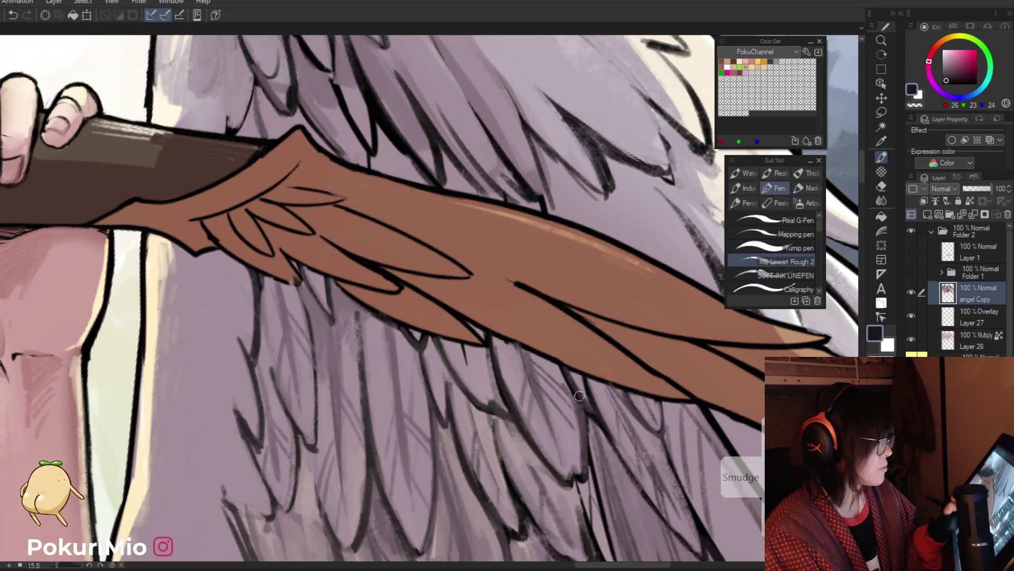
{"action": "key", "text": "ctrl+space"}
{"action": "mouse_move", "coordinate": [597, 423]}
{"action": "left_mouse_down"}
{"action": "mouse_move", "coordinate": [553, 435]}
{"action": "mouse_move", "coordinate": [565, 431]}
{"action": "left_mouse_up"}
{"action": "left_click", "coordinate": [562, 356], "text": "alt"}
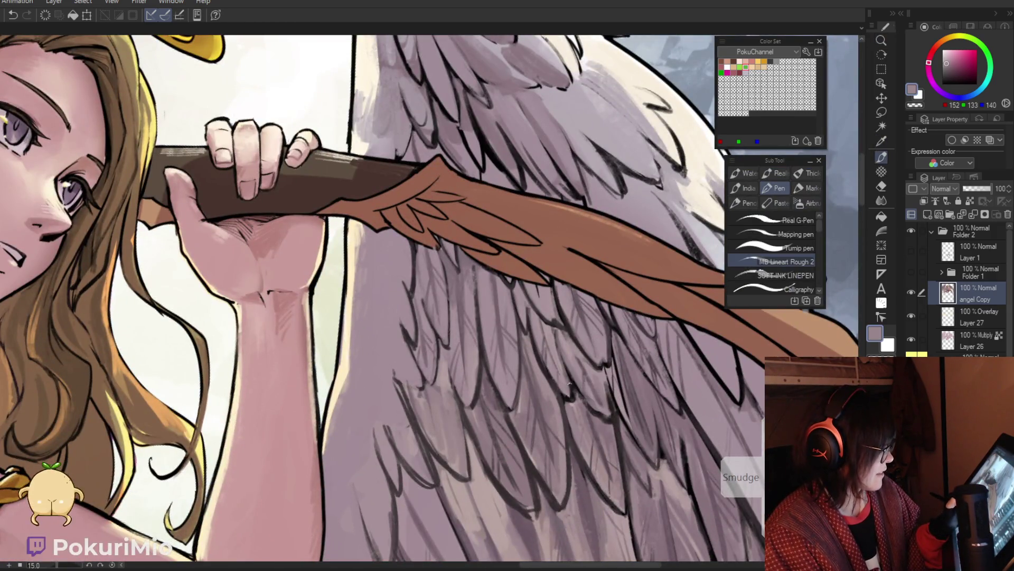
{"action": "key", "text": "alt"}
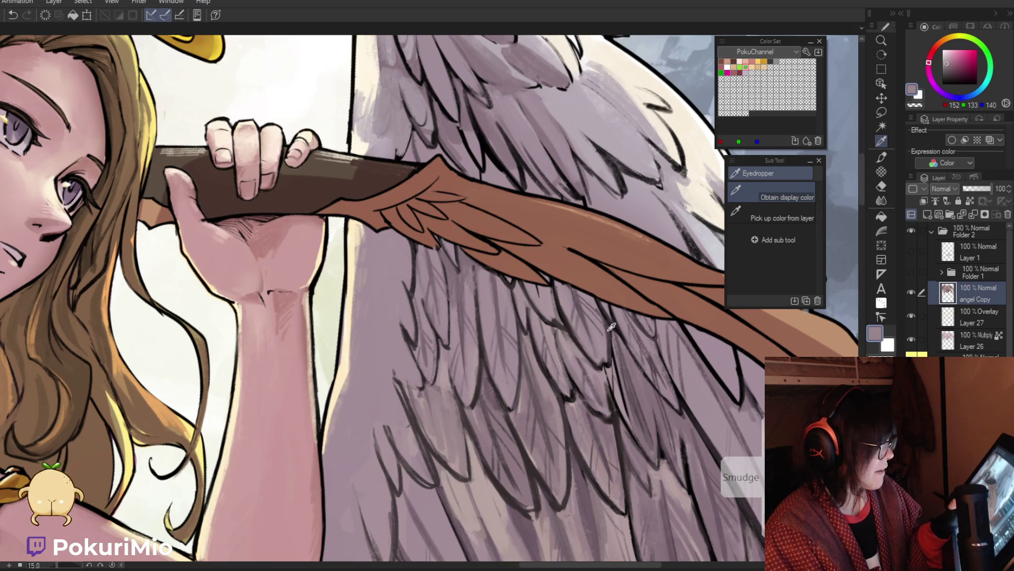
{"action": "left_click", "coordinate": [560, 341], "text": "alt"}
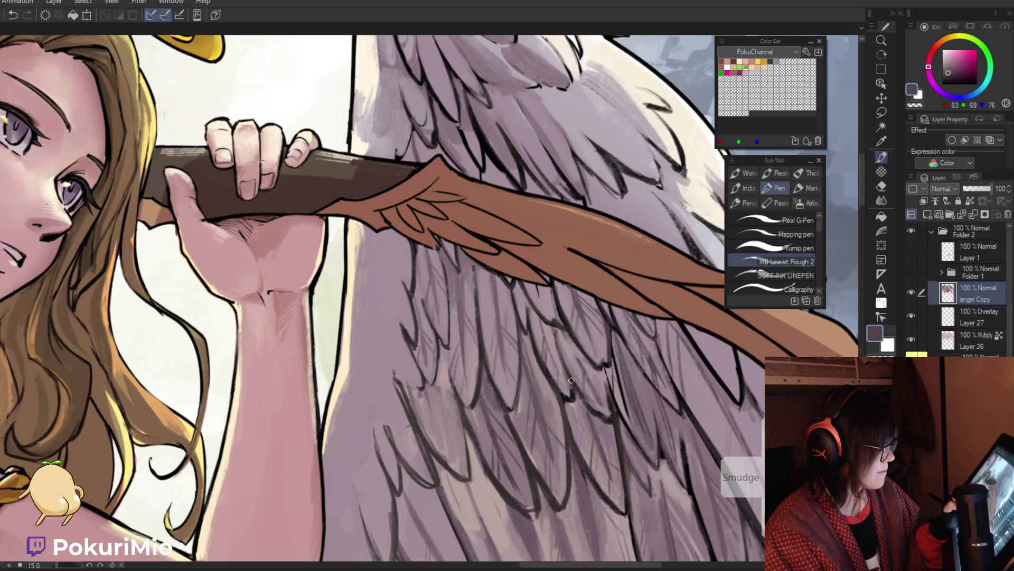
{"action": "key", "text": "ctrl+space"}
{"action": "left_click", "coordinate": [571, 380], "text": "alt"}
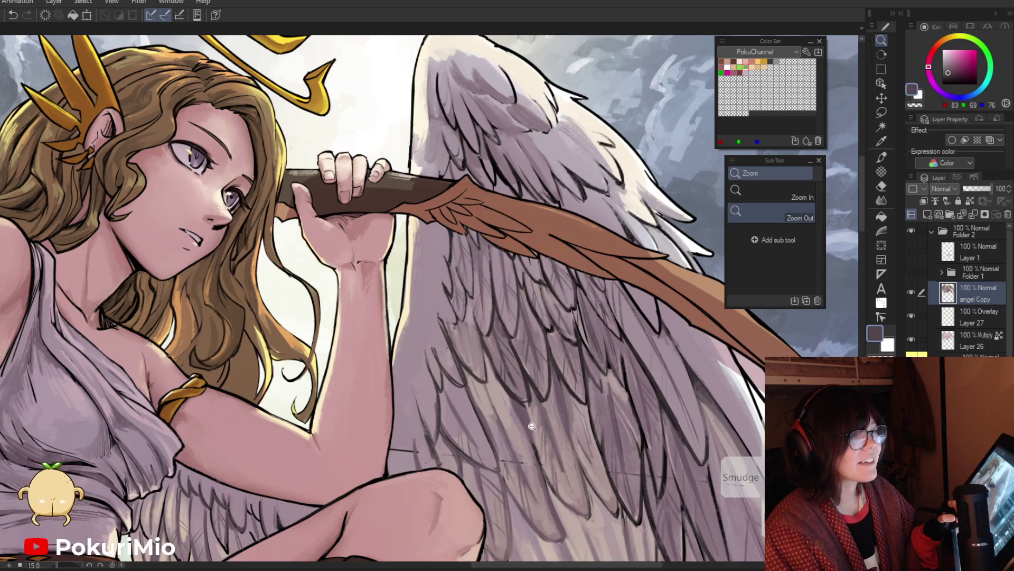
Close in on the wing below the bow and eyedrop black for the feather lines.
{"action": "left_click_drag", "start_coordinate": [527, 429], "coordinate": [526, 411]}
{"action": "key", "text": "i"}
{"action": "scroll", "coordinate": [550, 317], "scroll_direction": "up", "scroll_amount": 3}
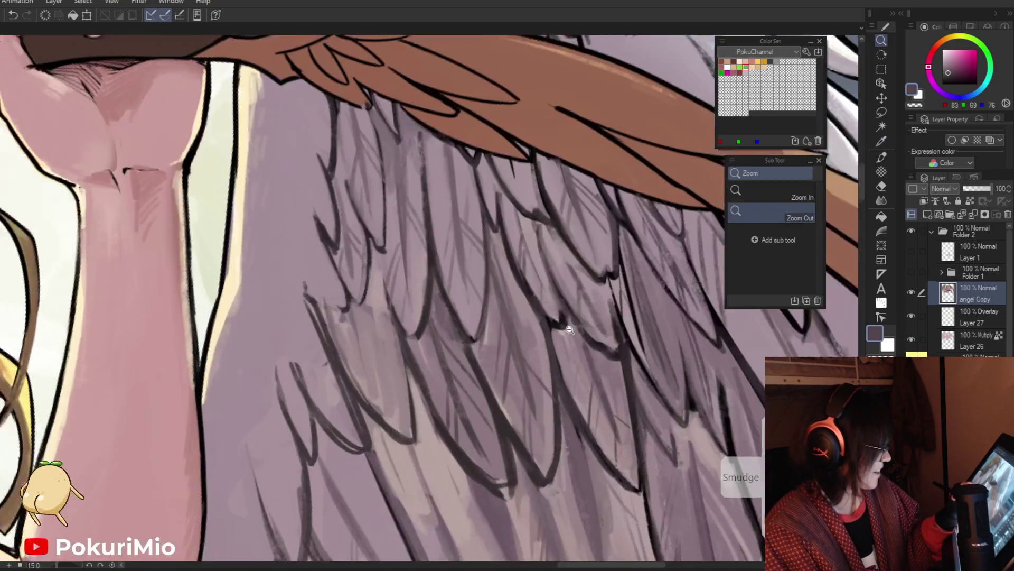
{"action": "left_click", "coordinate": [550, 316]}
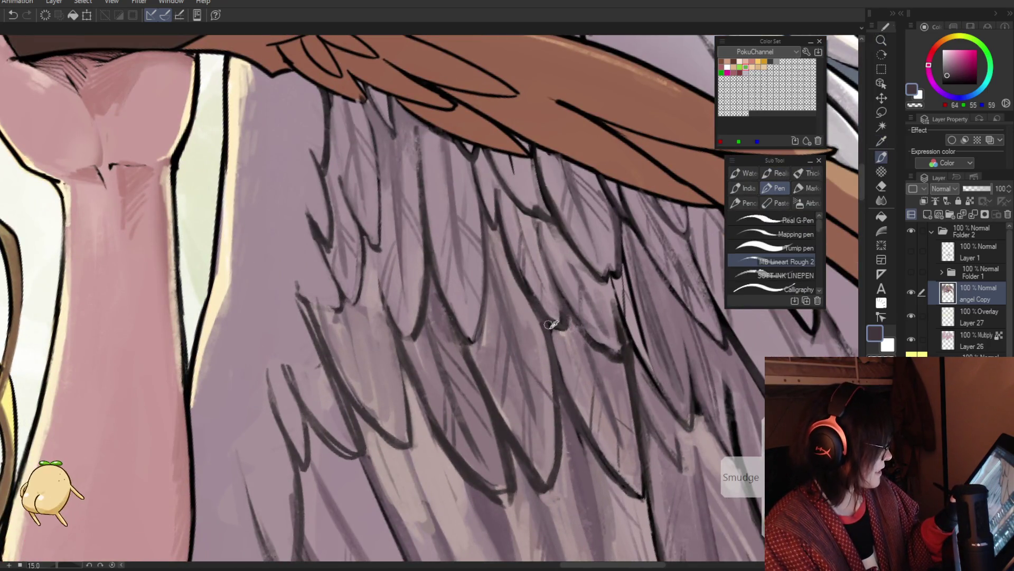
{"action": "left_click", "coordinate": [559, 338], "text": "alt"}
{"action": "mouse_move", "coordinate": [565, 334]}
{"action": "left_mouse_down"}
{"action": "mouse_move", "coordinate": [525, 335]}
{"action": "mouse_move", "coordinate": [507, 317]}
{"action": "mouse_move", "coordinate": [507, 229]}
{"action": "mouse_move", "coordinate": [549, 307]}
{"action": "left_mouse_up"}
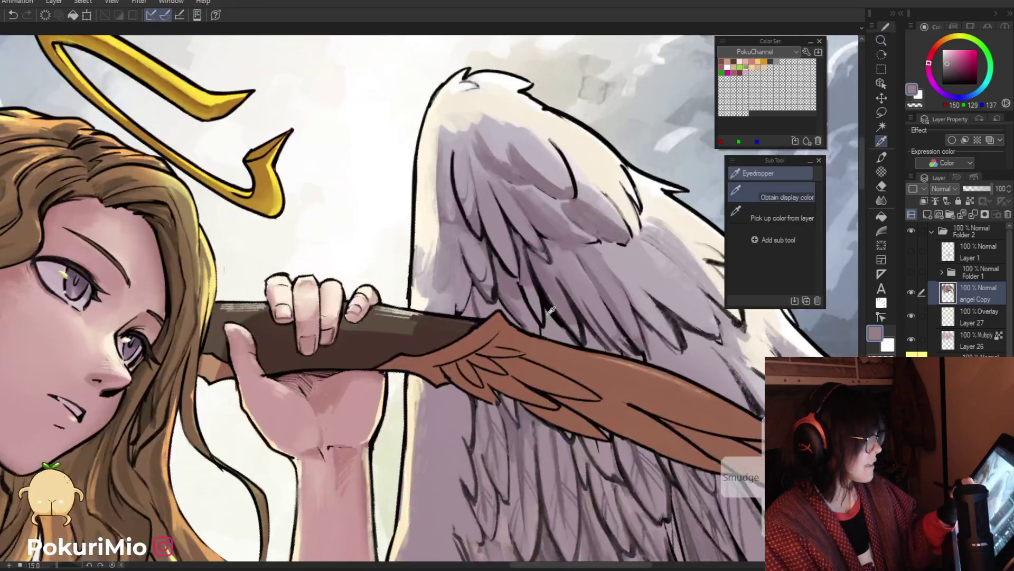
{"action": "left_click", "coordinate": [538, 271], "text": "alt"}
{"action": "left_click", "coordinate": [550, 281], "text": "alt"}
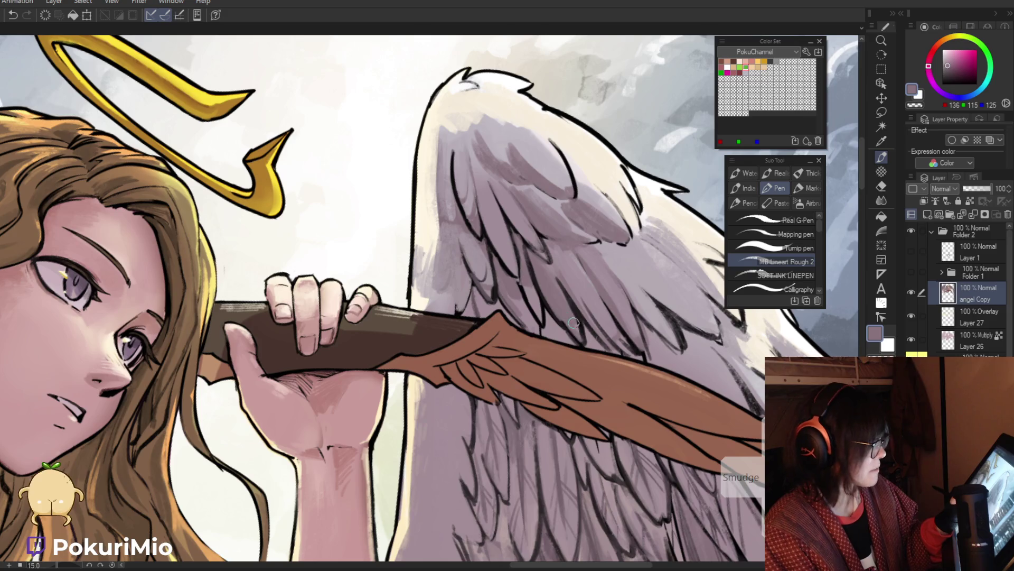
{"action": "left_click", "coordinate": [543, 306], "text": "alt"}
{"action": "left_click", "coordinate": [530, 290], "text": "alt"}
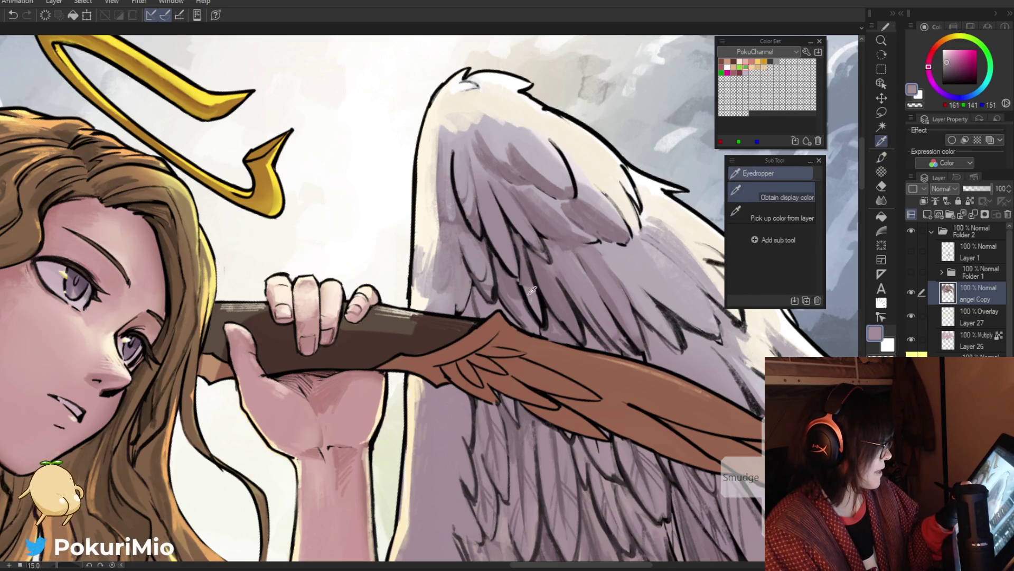
{"action": "left_click", "coordinate": [522, 274], "text": "alt"}
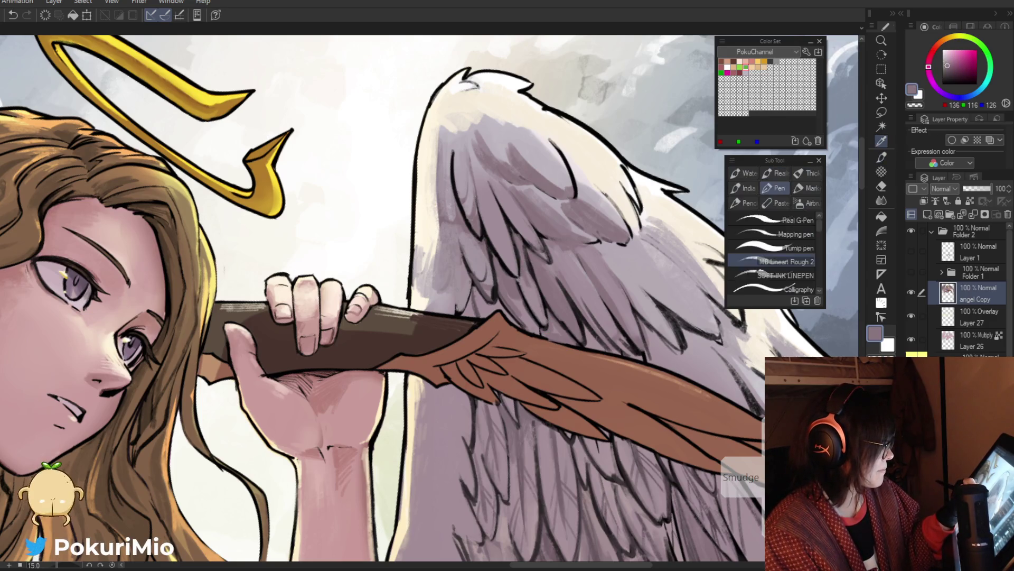
{"action": "left_click", "coordinate": [524, 269], "text": "alt"}
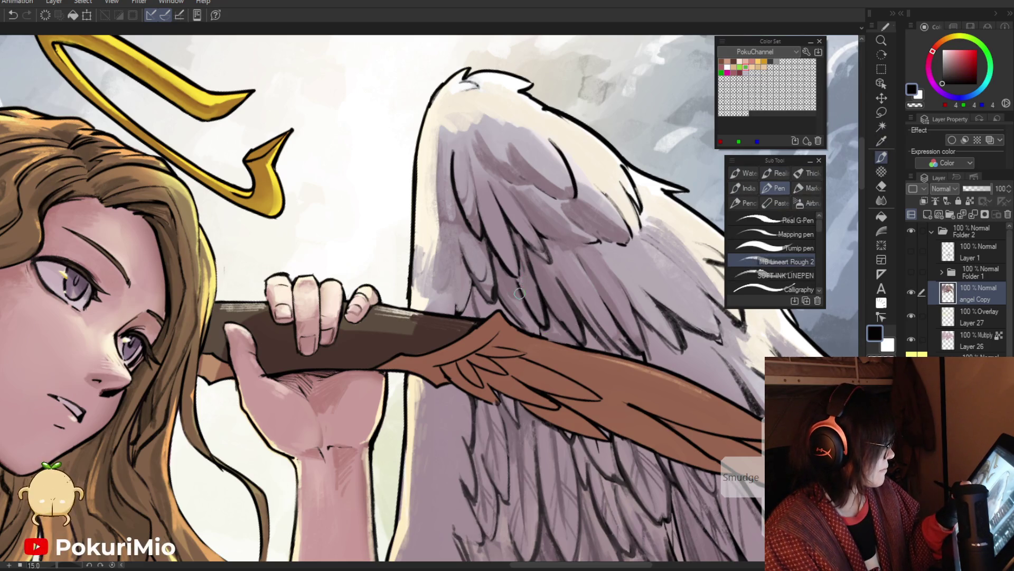
Draw a dark feather line on the wing under the bow and zoom out to check it.
{"action": "left_click_drag", "start_coordinate": [523, 321], "coordinate": [517, 286]}
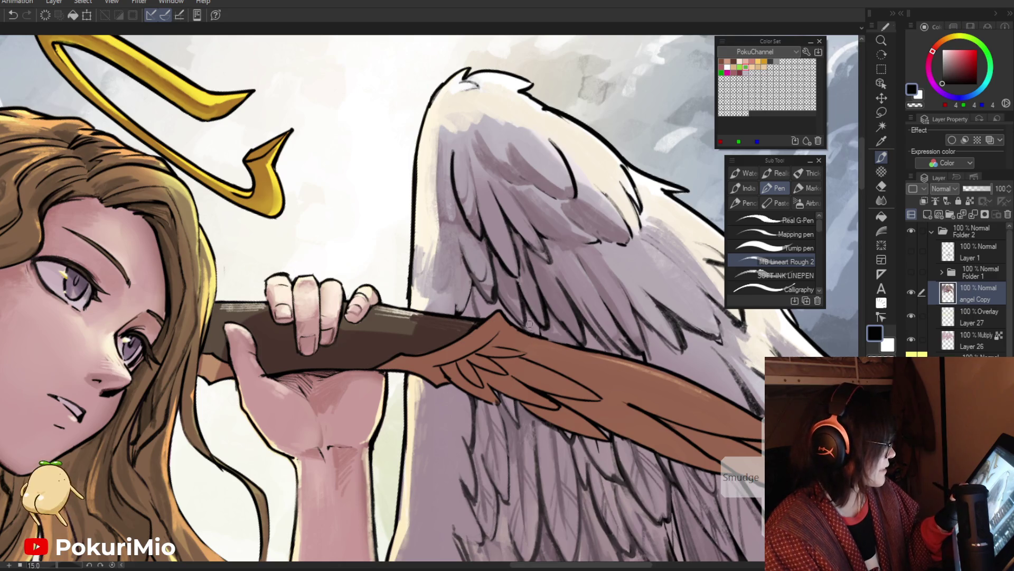
{"action": "key", "text": "ctrl+alt+space"}
{"action": "left_click", "coordinate": [499, 351]}
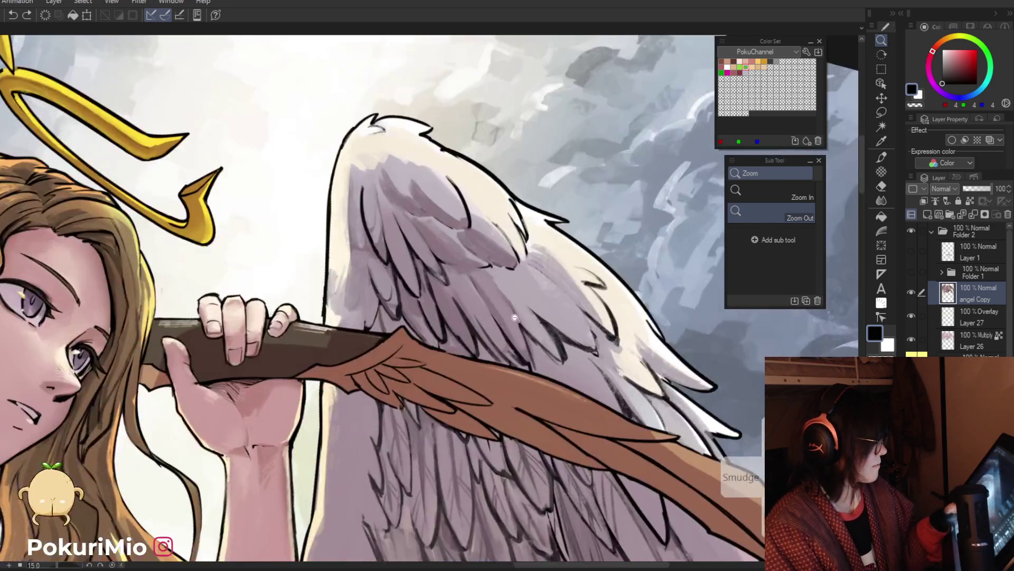
Paint mauve hatching and a long straight feather line down the wing behind the arm.
{"action": "left_click", "coordinate": [498, 267], "text": "alt"}
{"action": "left_click", "coordinate": [498, 266], "text": "alt"}
{"action": "left_click_drag", "start_coordinate": [515, 283], "coordinate": [586, 340]}
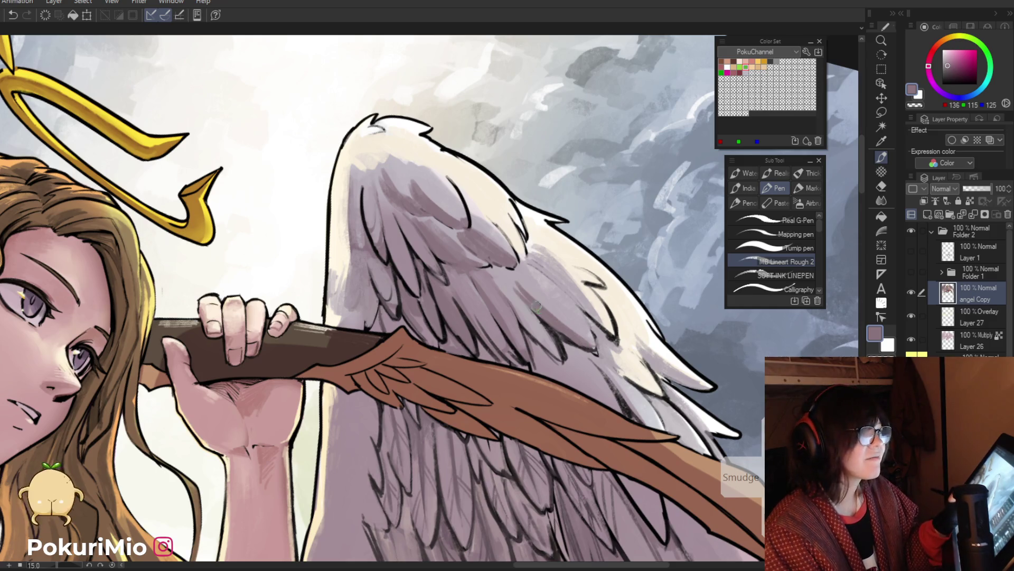
{"action": "left_click_drag", "start_coordinate": [552, 346], "coordinate": [642, 559]}
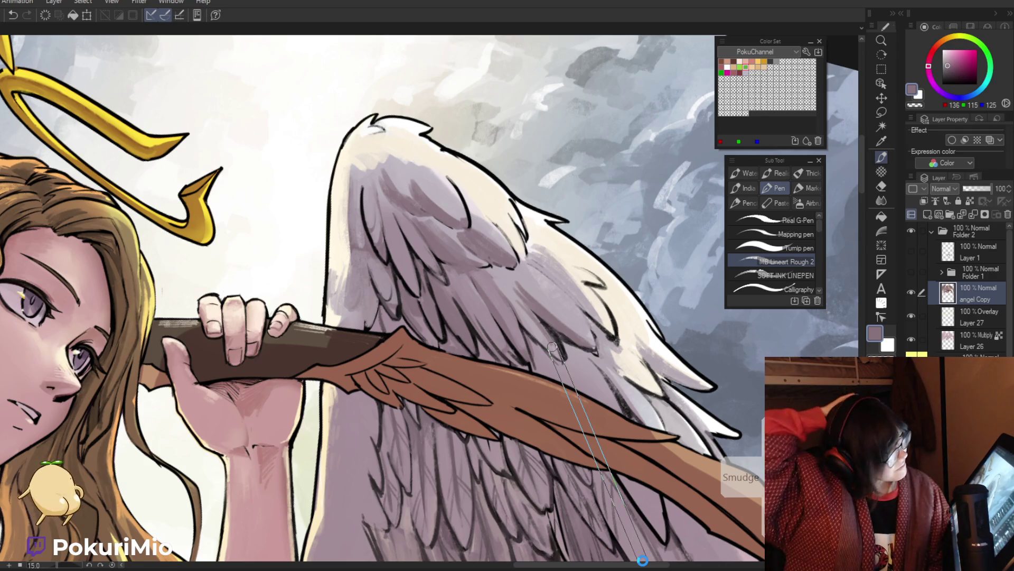
{"action": "left_click_drag", "start_coordinate": [643, 559], "coordinate": [642, 559]}
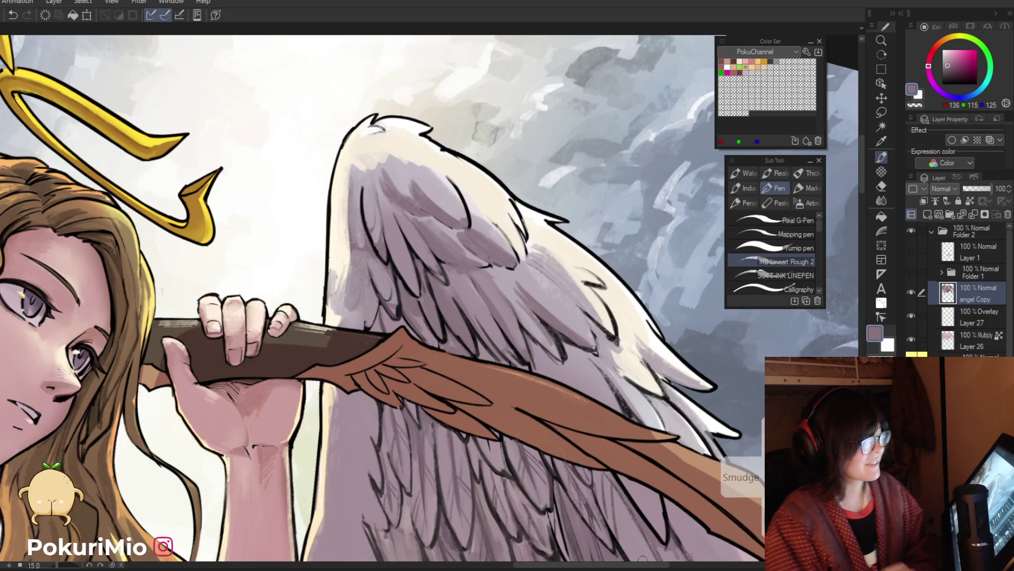
Add dark strokes and deeper mauve shading to the wing feathers.
{"action": "left_click", "coordinate": [581, 349], "text": "alt"}
{"action": "left_click_drag", "start_coordinate": [586, 348], "coordinate": [597, 349]}
{"action": "left_click", "coordinate": [568, 335], "text": "alt"}
{"action": "left_click_drag", "start_coordinate": [545, 302], "coordinate": [584, 338]}
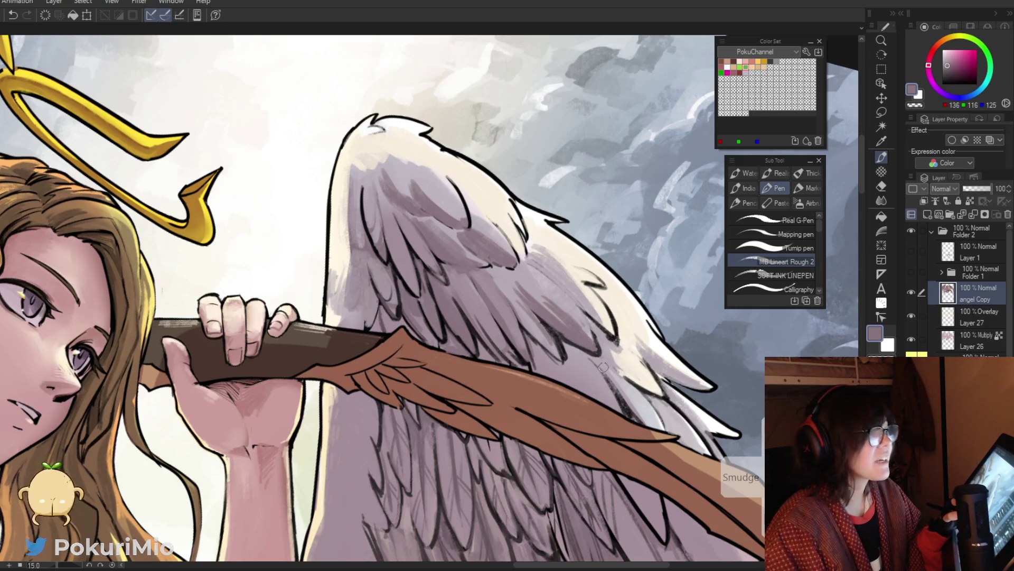
Resample light and dark wing tones while zooming out to check the whole angel.
{"action": "left_click", "coordinate": [590, 324], "text": "alt"}
{"action": "left_click", "coordinate": [602, 343], "text": "alt"}
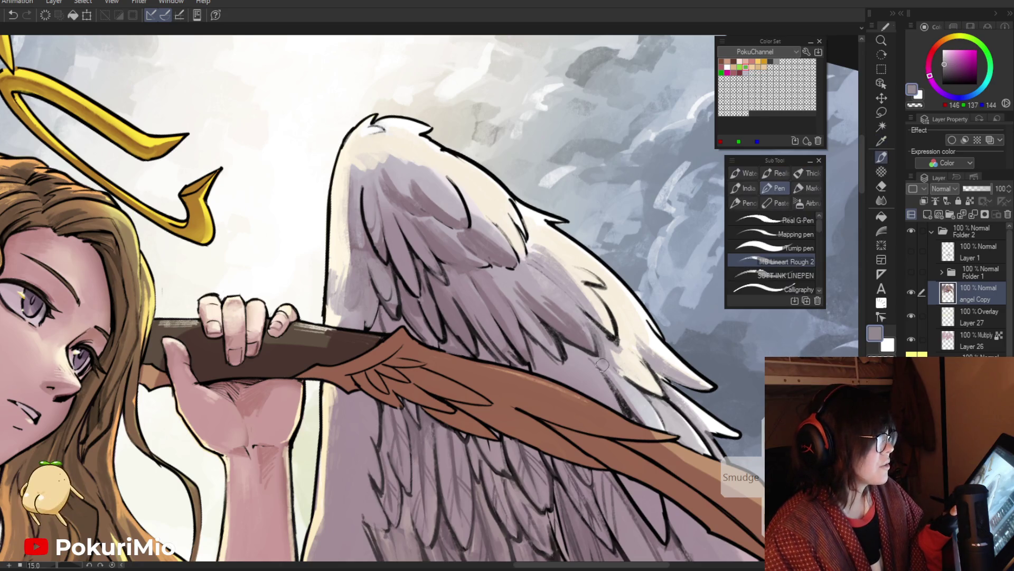
{"action": "mouse_move", "coordinate": [587, 364]}
{"action": "left_mouse_down"}
{"action": "mouse_move", "coordinate": [545, 393]}
{"action": "mouse_move", "coordinate": [586, 363]}
{"action": "left_mouse_up"}
{"action": "left_click", "coordinate": [587, 360], "text": "alt"}
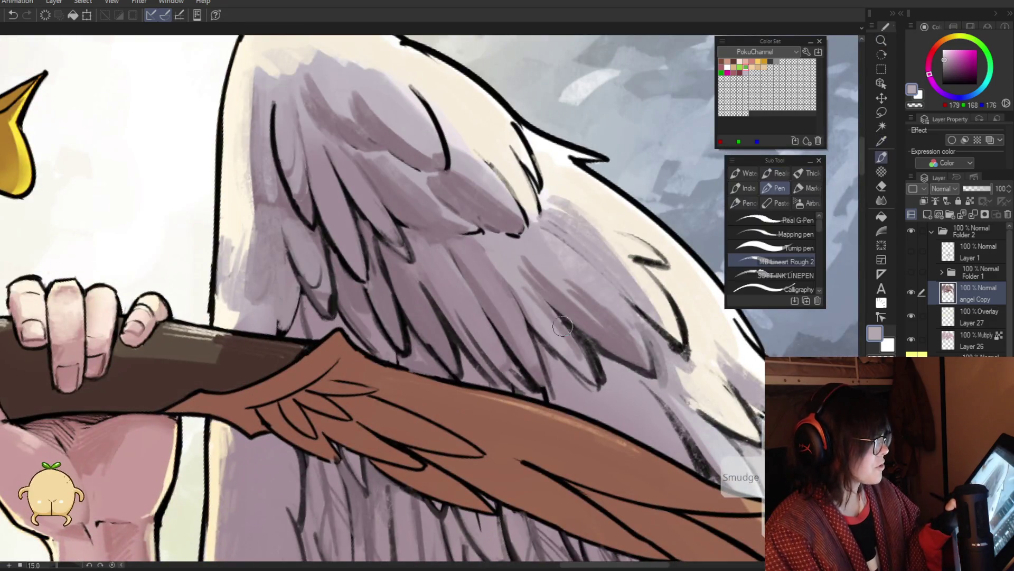
{"action": "left_click", "coordinate": [597, 354], "text": "alt"}
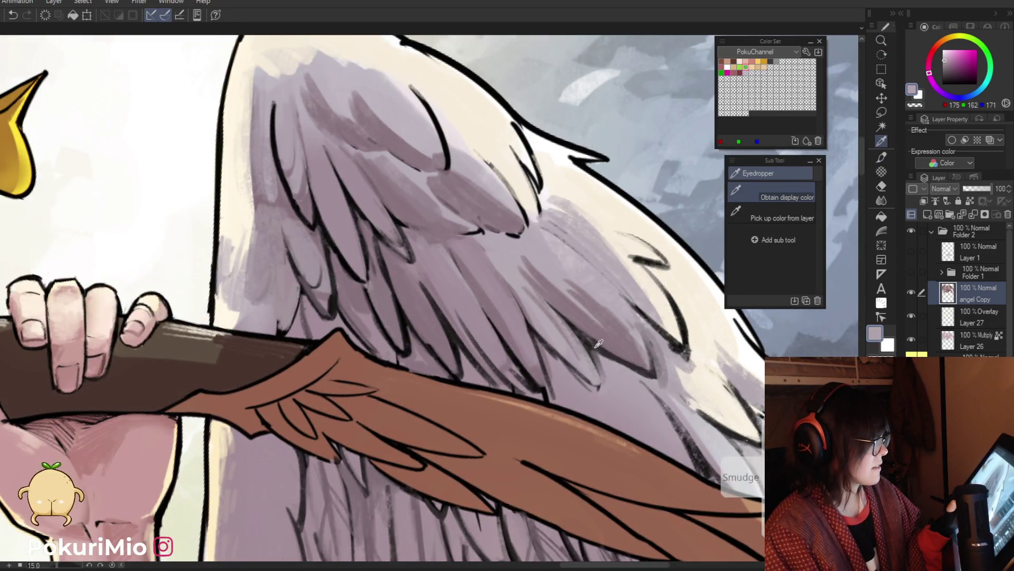
{"action": "left_click", "coordinate": [594, 351], "text": "alt"}
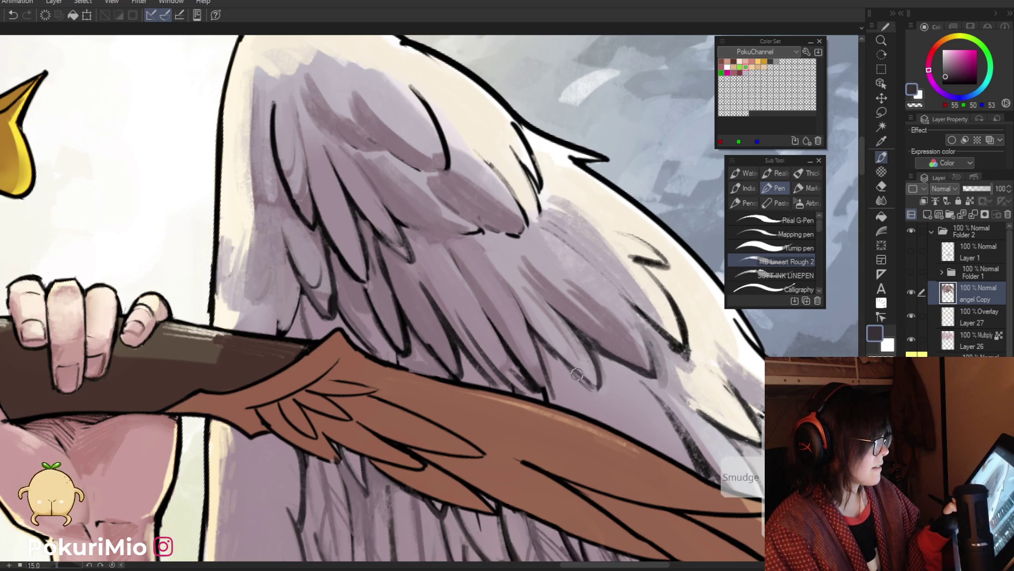
{"action": "left_click", "coordinate": [577, 374], "text": "alt"}
{"action": "mouse_move", "coordinate": [604, 398]}
{"action": "left_mouse_down"}
{"action": "mouse_move", "coordinate": [501, 337]}
{"action": "mouse_move", "coordinate": [523, 348]}
{"action": "mouse_move", "coordinate": [476, 339]}
{"action": "mouse_move", "coordinate": [546, 448]}
{"action": "mouse_move", "coordinate": [535, 324]}
{"action": "left_mouse_up"}
{"action": "key", "text": "p"}
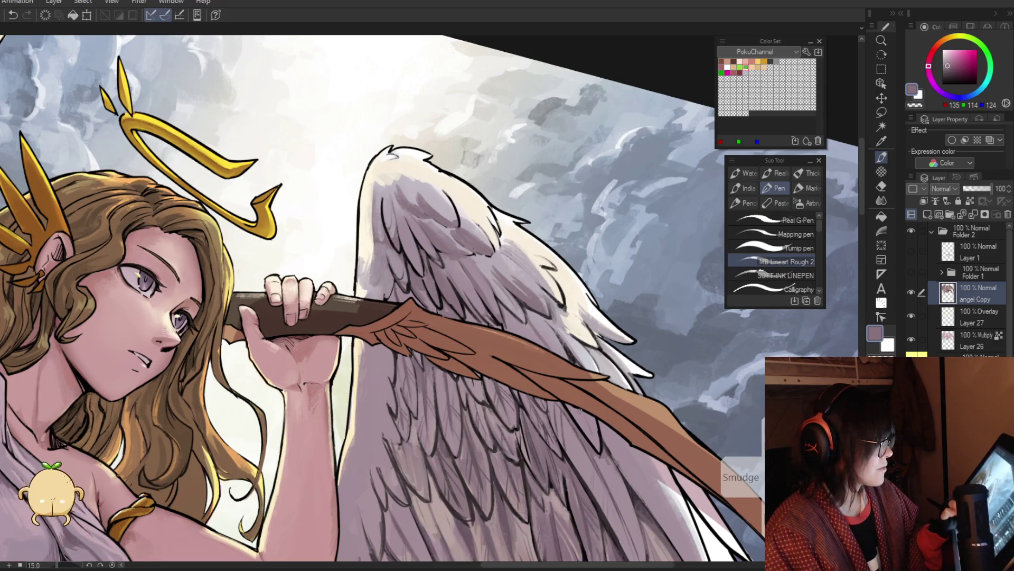
Draw a thin dark feather line on the wing and sample nearby mauves.
{"action": "key", "text": "i"}
{"action": "left_click", "coordinate": [587, 484]}
{"action": "key", "text": "p"}
{"action": "left_click_drag", "start_coordinate": [591, 420], "coordinate": [600, 449]}
{"action": "left_click", "coordinate": [602, 447], "text": "alt"}
{"action": "left_click", "coordinate": [599, 451], "text": "alt"}
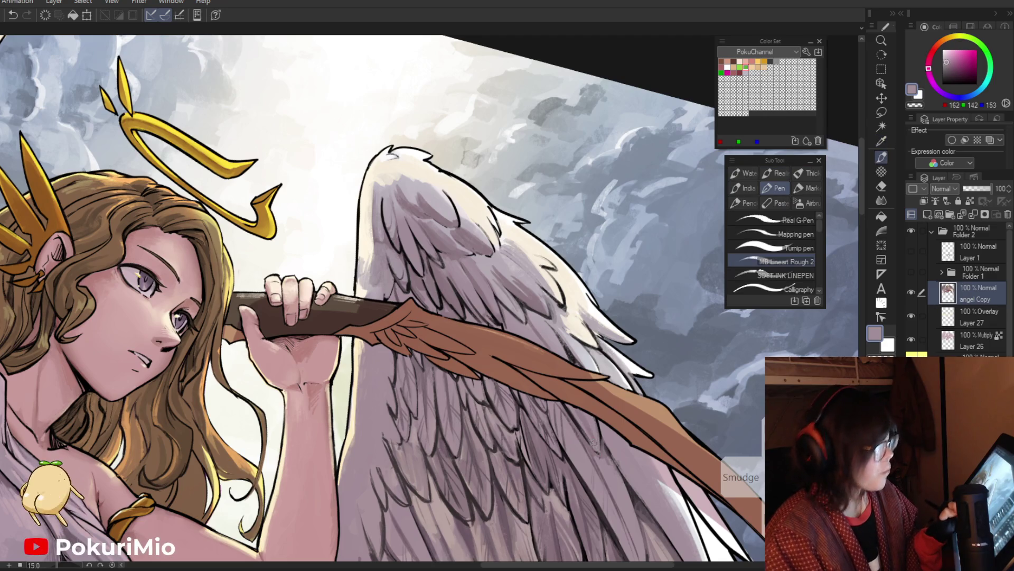
{"action": "left_click", "coordinate": [578, 424], "text": "alt"}
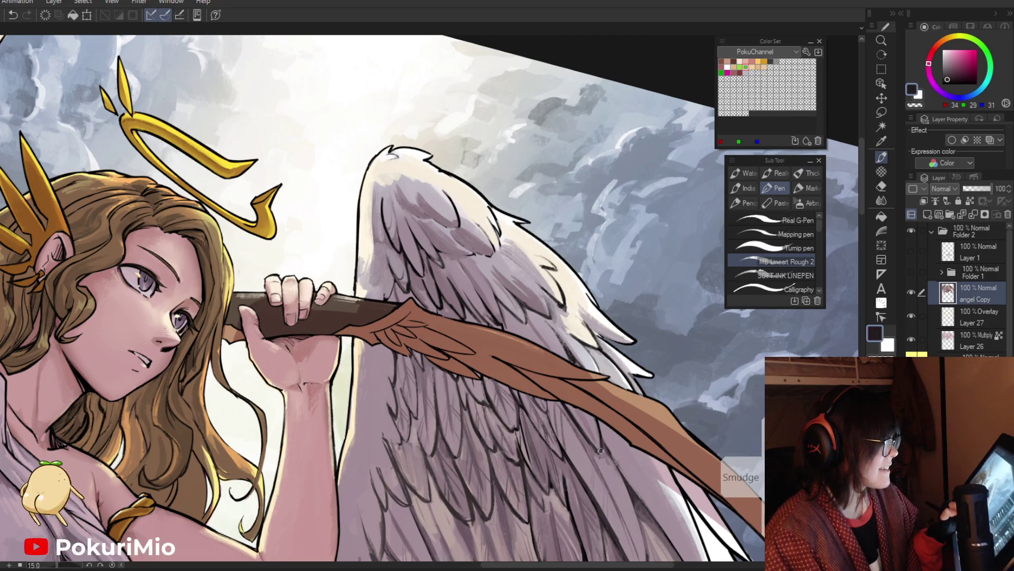
Pick pale mauve and dark line colours up close, then fit the whole illustration.
{"action": "left_click", "coordinate": [541, 321], "text": "alt"}
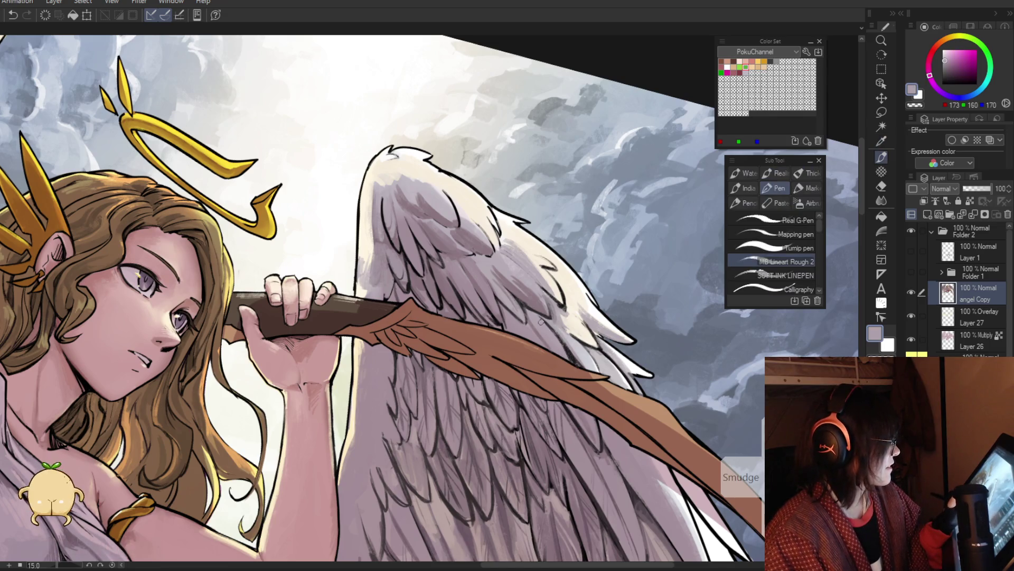
{"action": "left_click", "coordinate": [572, 362], "text": "alt"}
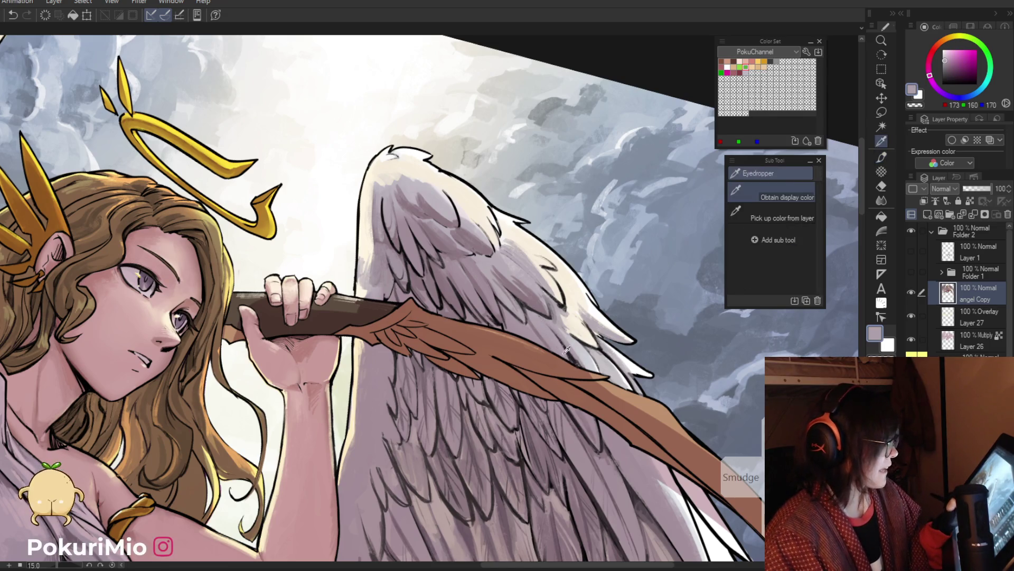
{"action": "left_click_drag", "start_coordinate": [574, 363], "coordinate": [523, 357]}
{"action": "key", "text": "p"}
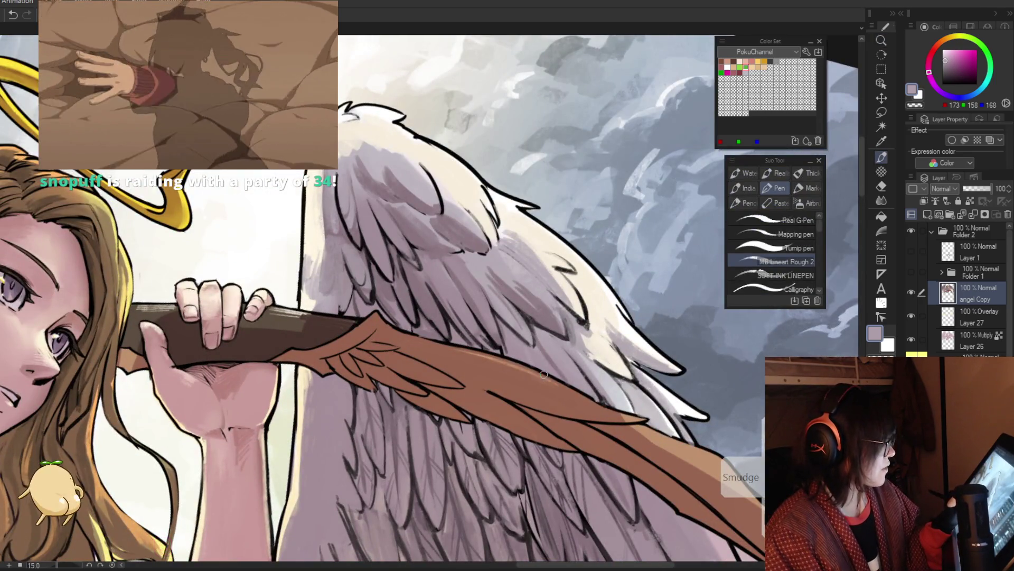
{"action": "left_click", "coordinate": [528, 351], "text": "alt"}
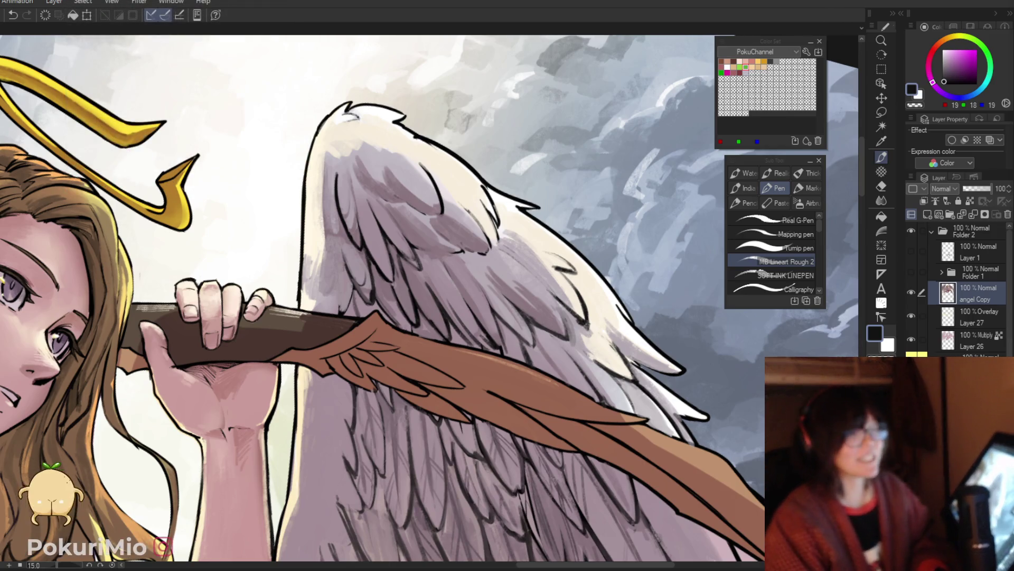
{"action": "key", "text": "ctrl+0"}
{"action": "key", "text": "ctrl+0"}
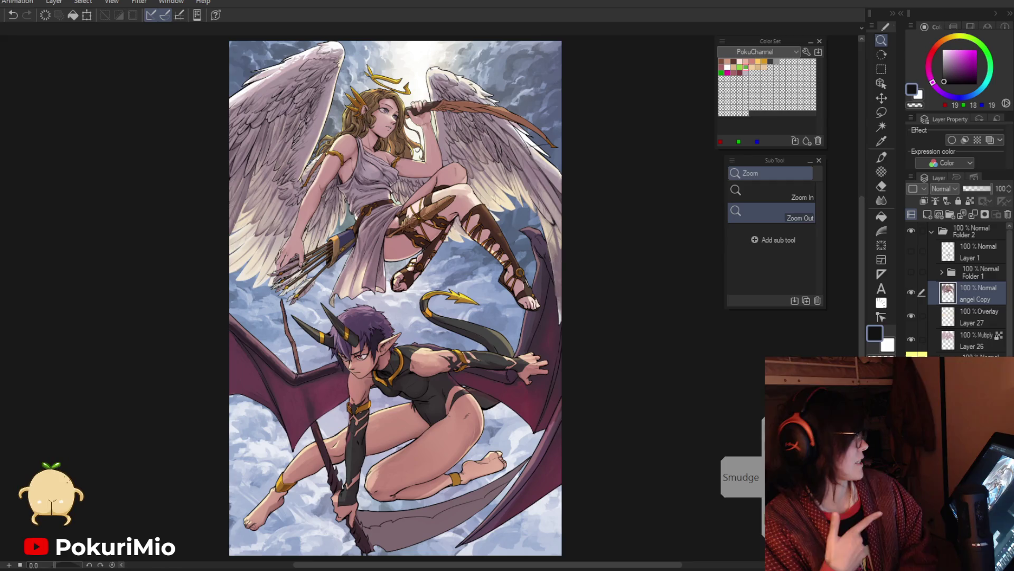
Zoom out and back in on the angel figure, scrolling the view to inspect it.
{"action": "left_click", "coordinate": [564, 394], "text": "alt"}
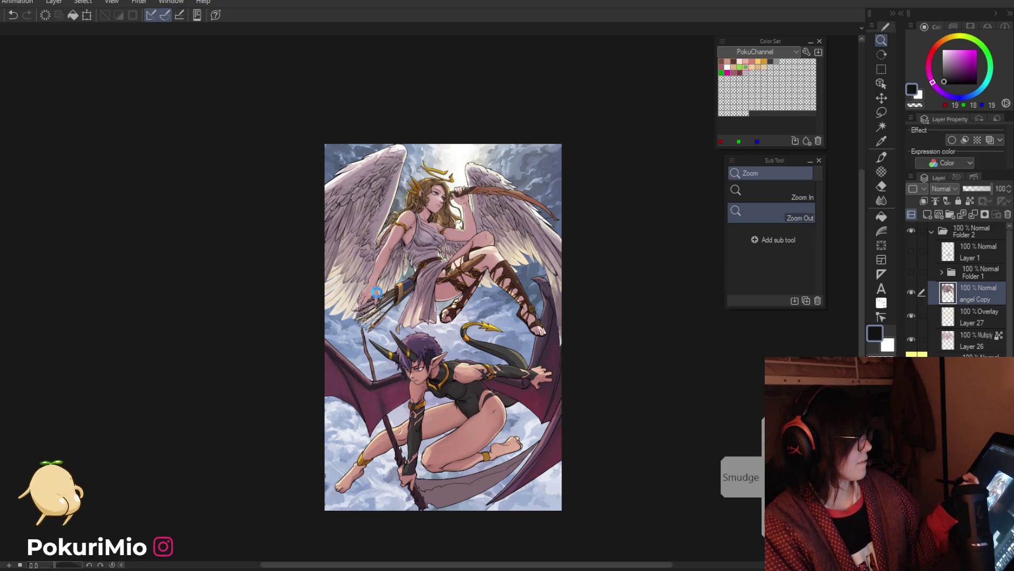
{"action": "mouse_move", "coordinate": [504, 218]}
{"action": "left_mouse_down"}
{"action": "mouse_move", "coordinate": [560, 218]}
{"action": "mouse_move", "coordinate": [534, 218]}
{"action": "left_mouse_up"}
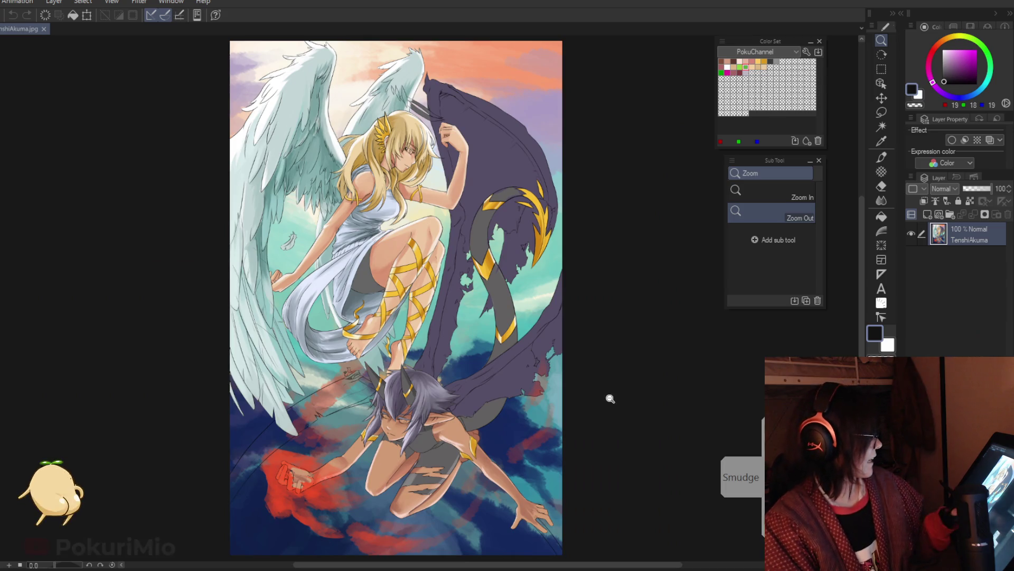
{"action": "scroll", "coordinate": [607, 398], "scroll_direction": "down", "scroll_amount": 1}
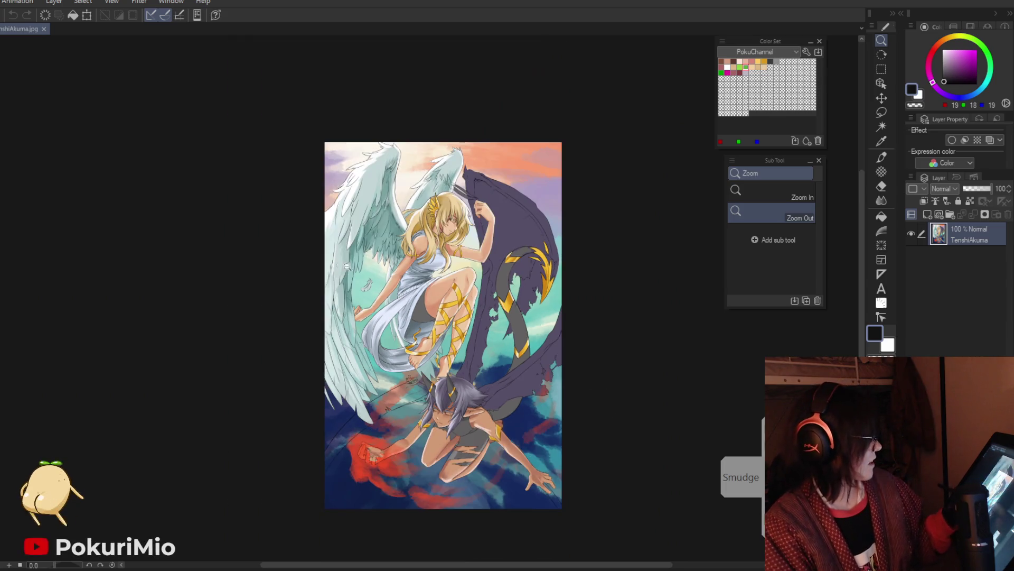
{"action": "scroll", "coordinate": [298, 344], "scroll_direction": "up", "scroll_amount": 3}
{"action": "scroll", "coordinate": [298, 344], "scroll_direction": "down", "scroll_amount": 5}
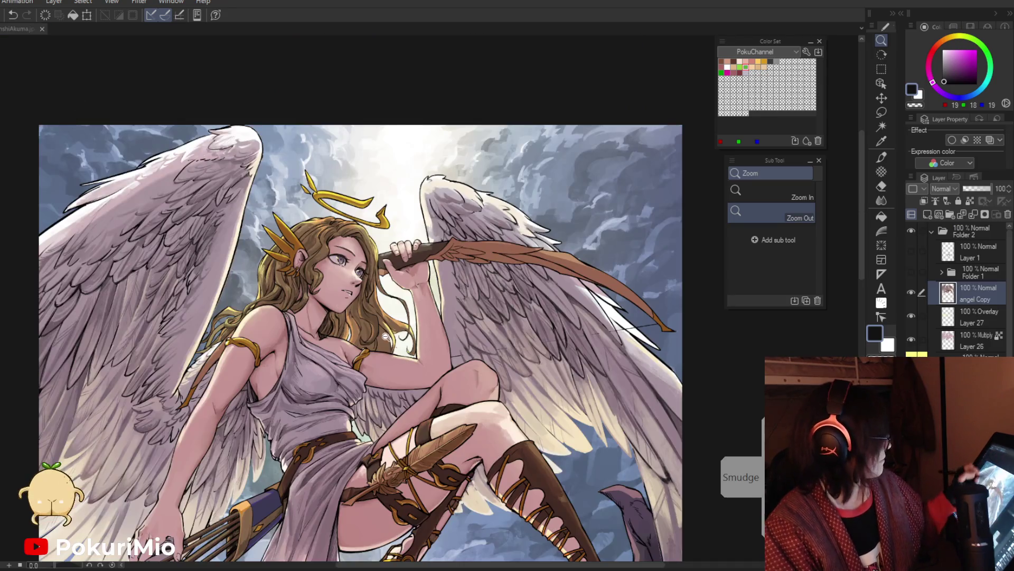
{"action": "scroll", "coordinate": [486, 388], "scroll_direction": "up", "scroll_amount": 2}
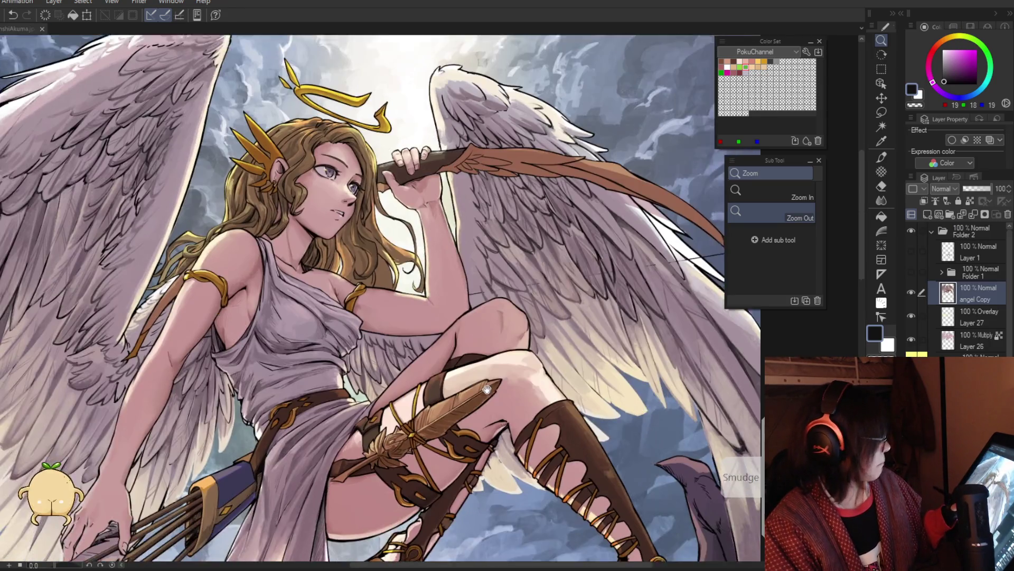
{"action": "scroll", "coordinate": [487, 389], "scroll_direction": "down", "scroll_amount": 3}
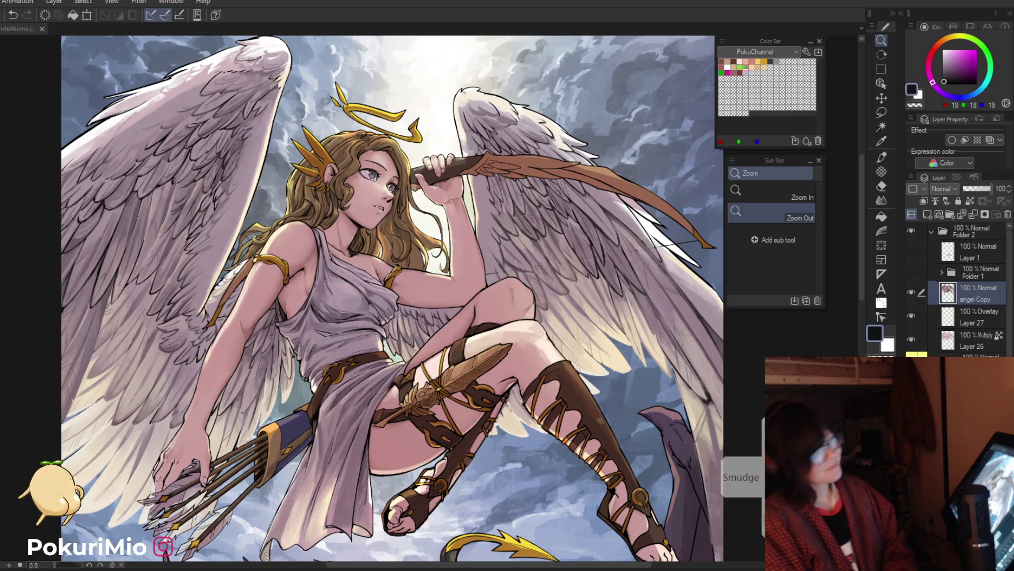
{"action": "scroll", "coordinate": [684, 407], "scroll_direction": "down", "scroll_amount": 1}
{"action": "scroll", "coordinate": [490, 257], "scroll_direction": "up", "scroll_amount": 4}
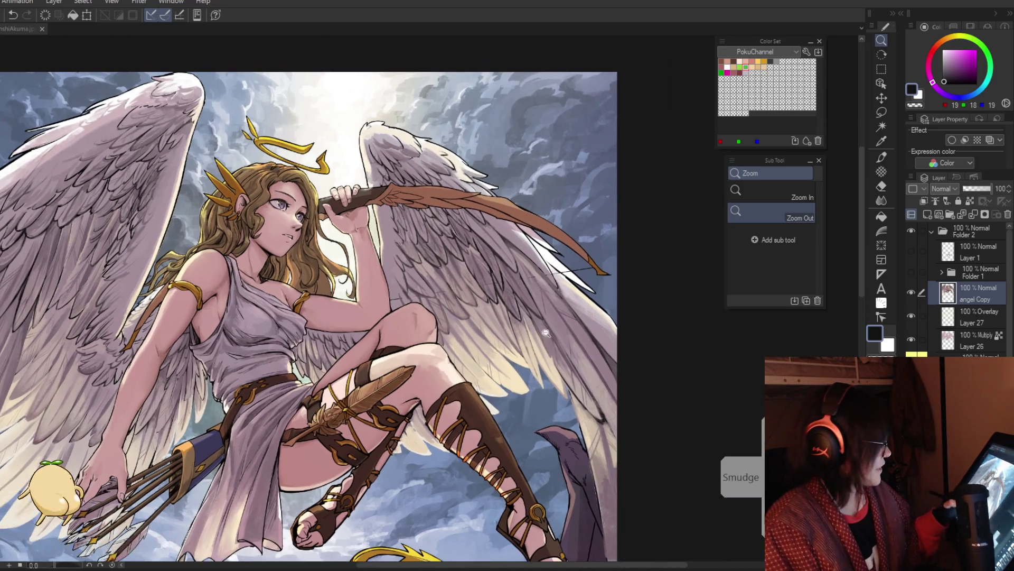
Sample a range of light and dark wing greys for the lower feathers.
{"action": "key", "text": "i"}
{"action": "left_click", "coordinate": [489, 257]}
{"action": "key", "text": "p"}
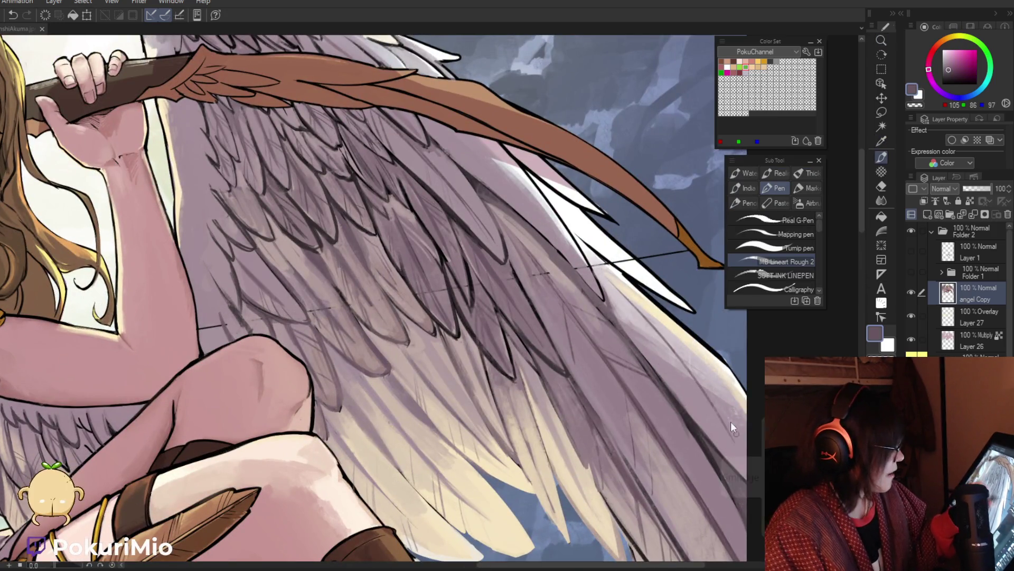
{"action": "left_click", "coordinate": [675, 359], "text": "alt"}
{"action": "left_click", "coordinate": [674, 360], "text": "alt"}
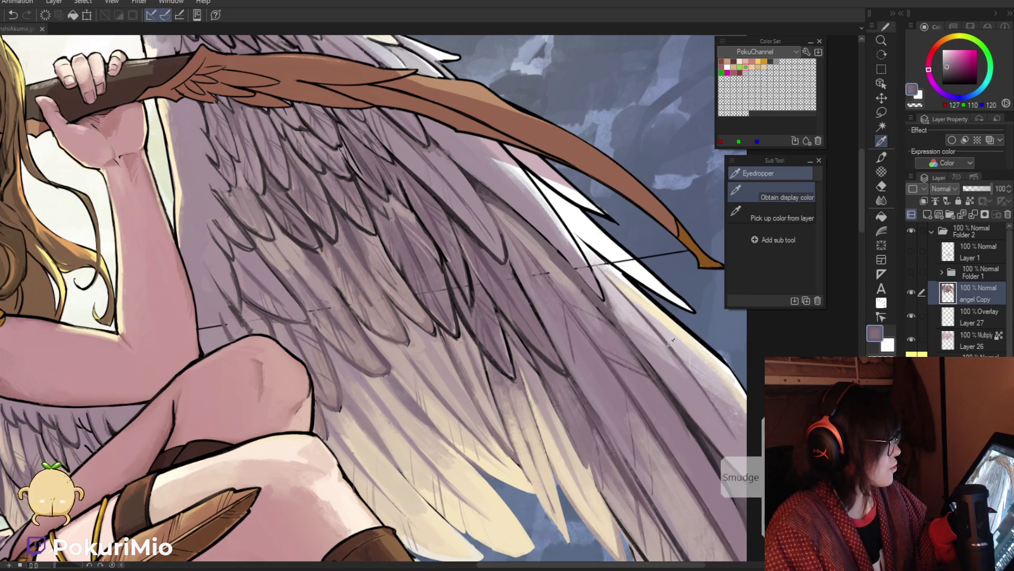
{"action": "left_click", "coordinate": [668, 340], "text": "alt"}
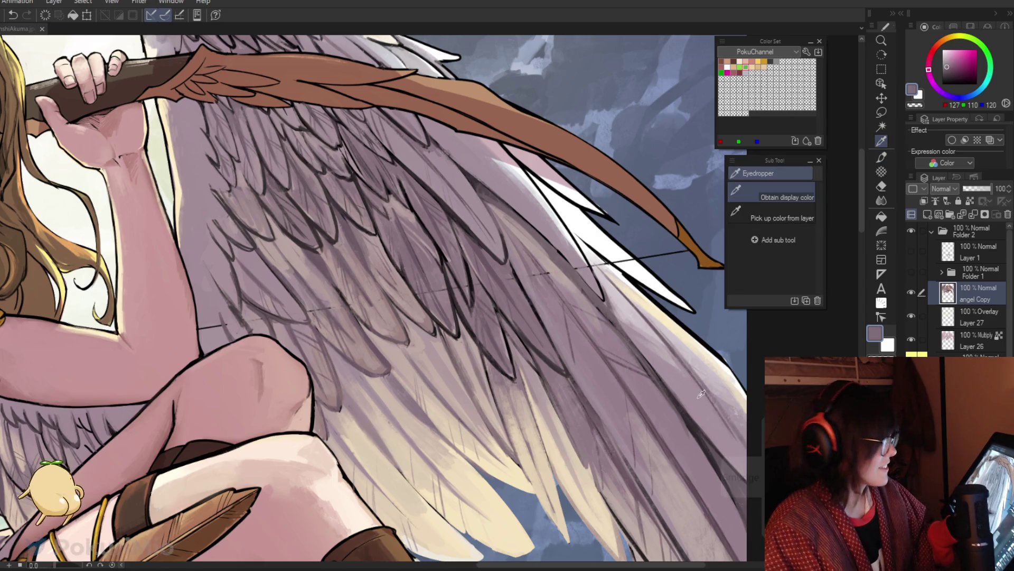
{"action": "left_click", "coordinate": [668, 340], "text": "alt"}
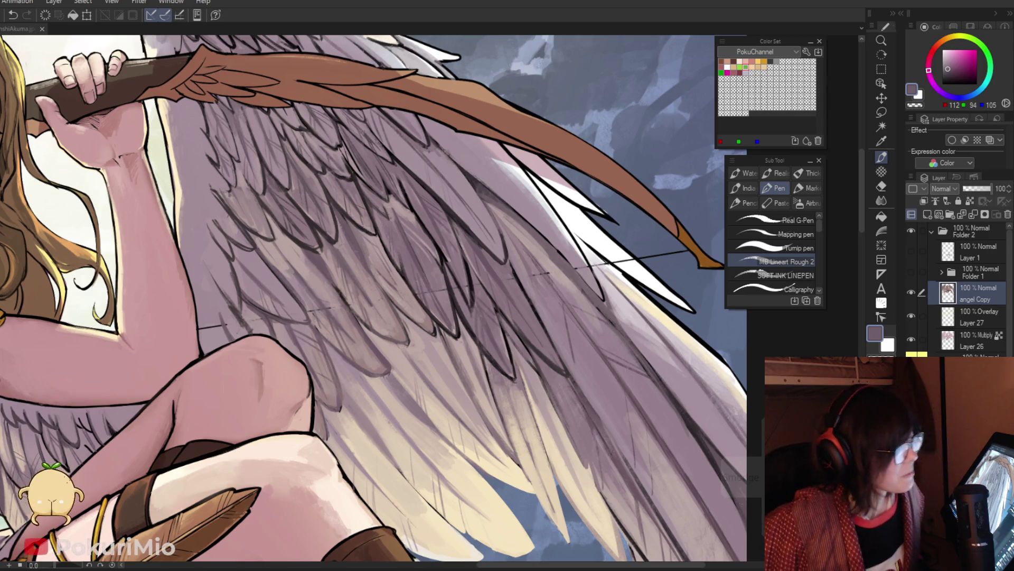
{"action": "left_click", "coordinate": [655, 325], "text": "alt"}
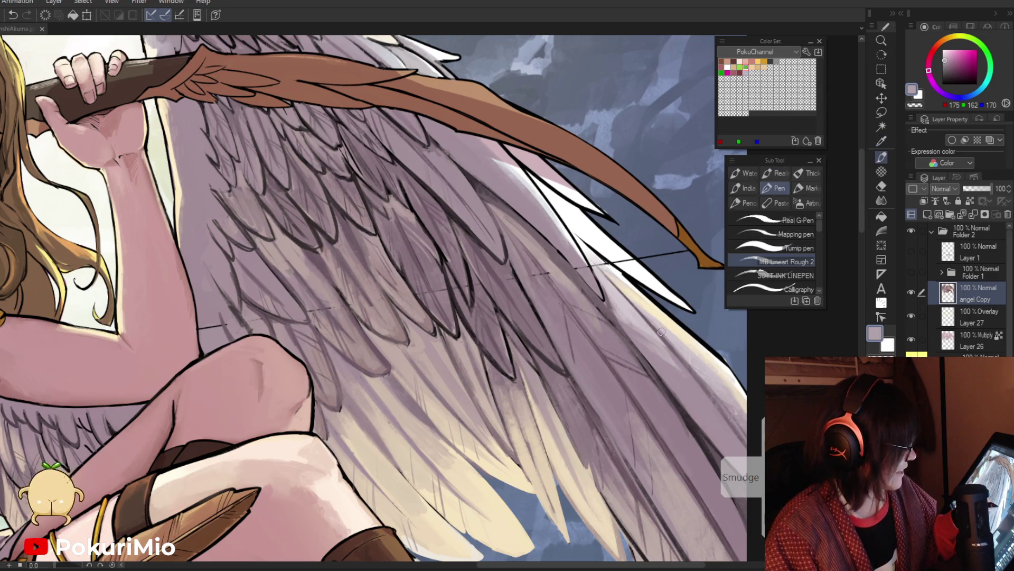
{"action": "left_click", "coordinate": [638, 312], "text": "alt"}
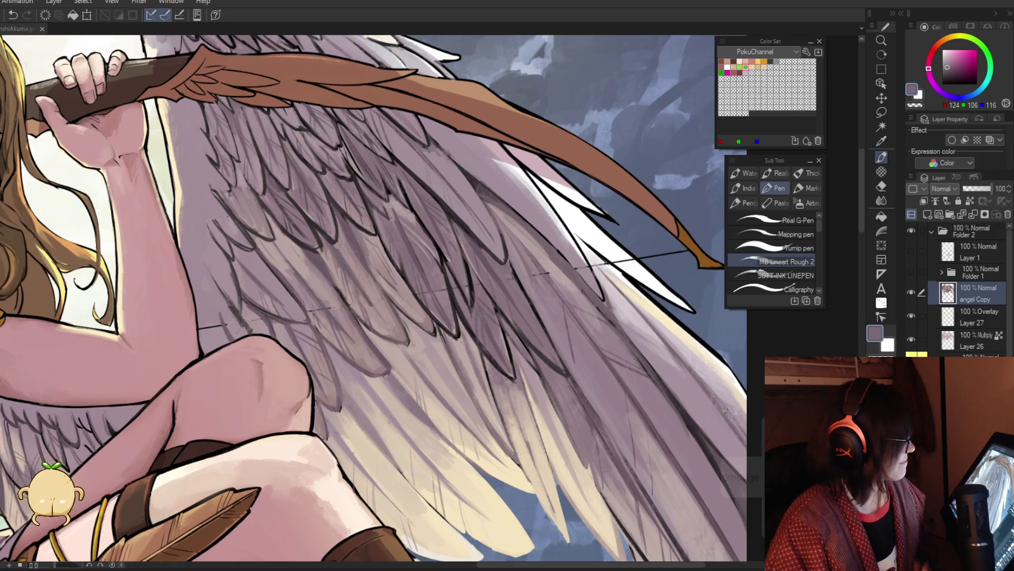
Check the whole illustration, then hatch the lower wing feathers in dark mauve.
{"action": "key", "text": "slash"}
{"action": "key", "text": "ctrl+0"}
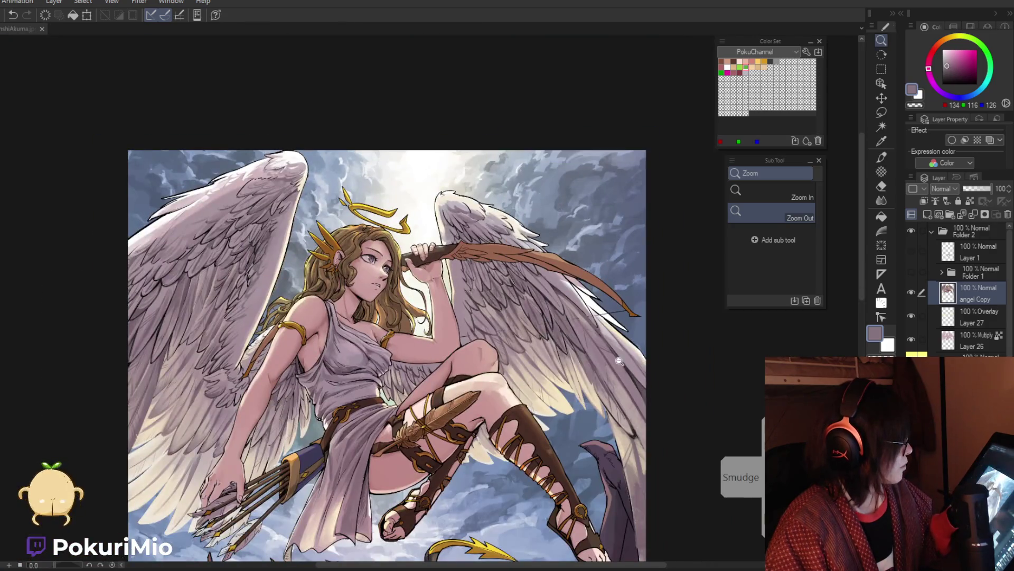
{"action": "scroll", "coordinate": [619, 360], "scroll_direction": "up", "scroll_amount": 4}
{"action": "key", "text": "i"}
{"action": "left_click", "coordinate": [578, 367]}
{"action": "key", "text": "p"}
{"action": "mouse_move", "coordinate": [650, 371]}
{"action": "left_mouse_down"}
{"action": "mouse_move", "coordinate": [647, 412]}
{"action": "mouse_move", "coordinate": [644, 404]}
{"action": "left_mouse_up"}
Rotate the canvas 30°, ease it back to 15°, and sample wing mauves.
{"action": "key", "text": "j"}
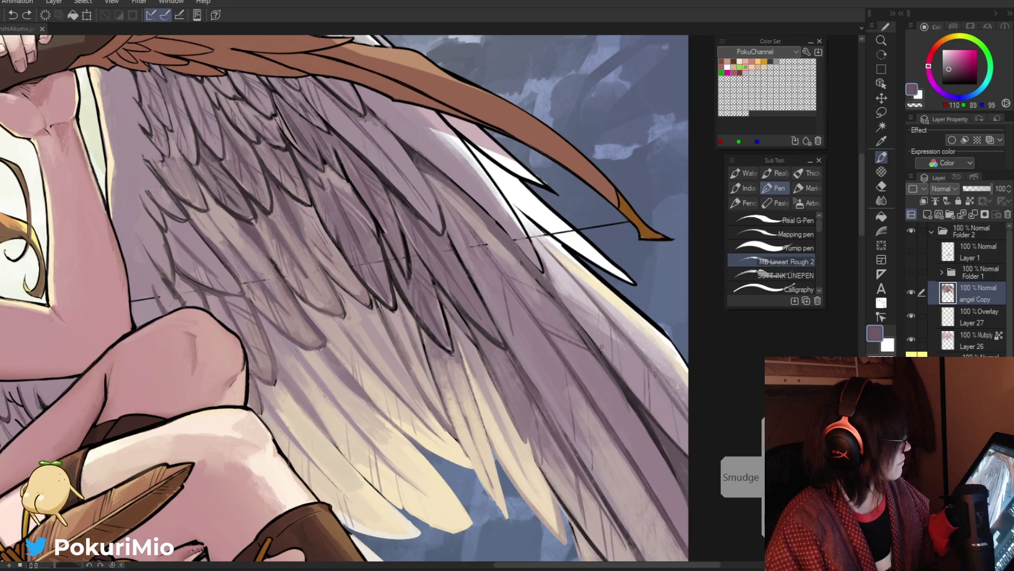
{"action": "key", "text": "asciicircum"}
{"action": "key", "text": "asciicircum"}
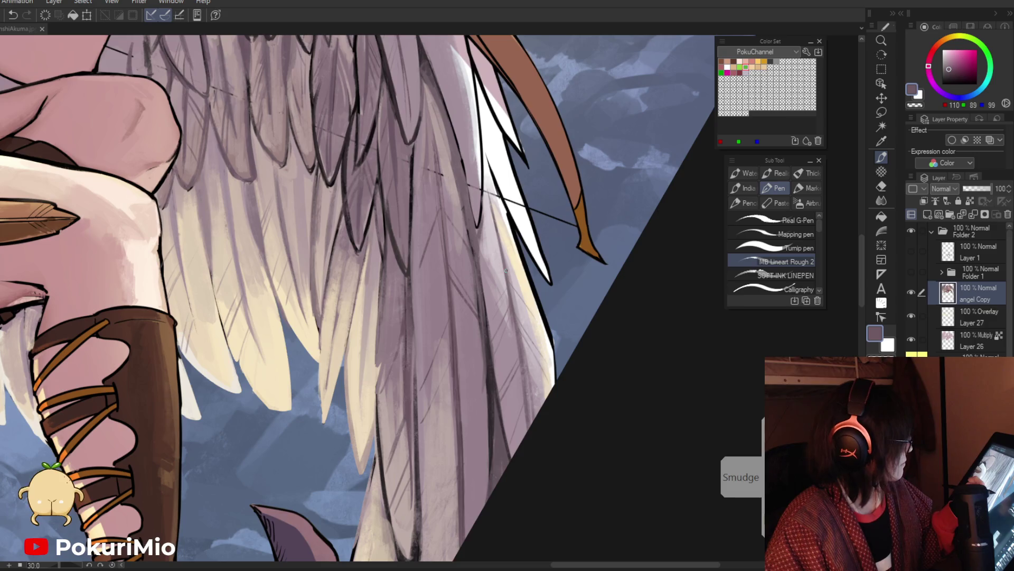
{"action": "scroll", "coordinate": [528, 295], "scroll_direction": "down", "scroll_amount": 5}
{"action": "key", "text": "minus"}
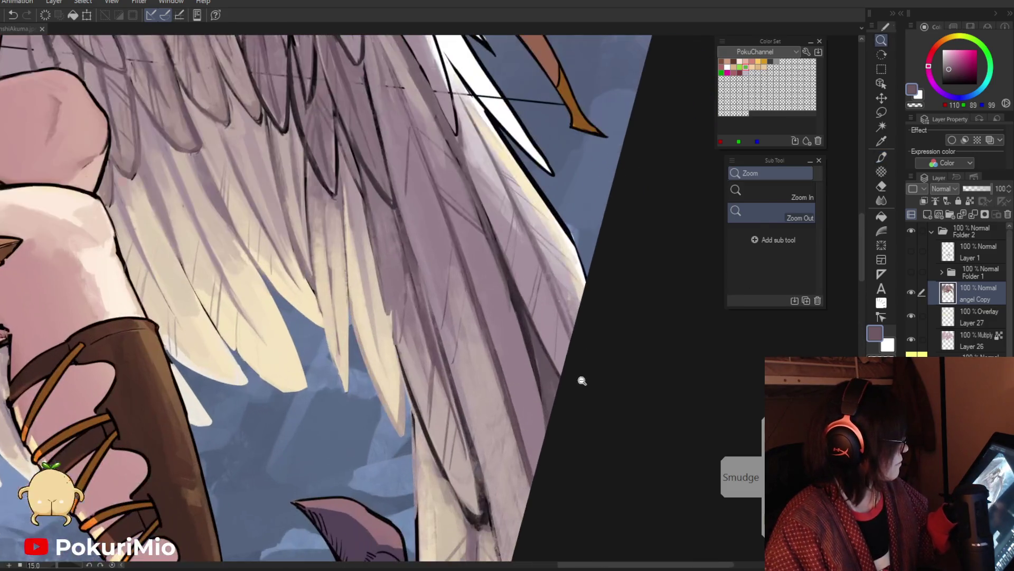
{"action": "scroll", "coordinate": [579, 380], "scroll_direction": "up", "scroll_amount": 5}
{"action": "left_click", "coordinate": [516, 214], "text": "alt"}
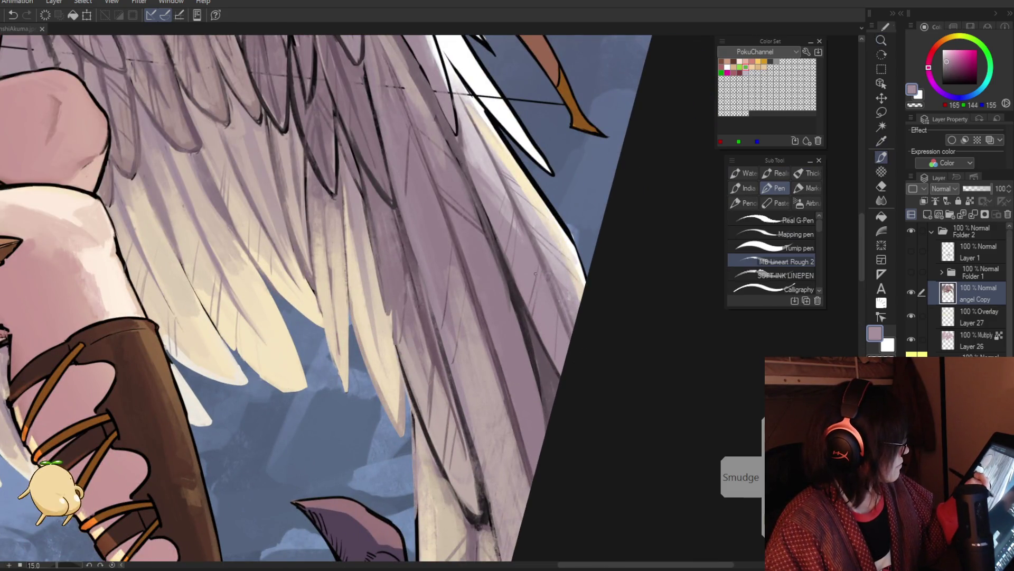
{"action": "left_click", "coordinate": [516, 214], "text": "alt"}
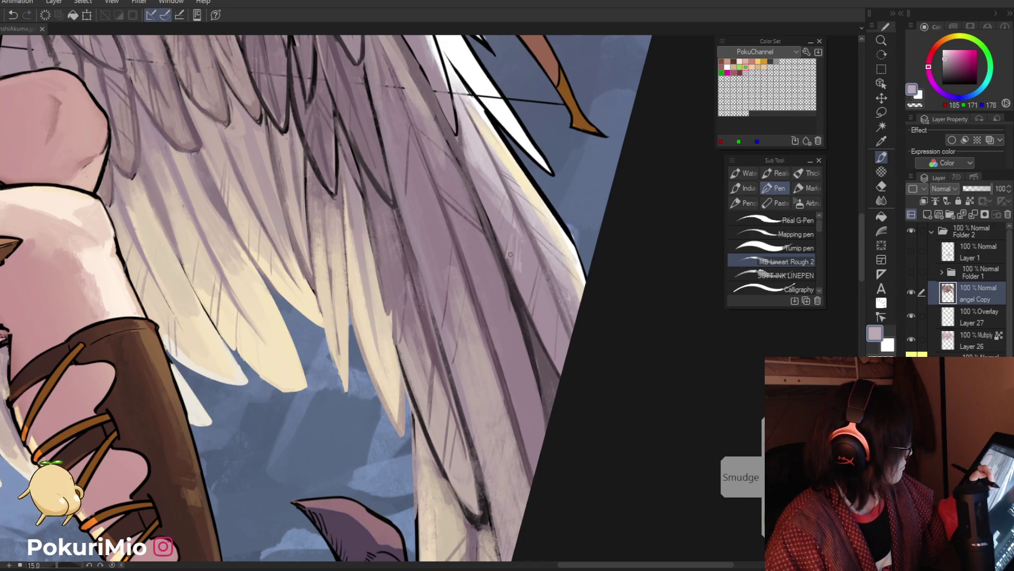
{"action": "left_click", "coordinate": [510, 255], "text": "ctrl+alt"}
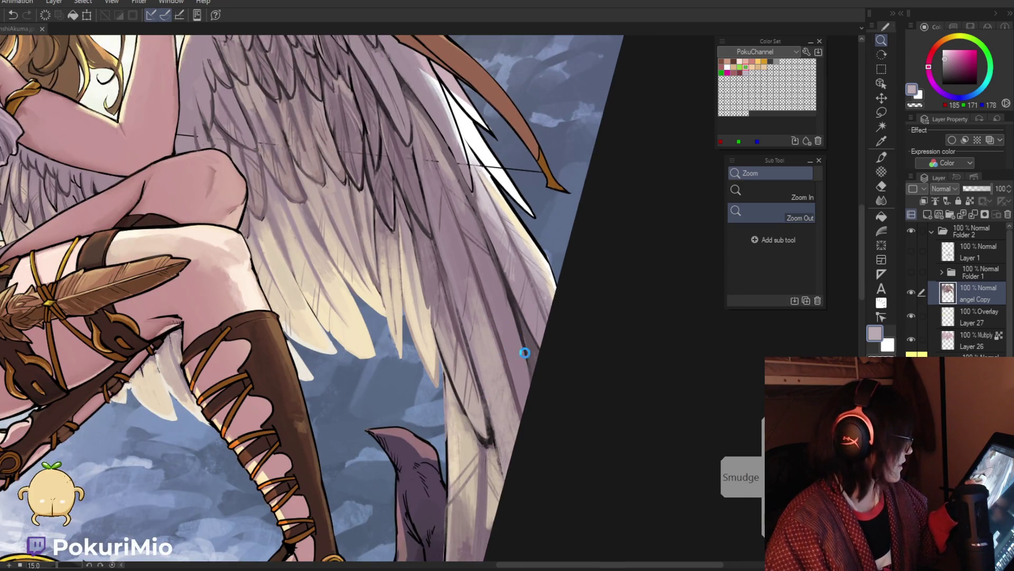
Sample pale, dark and mauve feather tones, then fit the artwork upright in view.
{"action": "key", "text": "i"}
{"action": "left_click", "coordinate": [491, 363]}
{"action": "key", "text": "p"}
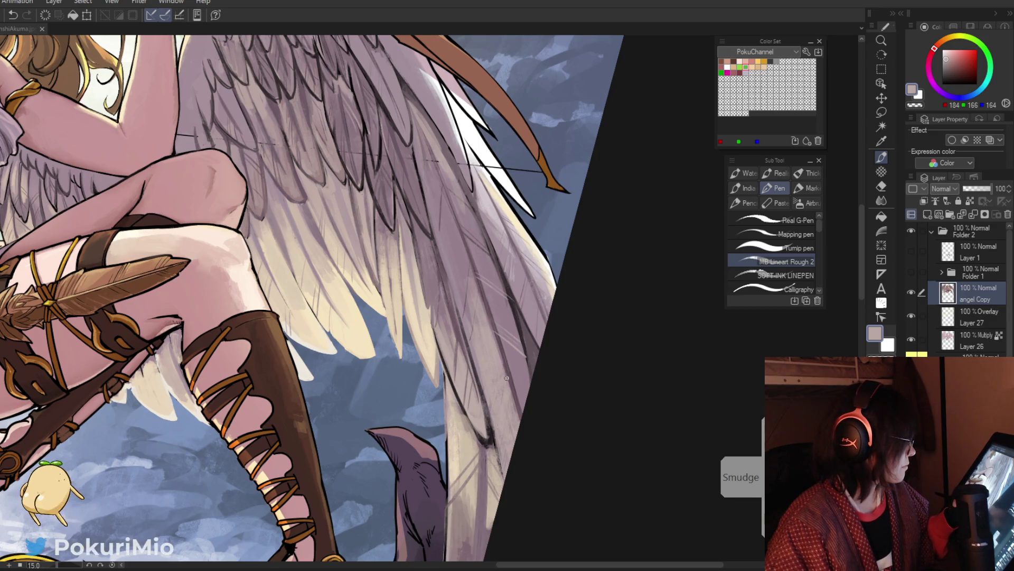
{"action": "left_click", "coordinate": [529, 367], "text": "alt"}
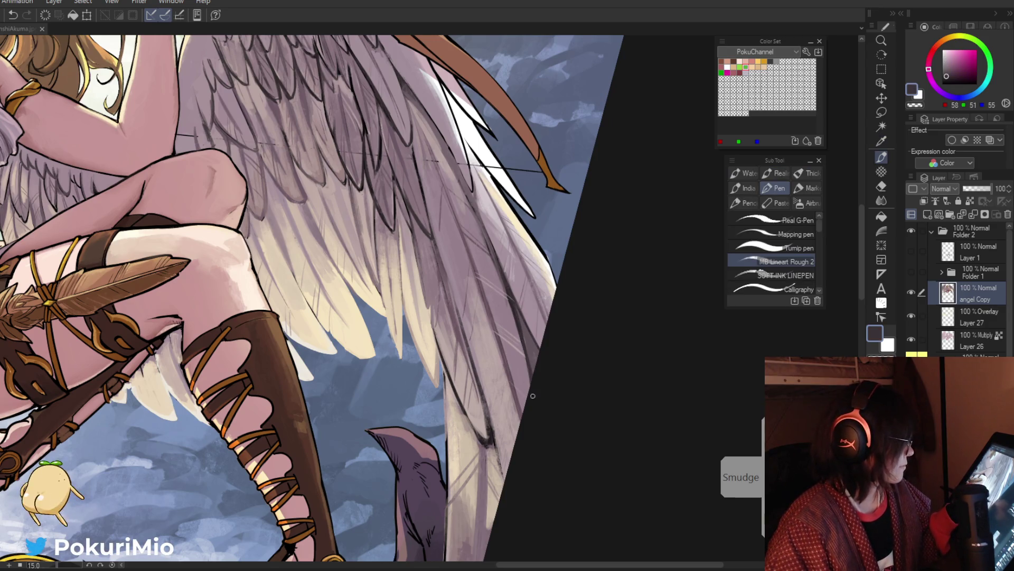
{"action": "left_click", "coordinate": [523, 359], "text": "alt"}
{"action": "left_click", "coordinate": [512, 307], "text": "alt"}
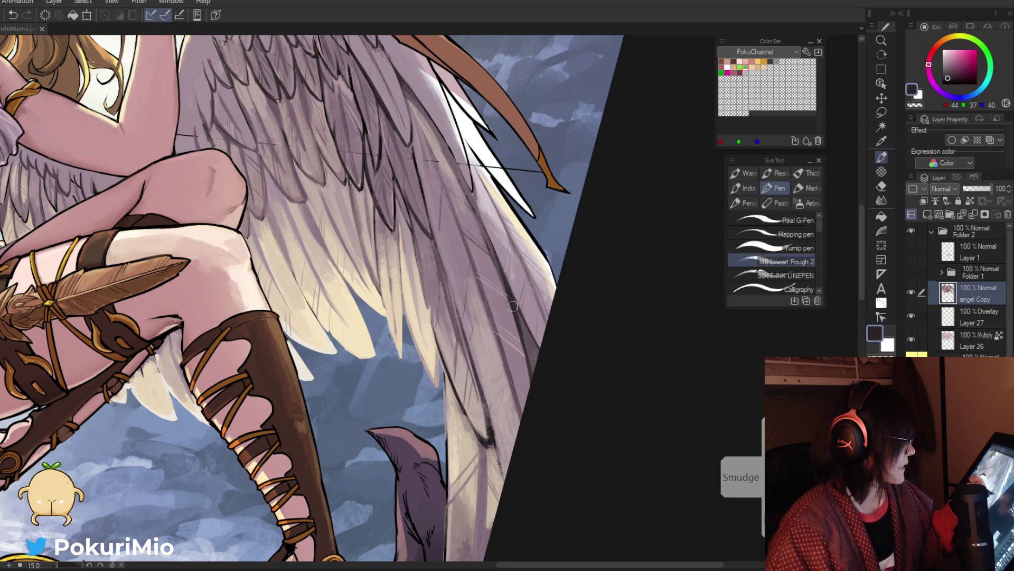
{"action": "left_click", "coordinate": [478, 270], "text": "alt"}
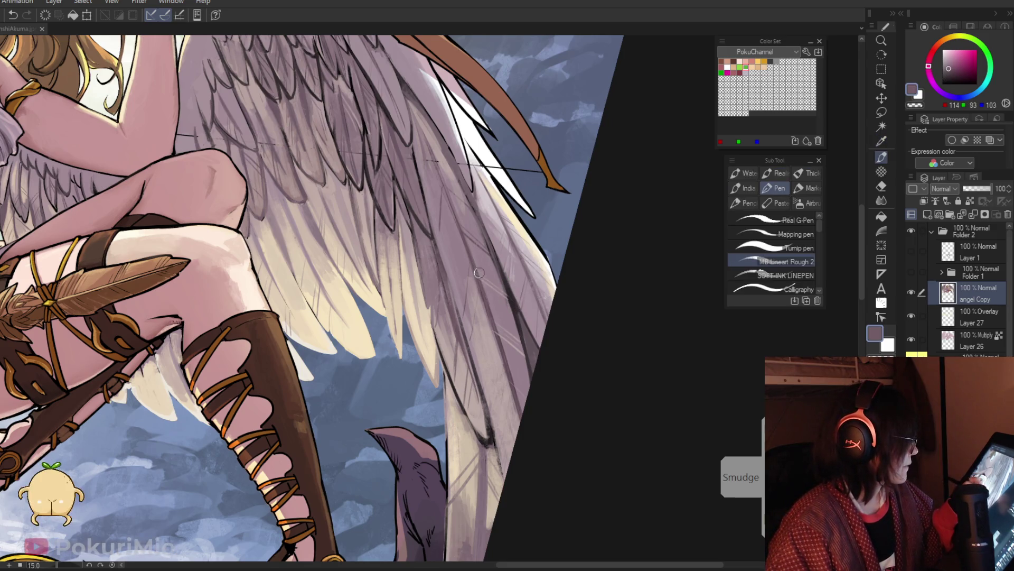
{"action": "left_click", "coordinate": [519, 401], "text": "alt"}
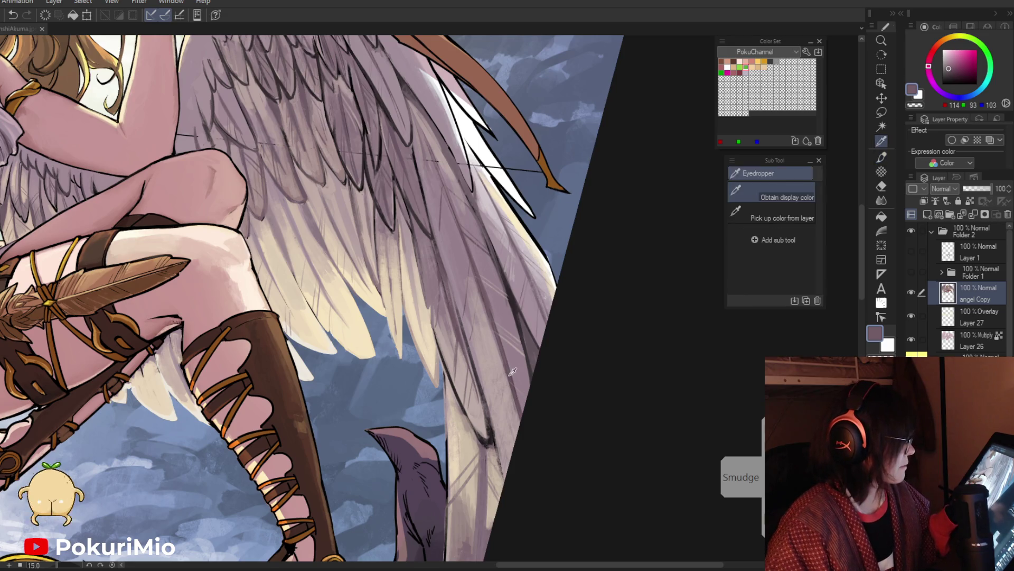
{"action": "key", "text": "ctrl+0"}
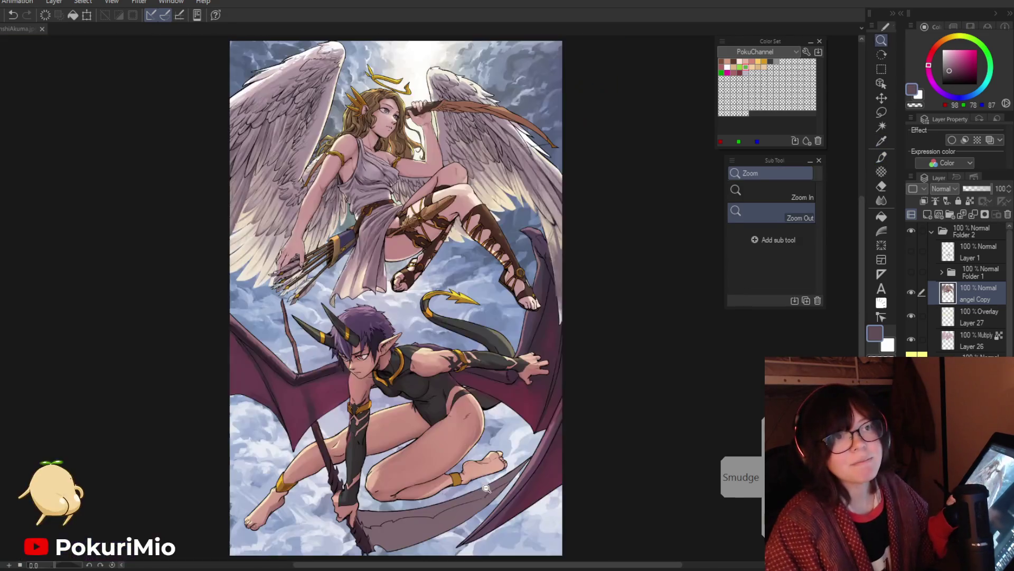
Draw a darkened grey-purple feather line across the wing by the knee.
{"action": "scroll", "coordinate": [528, 357], "scroll_direction": "down", "scroll_amount": 3}
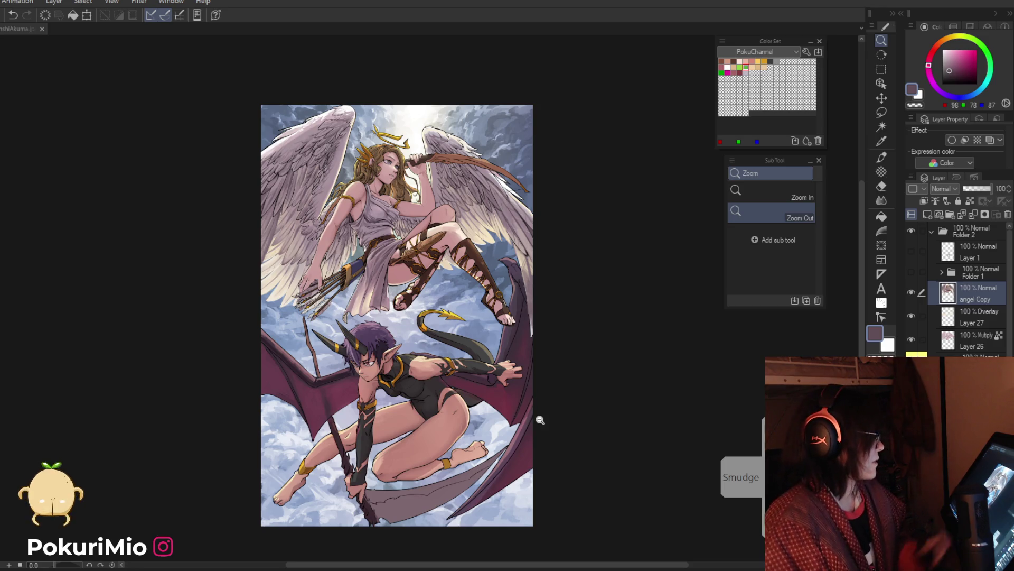
{"action": "scroll", "coordinate": [528, 391], "scroll_direction": "up", "scroll_amount": 6}
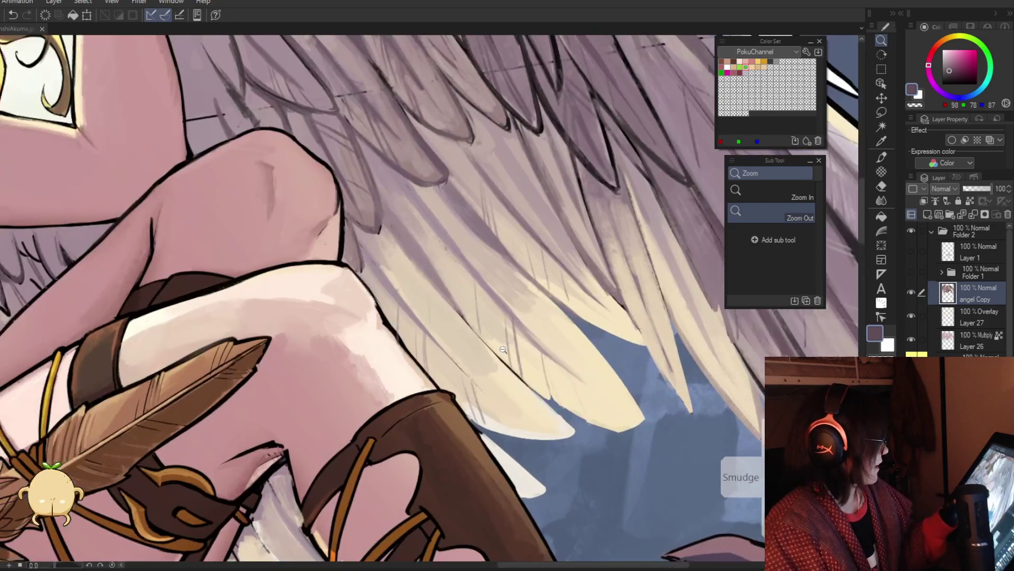
{"action": "key", "text": "p"}
{"action": "left_click", "coordinate": [496, 325], "text": "alt"}
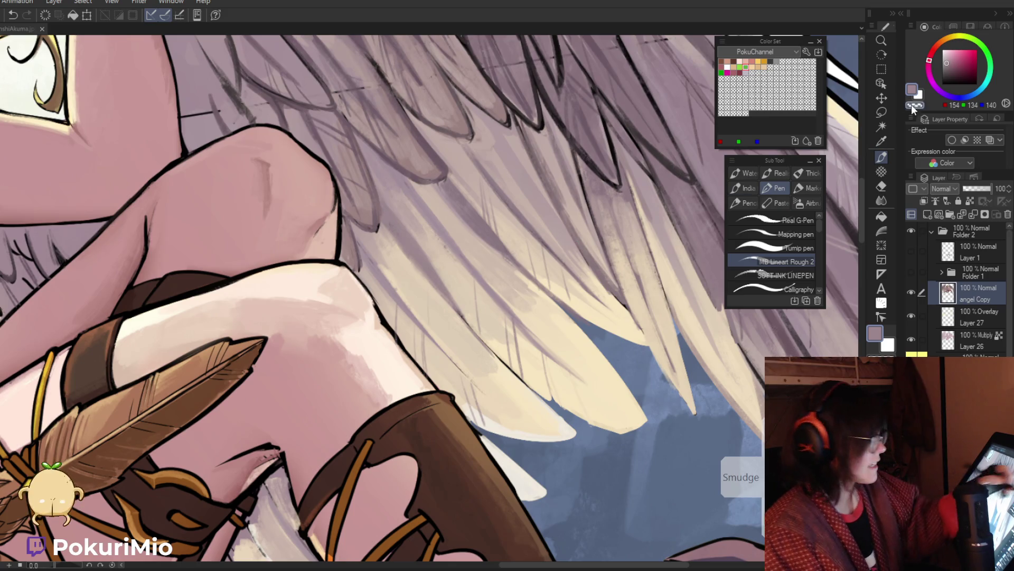
{"action": "left_click", "coordinate": [946, 69]}
{"action": "left_click_drag", "start_coordinate": [453, 305], "coordinate": [493, 351]}
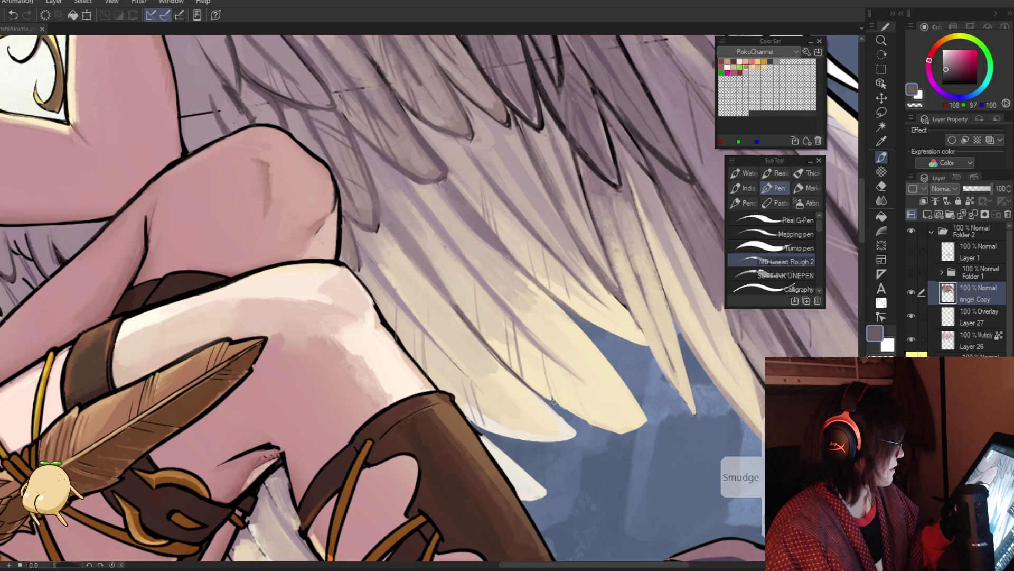
Paint cream along the wing edge beside the boot.
{"action": "key", "text": "ctrl+space"}
{"action": "left_click_drag", "start_coordinate": [549, 389], "coordinate": [341, 385]}
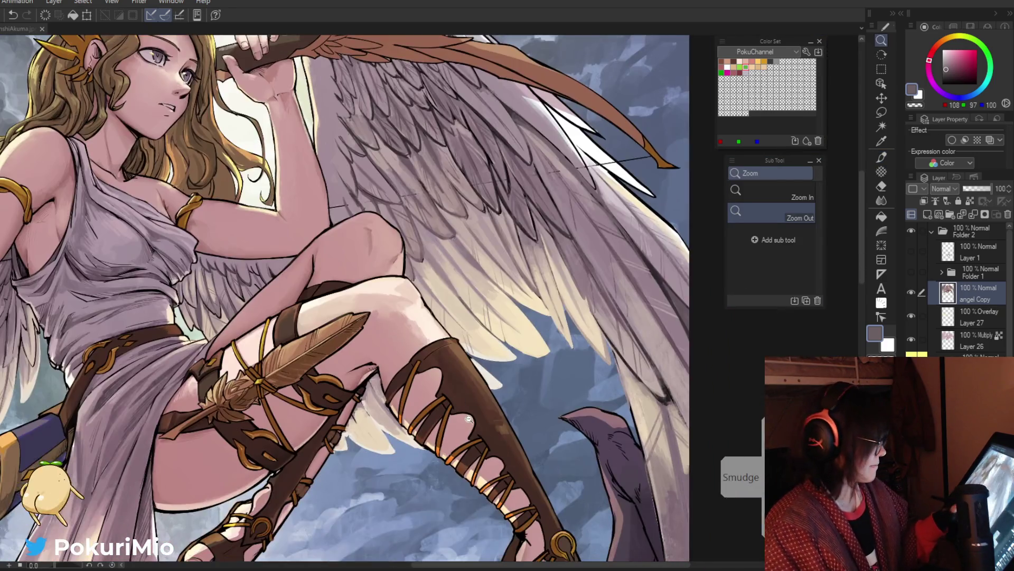
{"action": "left_click_drag", "start_coordinate": [383, 434], "coordinate": [407, 431]}
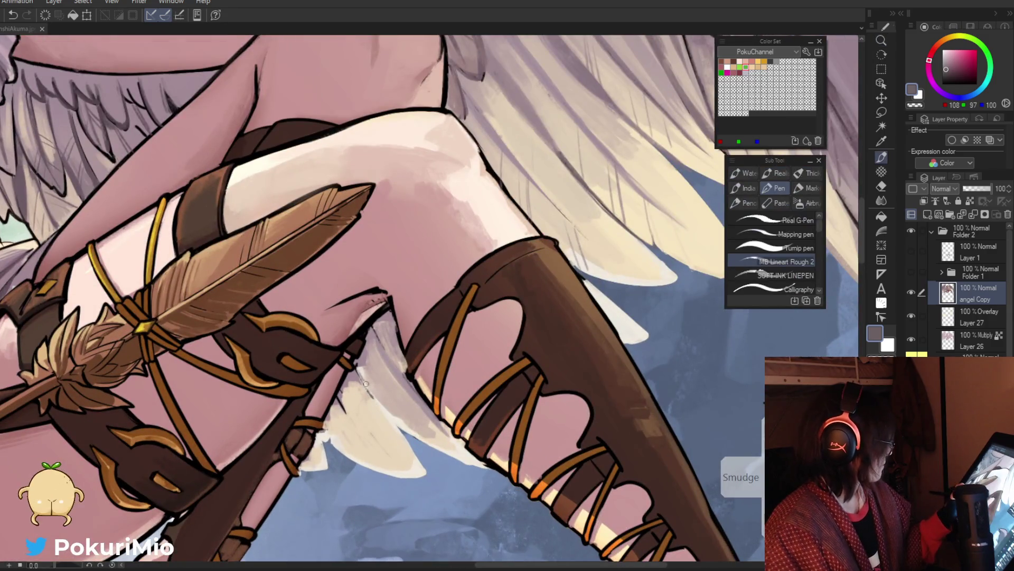
{"action": "left_click", "coordinate": [422, 444], "text": "alt"}
{"action": "mouse_move", "coordinate": [370, 380]}
{"action": "left_mouse_down"}
{"action": "mouse_move", "coordinate": [407, 428]}
{"action": "mouse_move", "coordinate": [434, 440]}
{"action": "mouse_move", "coordinate": [395, 394]}
{"action": "mouse_move", "coordinate": [403, 416]}
{"action": "mouse_move", "coordinate": [379, 370]}
{"action": "mouse_move", "coordinate": [462, 452]}
{"action": "mouse_move", "coordinate": [452, 438]}
{"action": "left_mouse_up"}
{"action": "left_click", "coordinate": [438, 436], "text": "alt"}
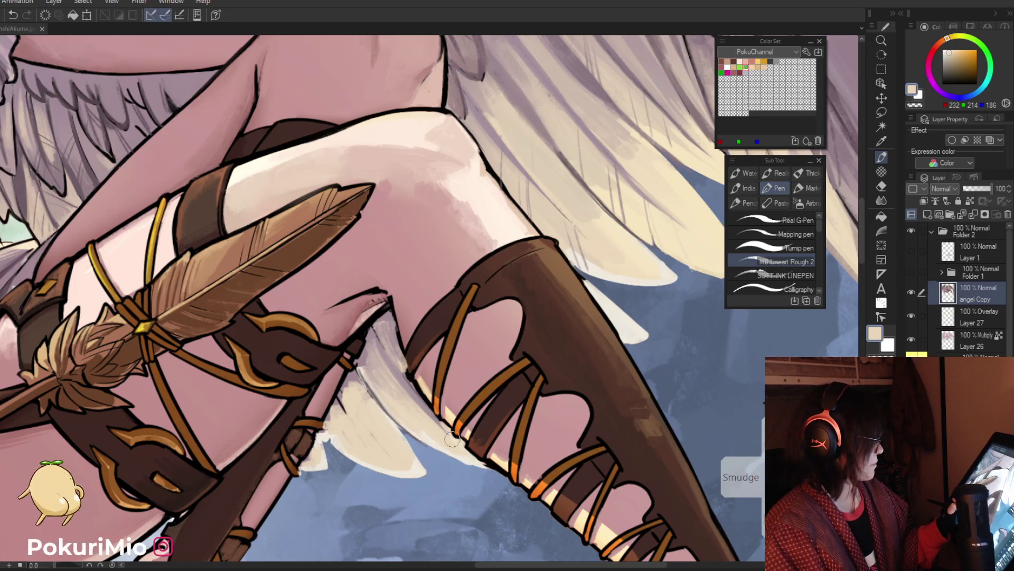
{"action": "key", "text": "ctrl+0"}
Ink a black line along the boot edge and sample the boot's brown.
{"action": "scroll", "coordinate": [468, 387], "scroll_direction": "up", "scroll_amount": 5}
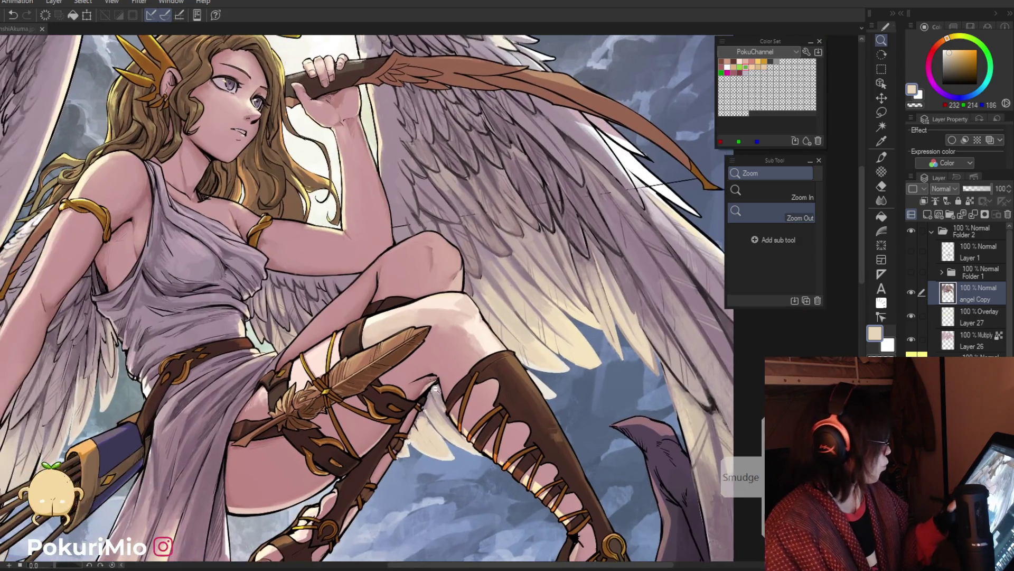
{"action": "key", "text": "i"}
{"action": "left_click", "coordinate": [468, 387]}
{"action": "key", "text": "p"}
{"action": "left_click_drag", "start_coordinate": [457, 383], "coordinate": [481, 478]}
{"action": "left_click", "coordinate": [489, 466], "text": "alt"}
{"action": "key", "text": "p"}
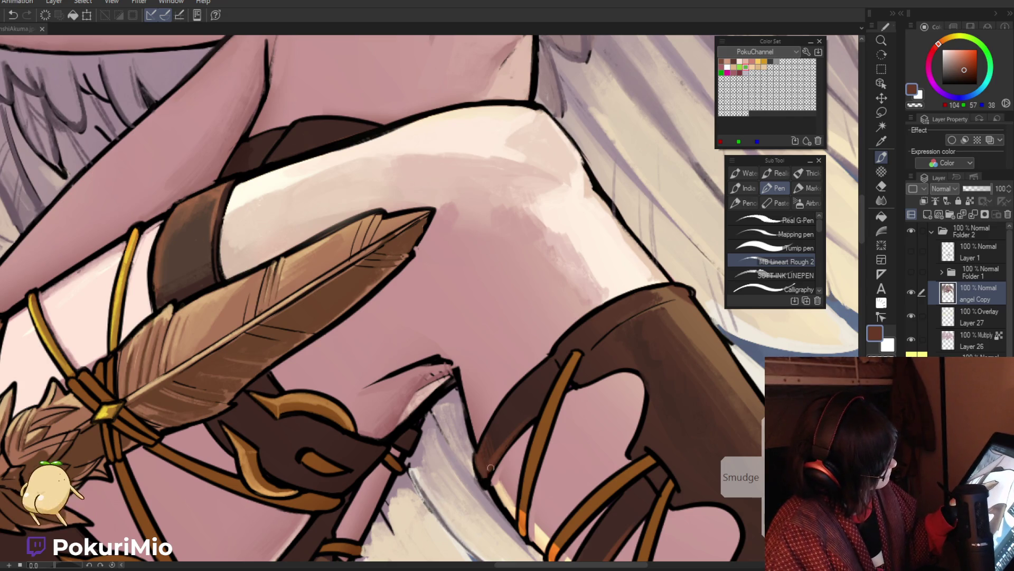
Brighten the thigh strap's orange highlight using sampled oranges.
{"action": "key", "text": "ctrl+0"}
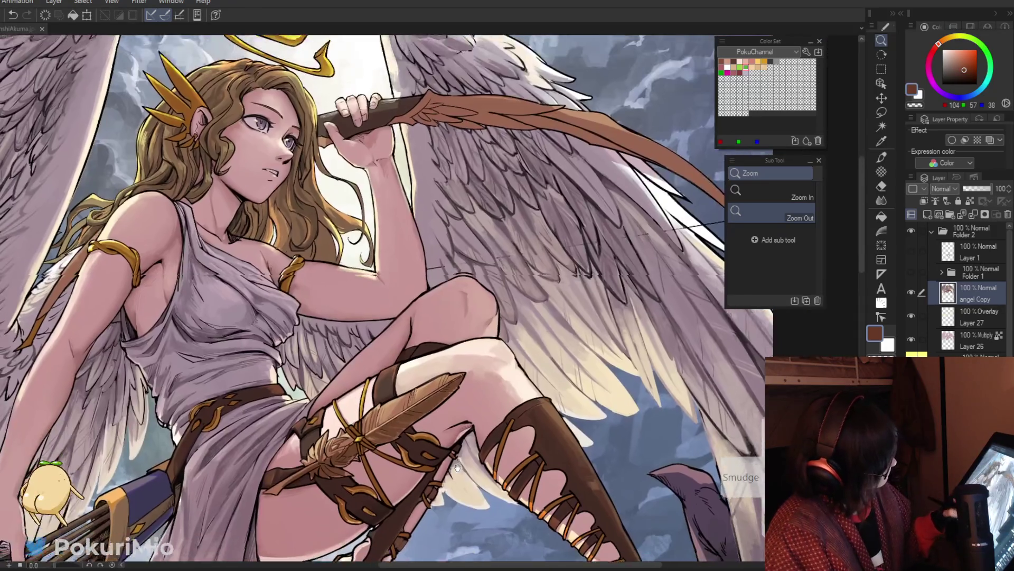
{"action": "scroll", "coordinate": [460, 324], "scroll_direction": "up", "scroll_amount": 10}
{"action": "key", "text": "i"}
{"action": "left_click", "coordinate": [461, 324]}
{"action": "key", "text": "p"}
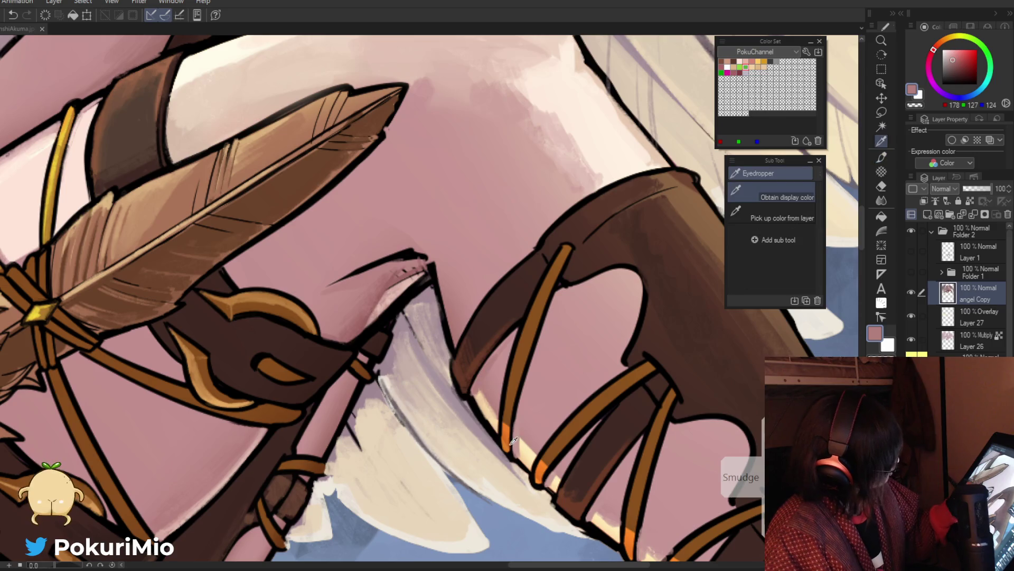
{"action": "left_click", "coordinate": [506, 409], "text": "alt"}
{"action": "mouse_move", "coordinate": [561, 257]}
{"action": "left_mouse_down"}
{"action": "mouse_move", "coordinate": [534, 305]}
{"action": "mouse_move", "coordinate": [505, 435]}
{"action": "mouse_move", "coordinate": [450, 428]}
{"action": "left_mouse_up"}
{"action": "key", "text": "alt"}
{"action": "left_click", "coordinate": [516, 458], "text": "alt"}
Brighten the curved gold piece's highlight and save the illustration with Ctrl+S.
{"action": "left_click_drag", "start_coordinate": [354, 363], "coordinate": [275, 360]}
{"action": "scroll", "coordinate": [326, 298], "scroll_direction": "up", "scroll_amount": 3}
{"action": "mouse_move", "coordinate": [326, 298]}
{"action": "left_mouse_down"}
{"action": "mouse_move", "coordinate": [338, 363]}
{"action": "mouse_move", "coordinate": [310, 279]}
{"action": "left_mouse_up"}
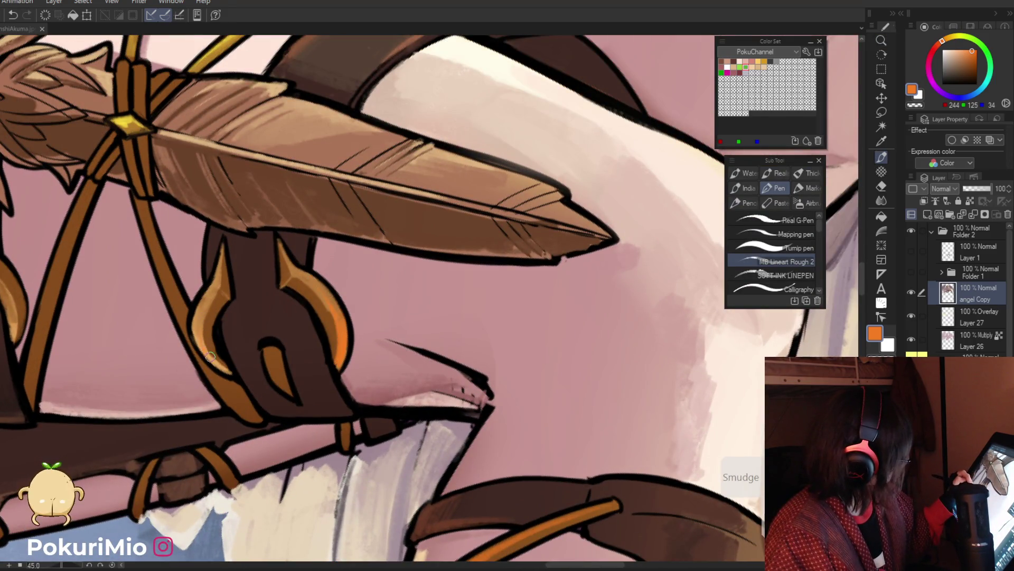
{"action": "scroll", "coordinate": [248, 389], "scroll_direction": "down", "scroll_amount": 4}
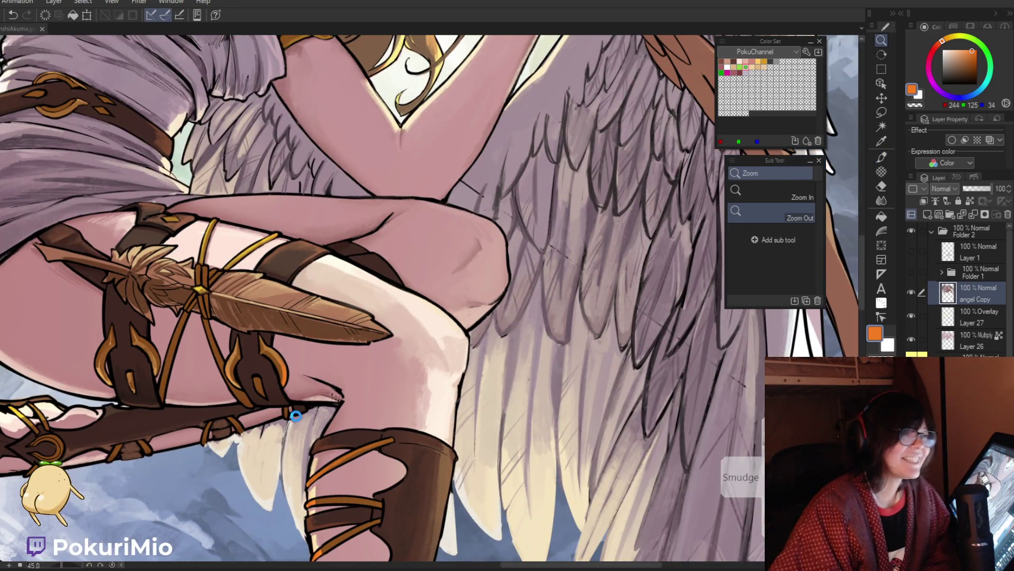
{"action": "key", "text": "ctrl+s"}
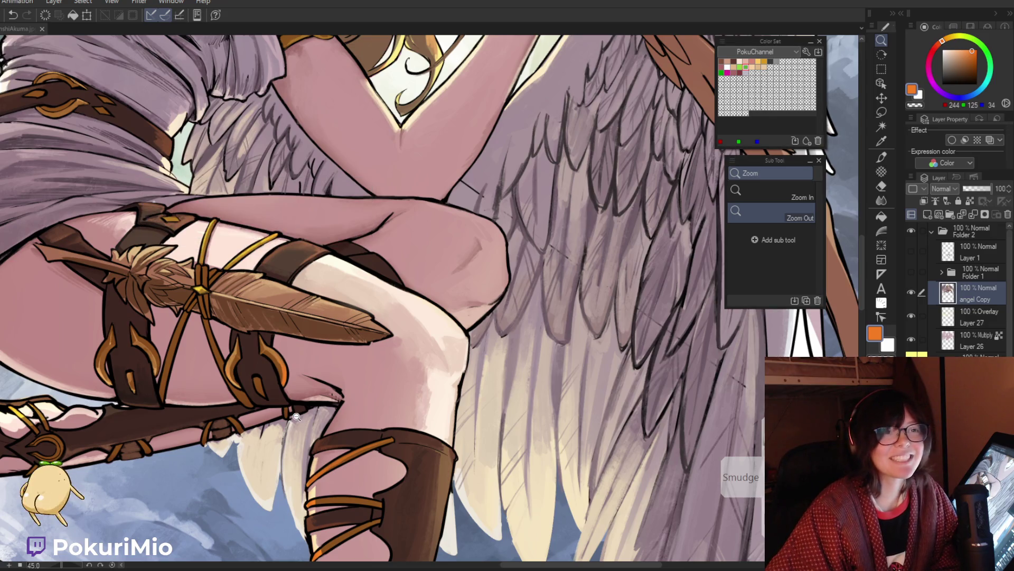
{"action": "key", "text": "ctrl+0"}
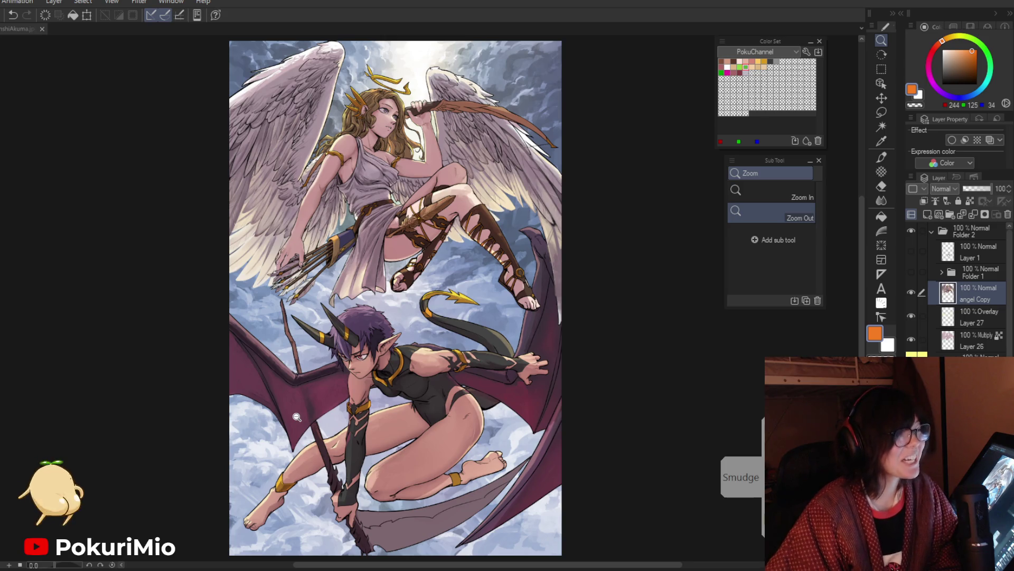
Zoom in on the sandal laces, sample the lace orange and brighten the first lace.
{"action": "left_click", "coordinate": [557, 457], "text": "alt"}
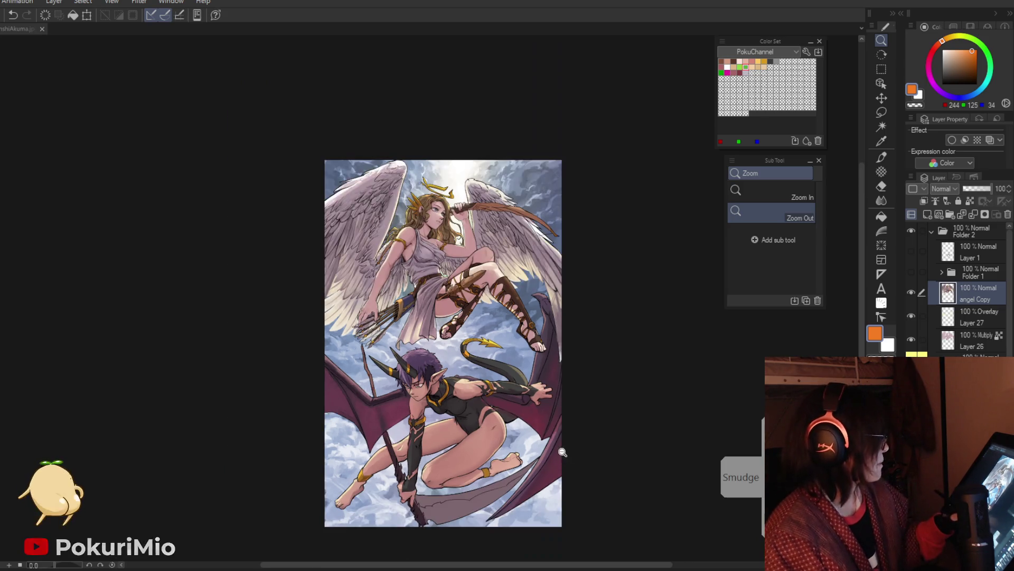
{"action": "left_click_drag", "start_coordinate": [526, 222], "coordinate": [552, 433]}
{"action": "left_click", "coordinate": [552, 433]}
{"action": "left_click", "coordinate": [552, 433]}
{"action": "left_click", "coordinate": [498, 384]}
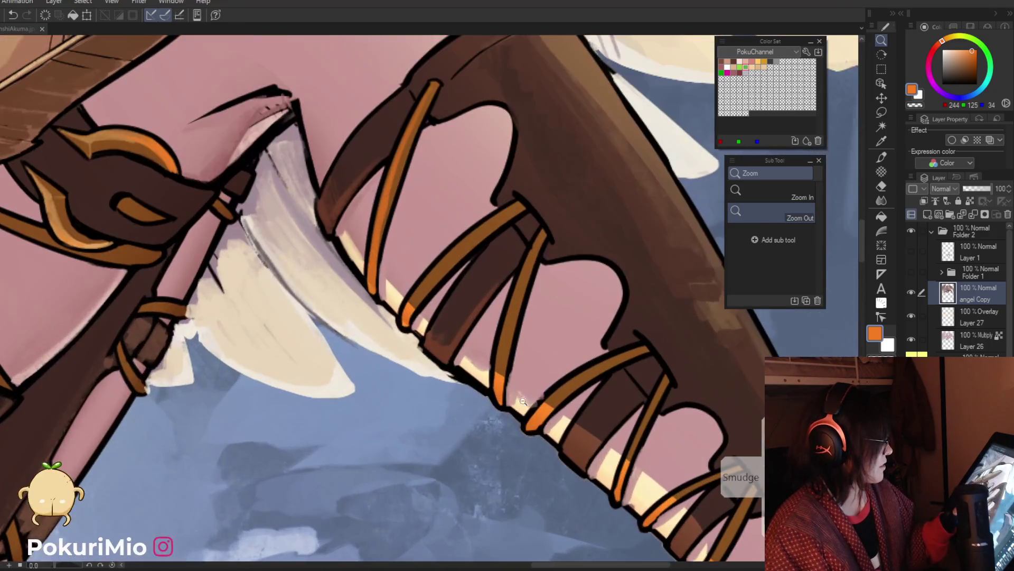
{"action": "key", "text": "p"}
{"action": "left_click", "coordinate": [553, 387], "text": "alt"}
{"action": "left_click", "coordinate": [544, 404], "text": "alt"}
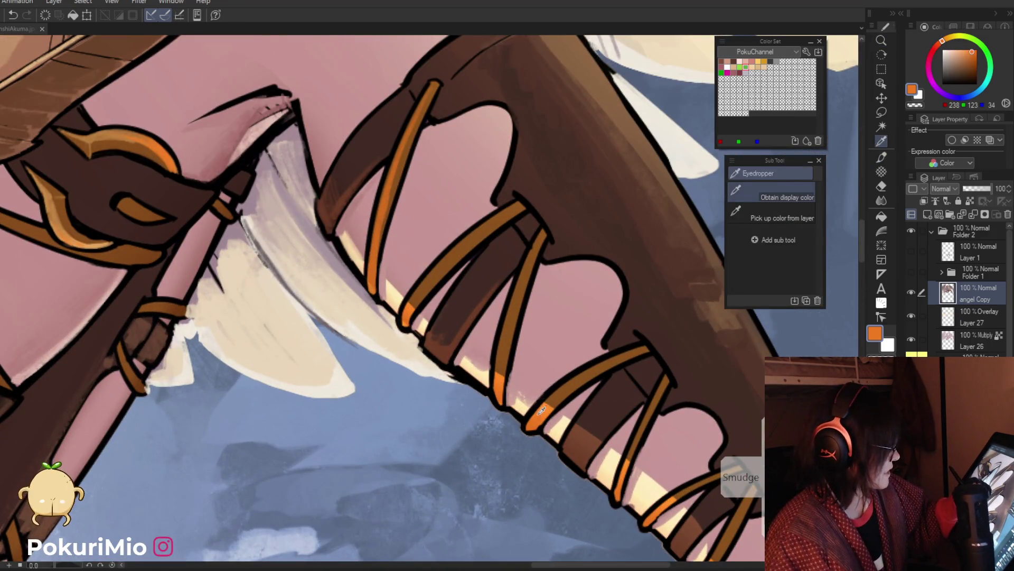
{"action": "left_click_drag", "start_coordinate": [563, 384], "coordinate": [524, 425]}
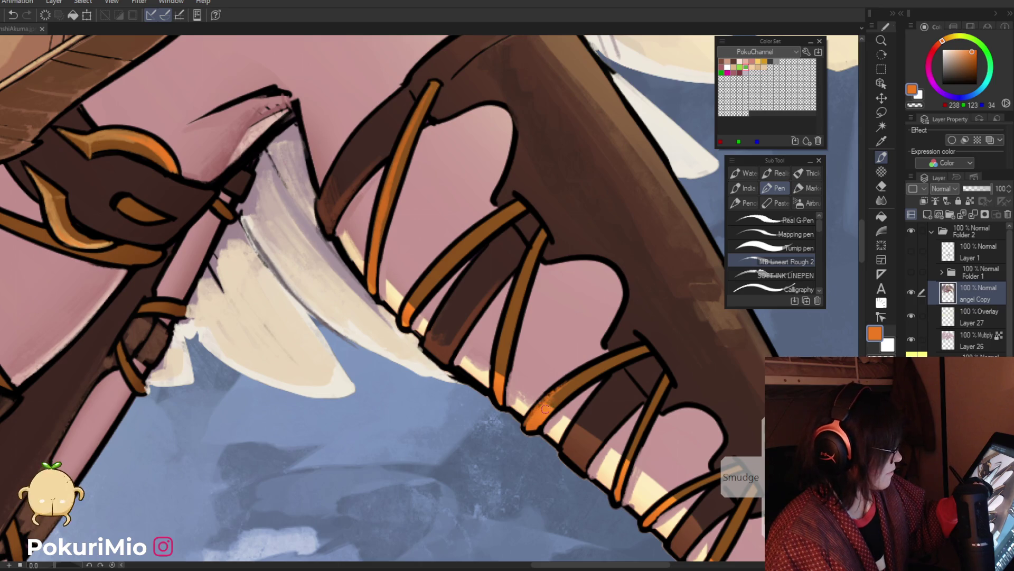
Brighten another lace, the right lace strap and the middle lace with lighter sampled oranges.
{"action": "left_click", "coordinate": [534, 418], "text": "alt"}
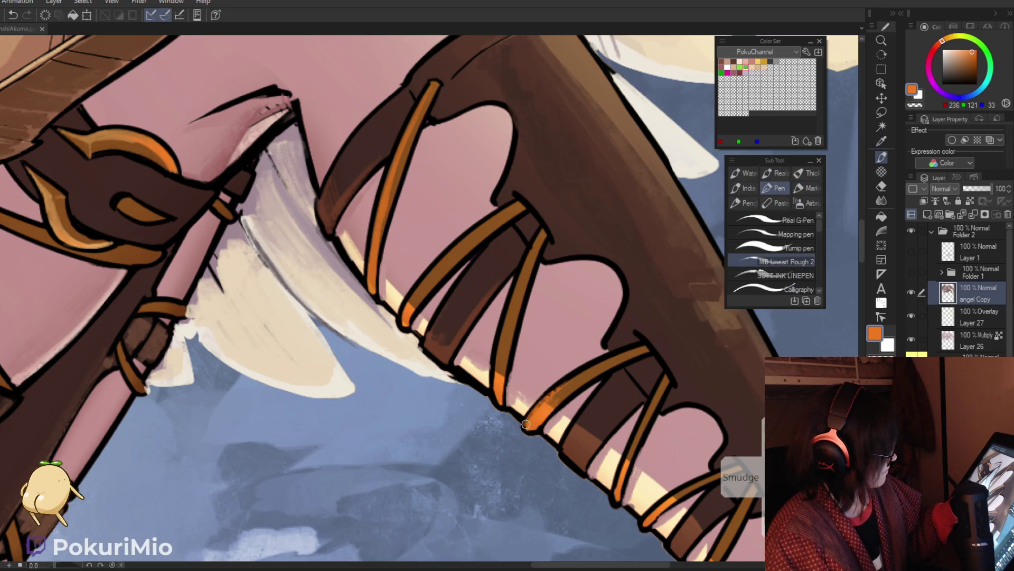
{"action": "left_click_drag", "start_coordinate": [496, 396], "coordinate": [504, 330]}
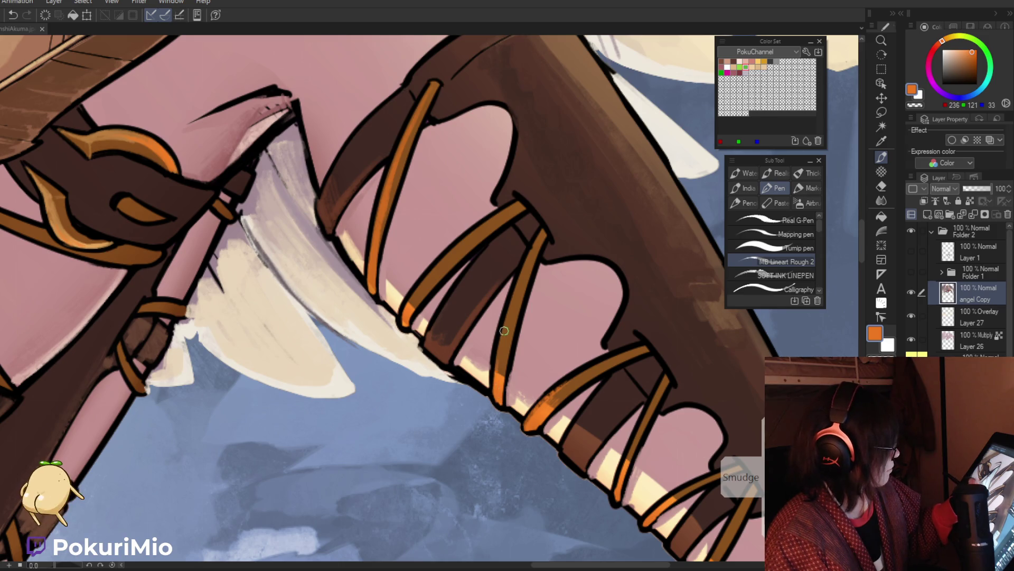
{"action": "mouse_move", "coordinate": [615, 467]}
{"action": "left_mouse_down"}
{"action": "mouse_move", "coordinate": [629, 446]}
{"action": "mouse_move", "coordinate": [617, 501]}
{"action": "left_mouse_up"}
{"action": "left_click", "coordinate": [656, 511], "text": "alt"}
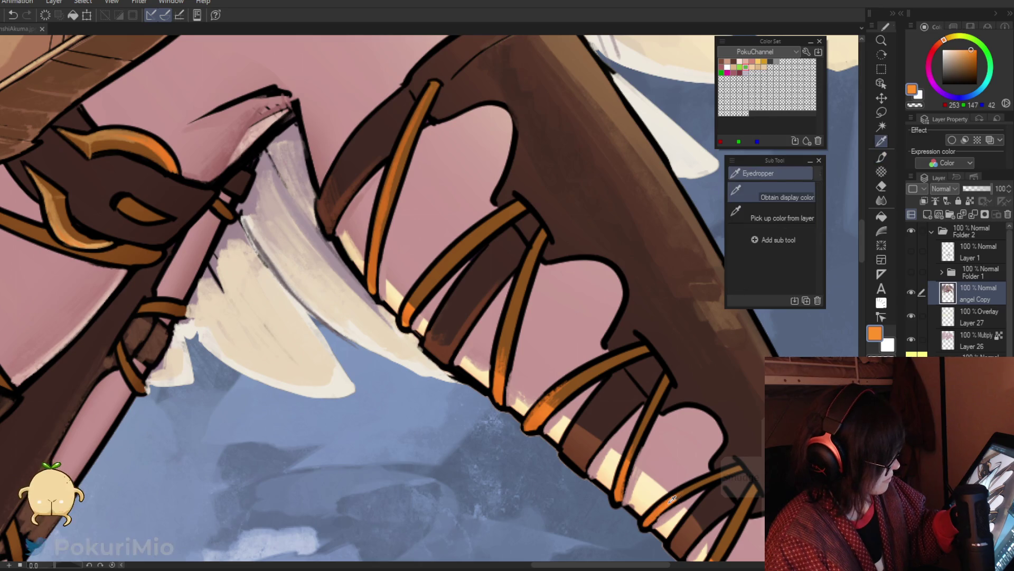
{"action": "left_click_drag", "start_coordinate": [630, 455], "coordinate": [619, 496]}
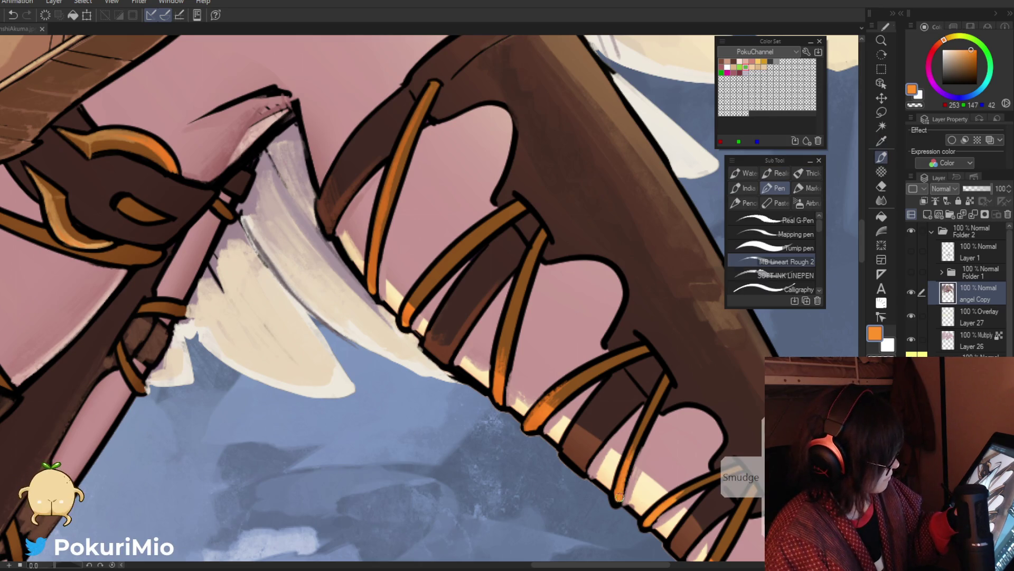
{"action": "mouse_move", "coordinate": [535, 425]}
{"action": "left_mouse_down"}
{"action": "mouse_move", "coordinate": [552, 402]}
{"action": "mouse_move", "coordinate": [529, 428]}
{"action": "left_mouse_up"}
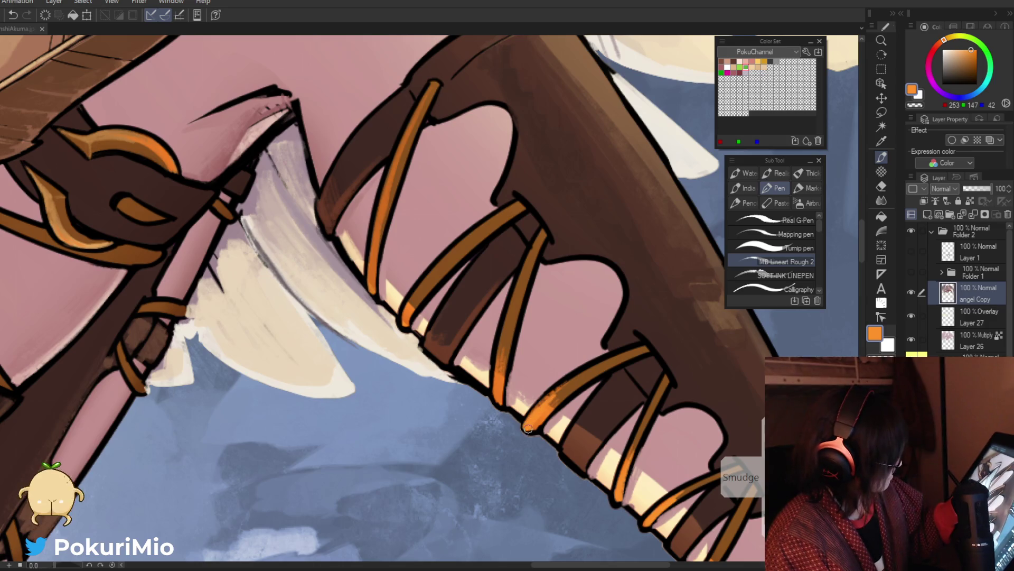
Extend the lower laces down to the sole and darken the lowest lace's lower end.
{"action": "mouse_move", "coordinate": [495, 376]}
{"action": "left_mouse_down"}
{"action": "mouse_move", "coordinate": [457, 410]}
{"action": "mouse_move", "coordinate": [476, 391]}
{"action": "left_mouse_up"}
{"action": "key", "text": "p"}
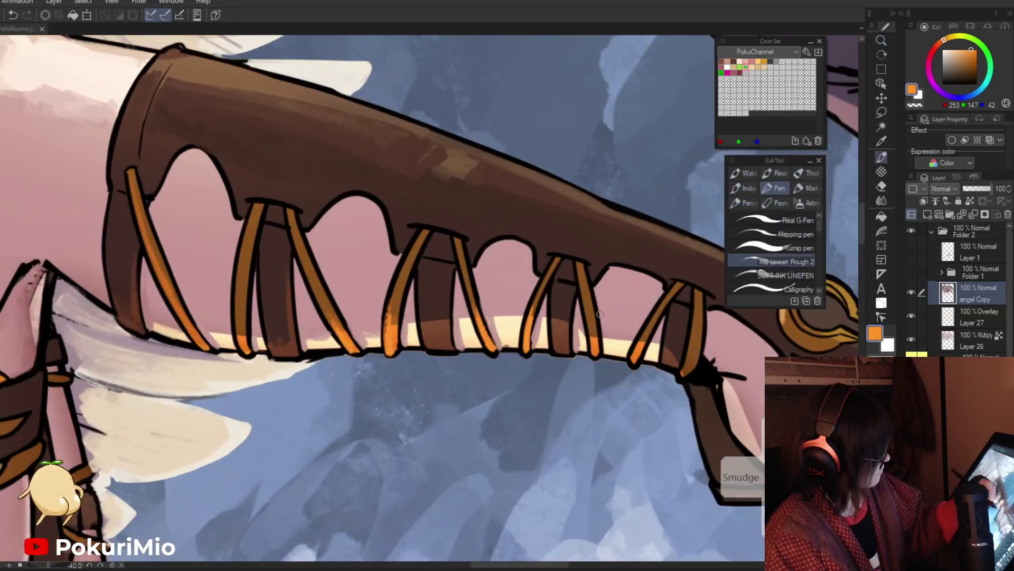
{"action": "left_click_drag", "start_coordinate": [632, 357], "coordinate": [650, 323]}
{"action": "left_click_drag", "start_coordinate": [683, 375], "coordinate": [691, 334]}
{"action": "mouse_move", "coordinate": [683, 374]}
{"action": "left_mouse_down"}
{"action": "mouse_move", "coordinate": [696, 349]}
{"action": "mouse_move", "coordinate": [529, 301]}
{"action": "left_mouse_up"}
Repaint a lace with a brighter orange stroke, replacing the first attempt.
{"action": "mouse_move", "coordinate": [441, 403]}
{"action": "left_mouse_down"}
{"action": "mouse_move", "coordinate": [431, 446]}
{"action": "mouse_move", "coordinate": [529, 338]}
{"action": "mouse_move", "coordinate": [550, 335]}
{"action": "left_mouse_up"}
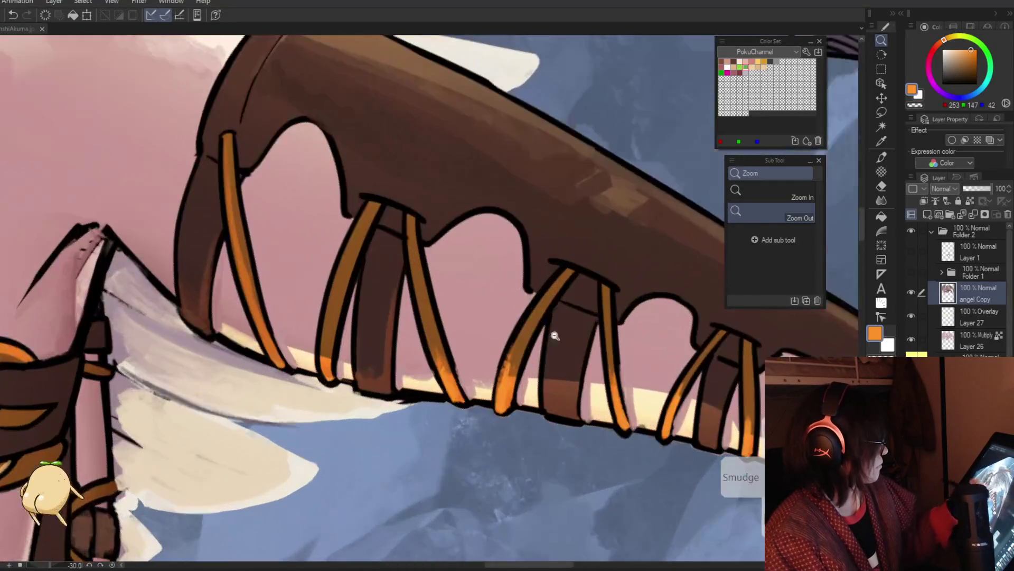
{"action": "key", "text": "p"}
{"action": "left_click_drag", "start_coordinate": [566, 272], "coordinate": [496, 396]}
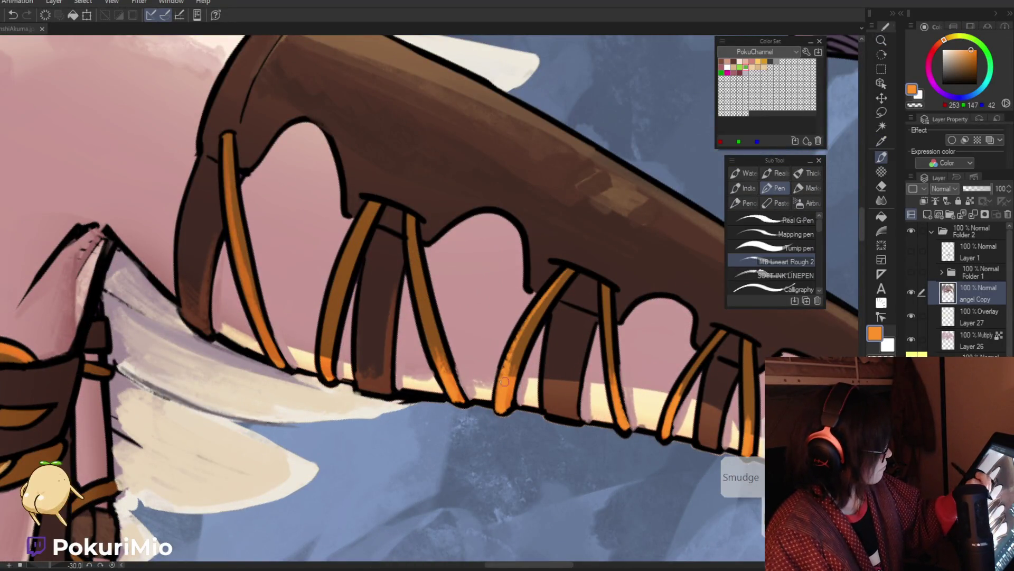
{"action": "key", "text": "ctrl+z"}
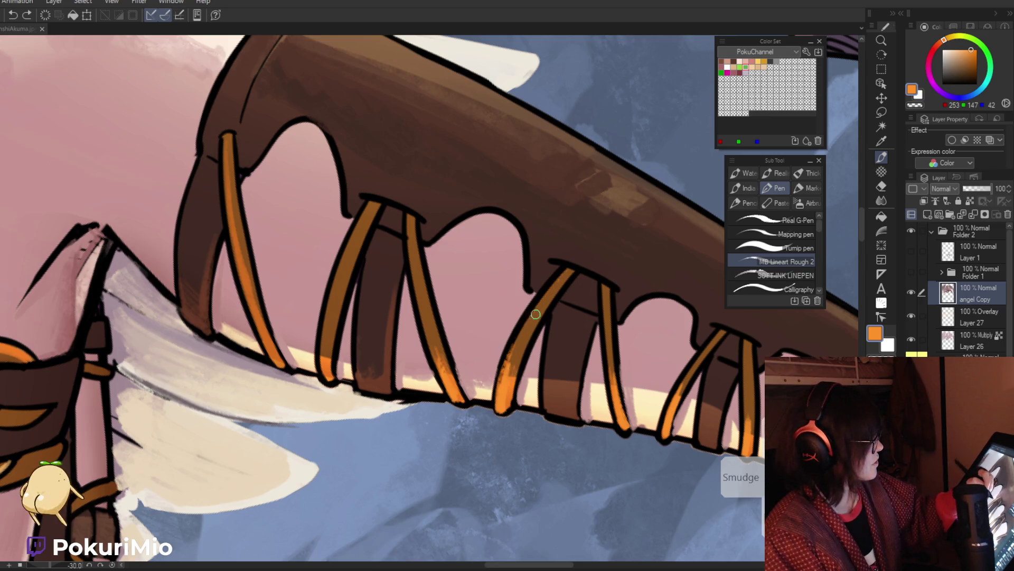
{"action": "left_click_drag", "start_coordinate": [540, 302], "coordinate": [513, 364]}
Add highlight strokes to a lace and the right-hand lace with a newly sampled orange.
{"action": "left_click", "coordinate": [516, 373], "text": "alt"}
{"action": "left_click_drag", "start_coordinate": [548, 303], "coordinate": [528, 343]}
{"action": "left_click_drag", "start_coordinate": [605, 317], "coordinate": [613, 398]}
{"action": "left_click_drag", "start_coordinate": [606, 344], "coordinate": [611, 400]}
{"action": "left_click", "coordinate": [602, 409], "text": "ctrl+alt"}
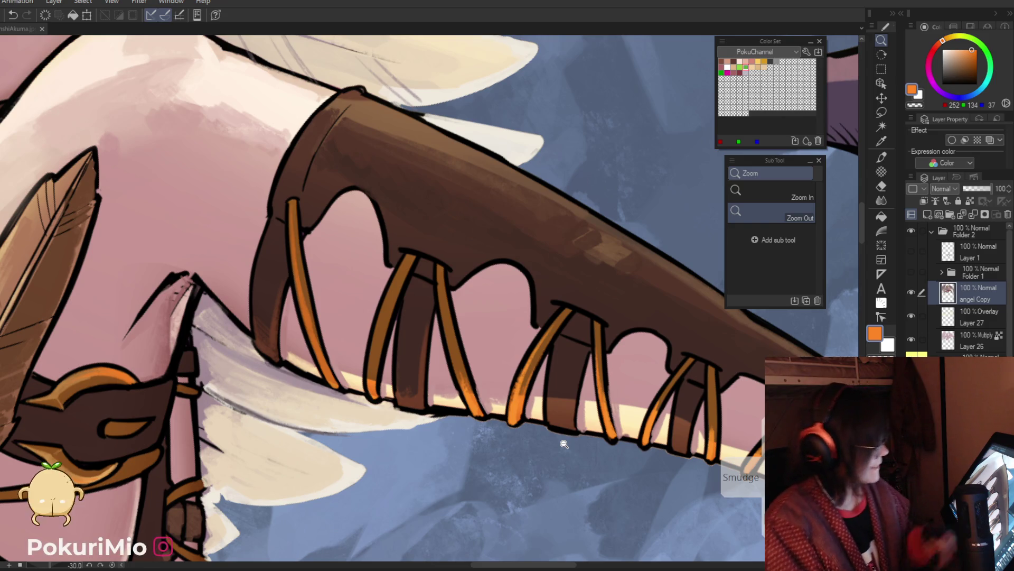
{"action": "key", "text": "p"}
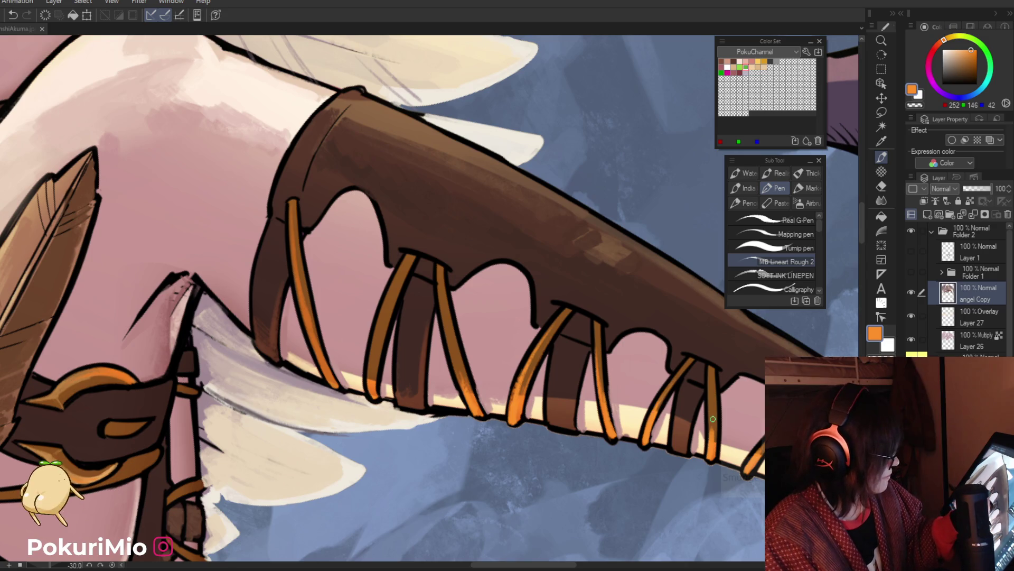
{"action": "key", "text": "slash"}
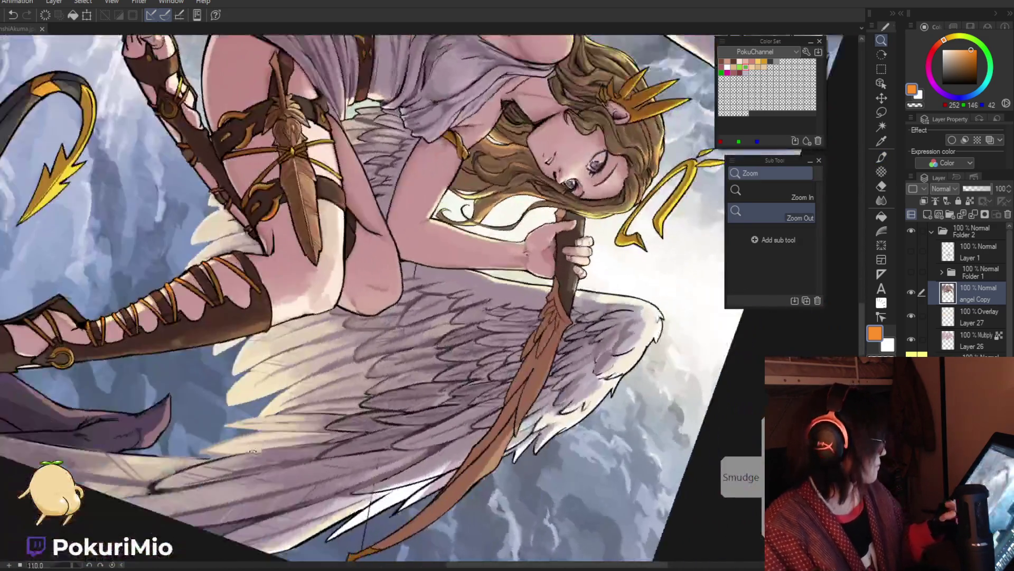
Brighten the orange boot strap and paint a brown stroke along it using sampled strap colours.
{"action": "mouse_move", "coordinate": [252, 451]}
{"action": "left_mouse_down"}
{"action": "mouse_move", "coordinate": [422, 385]}
{"action": "mouse_move", "coordinate": [426, 435]}
{"action": "left_mouse_up"}
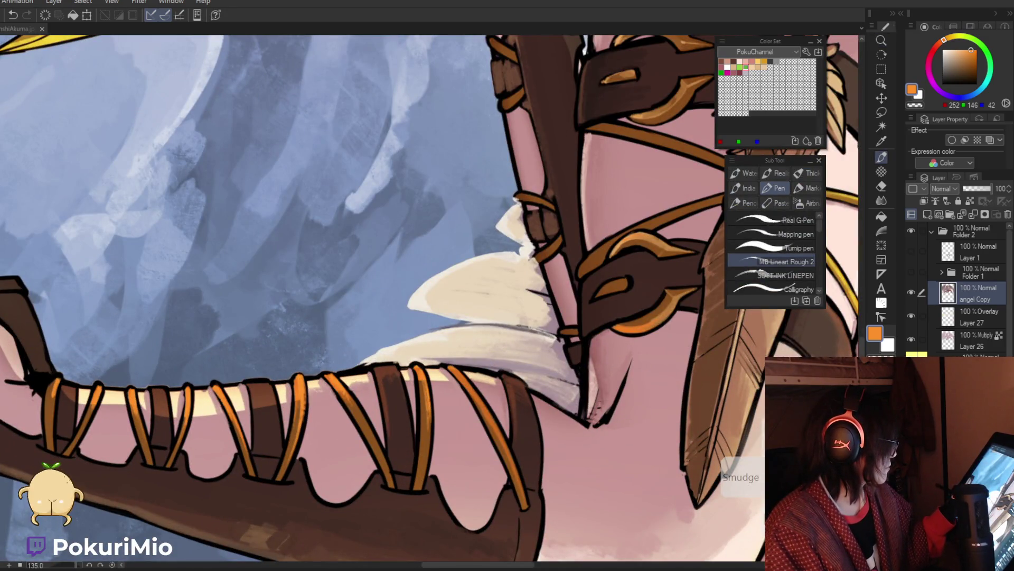
{"action": "left_click", "coordinate": [421, 382], "text": "alt"}
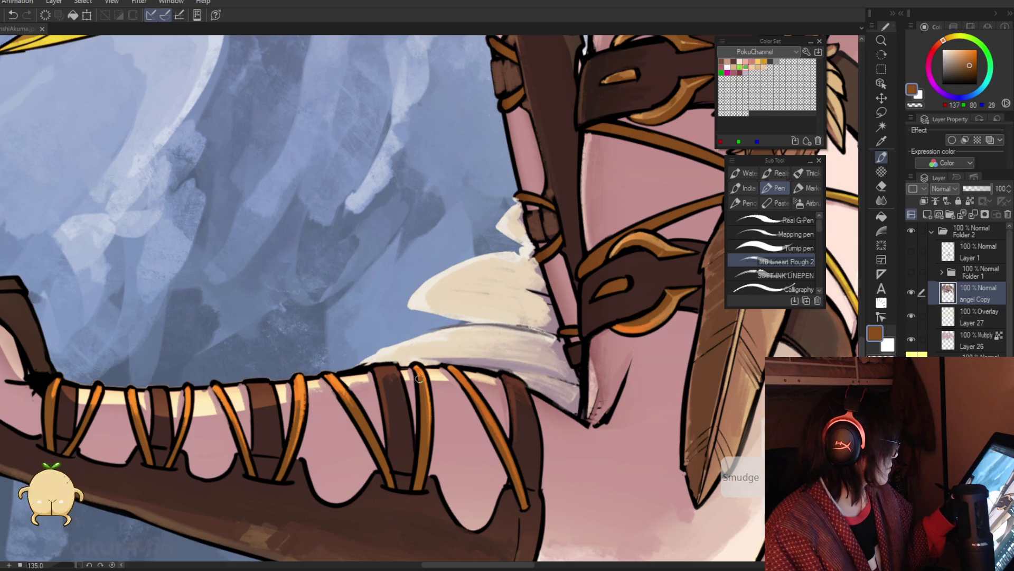
{"action": "left_click", "coordinate": [480, 389], "text": "alt"}
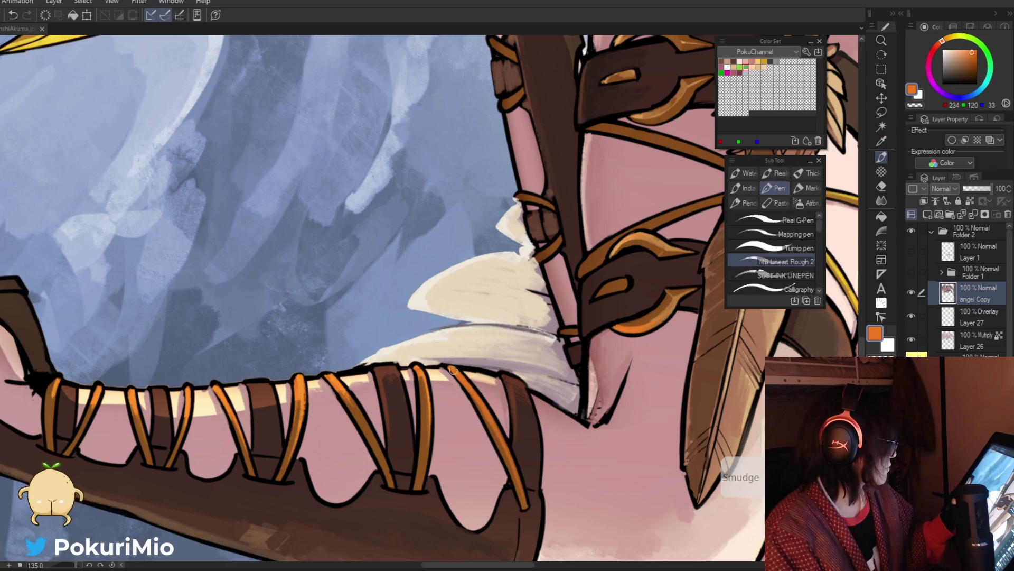
{"action": "left_click", "coordinate": [425, 369], "text": "alt"}
{"action": "left_click_drag", "start_coordinate": [450, 368], "coordinate": [511, 447]}
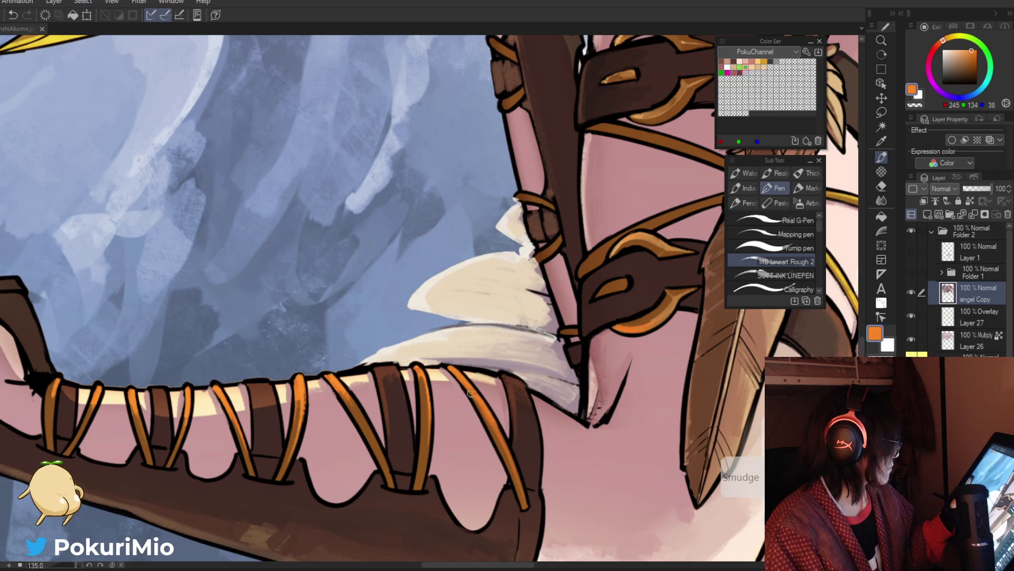
{"action": "left_click", "coordinate": [512, 458], "text": "alt"}
{"action": "left_click_drag", "start_coordinate": [470, 393], "coordinate": [515, 478]}
Repaint the lower strap, darken its underside in black and outline the leg's left edge.
{"action": "scroll", "coordinate": [475, 444], "scroll_direction": "down", "scroll_amount": 5}
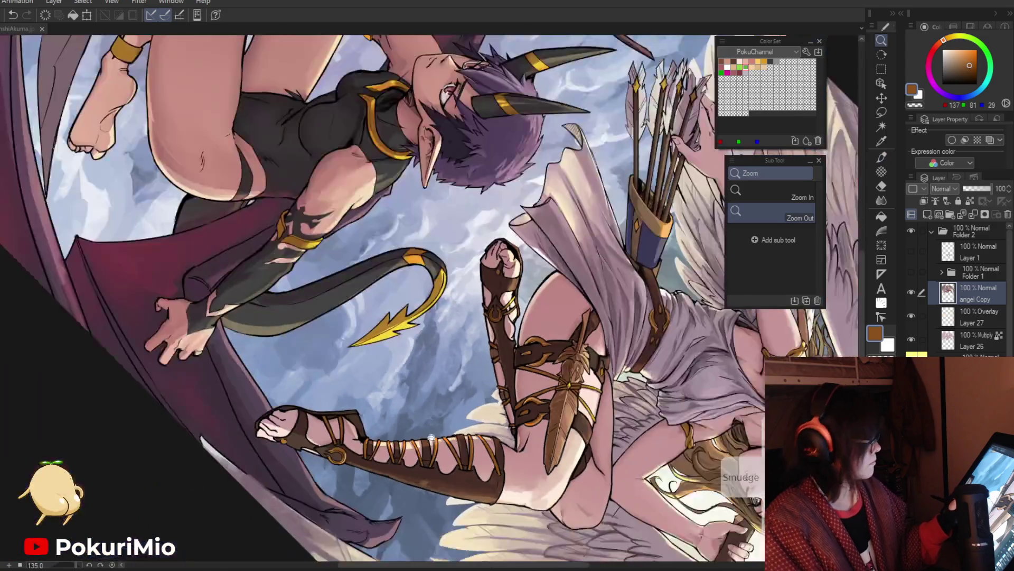
{"action": "left_click_drag", "start_coordinate": [370, 465], "coordinate": [322, 555]}
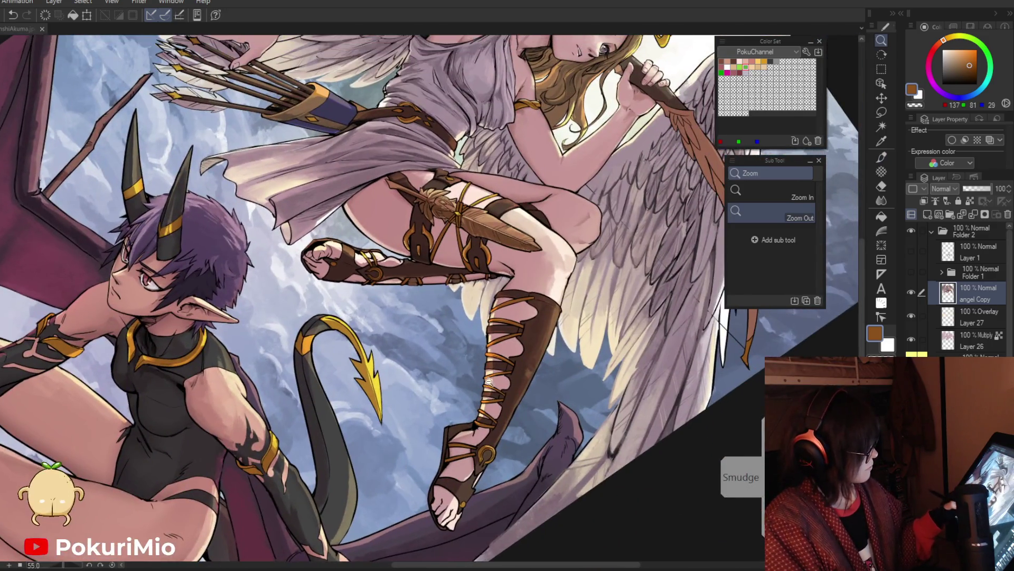
{"action": "scroll", "coordinate": [483, 319], "scroll_direction": "up", "scroll_amount": 5}
{"action": "key", "text": "p"}
{"action": "left_click_drag", "start_coordinate": [547, 380], "coordinate": [497, 397]}
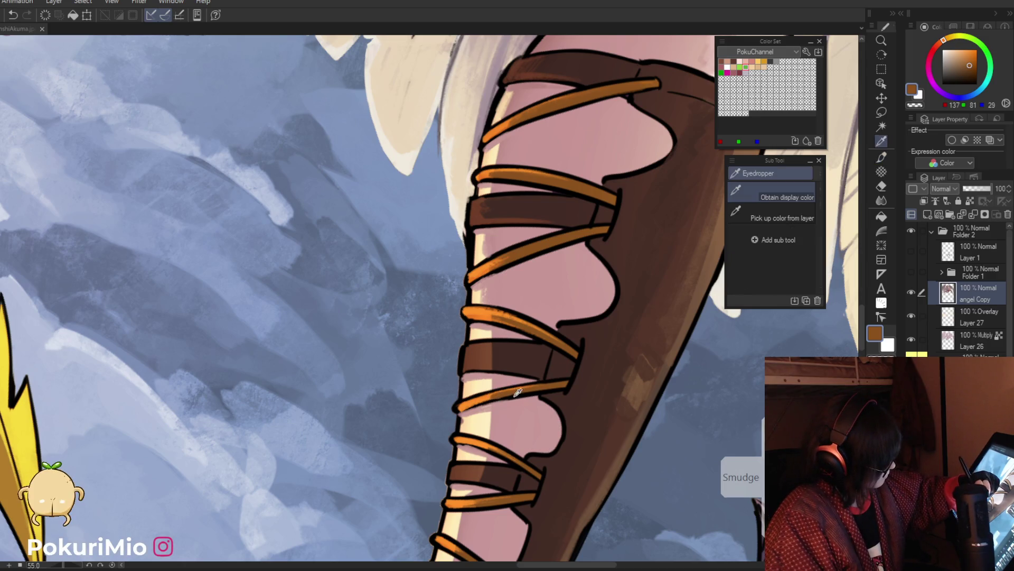
{"action": "left_click", "coordinate": [491, 400], "text": "alt"}
{"action": "left_click_drag", "start_coordinate": [491, 400], "coordinate": [459, 414]}
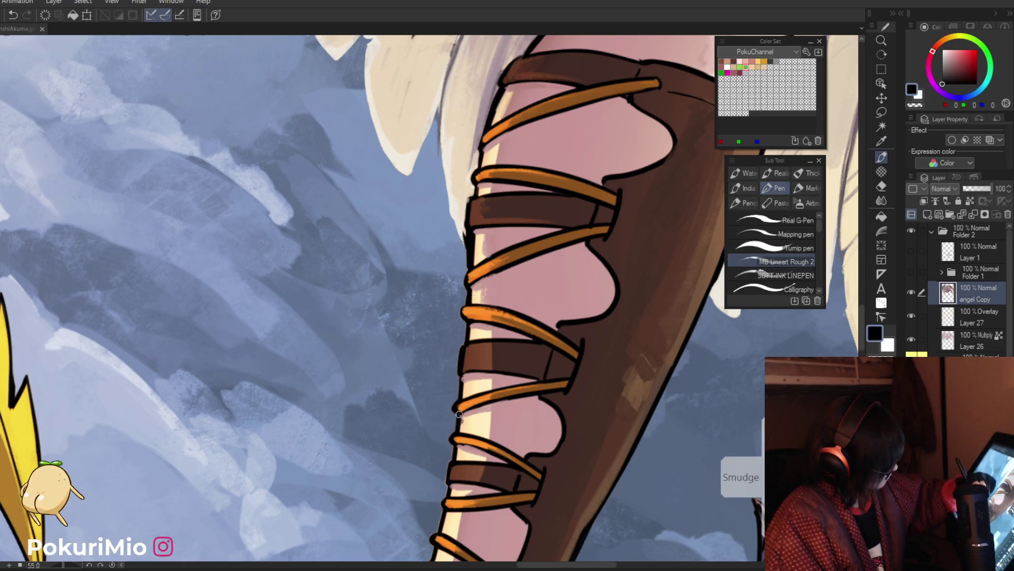
{"action": "left_click_drag", "start_coordinate": [457, 398], "coordinate": [461, 378]}
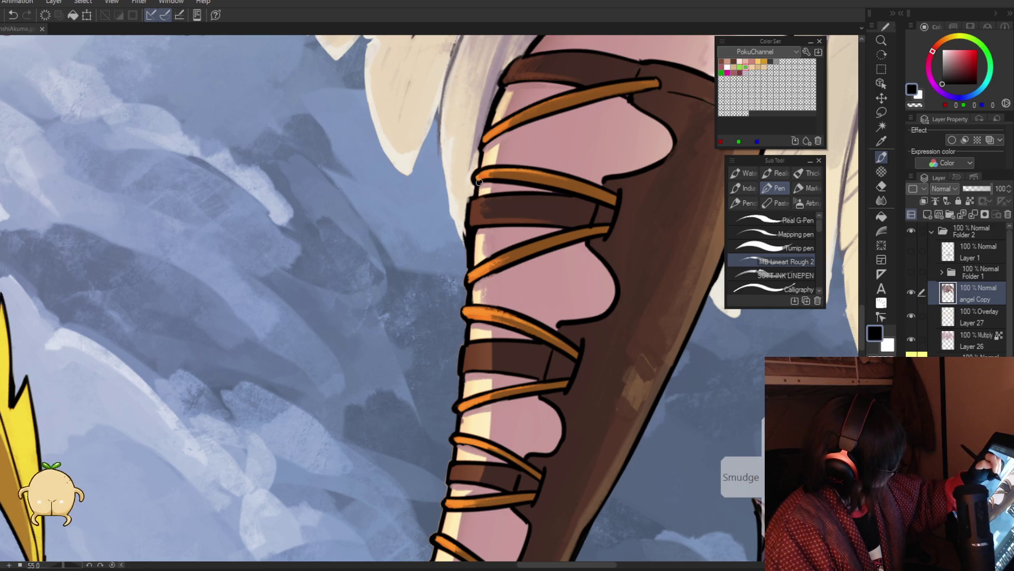
Reframe the leg, pick a light cream colour, then zoom out to the whole picture.
{"action": "left_click", "coordinate": [489, 134], "text": "alt"}
{"action": "left_click", "coordinate": [469, 367]}
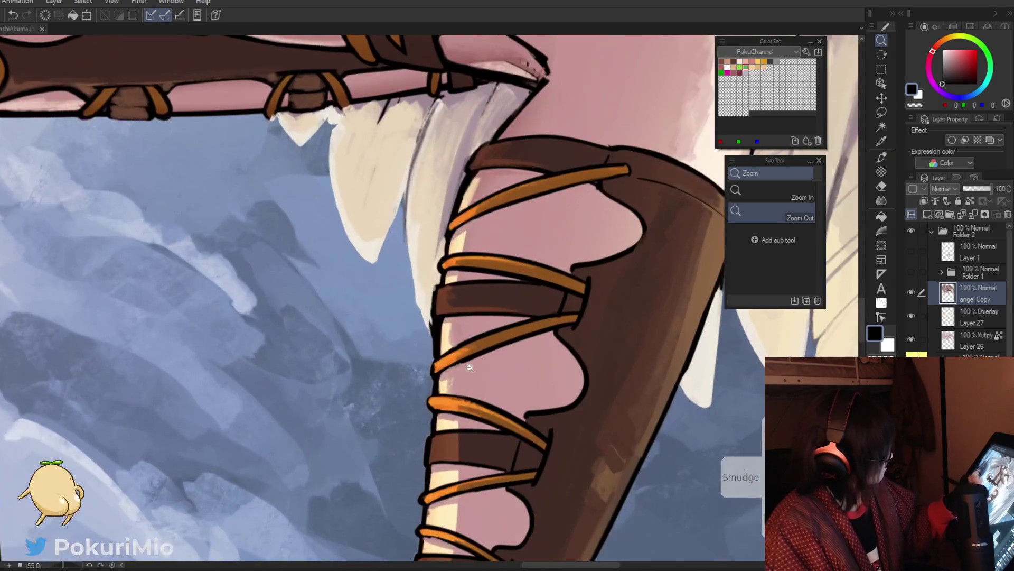
{"action": "key", "text": "e"}
{"action": "key", "text": "p"}
{"action": "left_click", "coordinate": [431, 323], "text": "alt"}
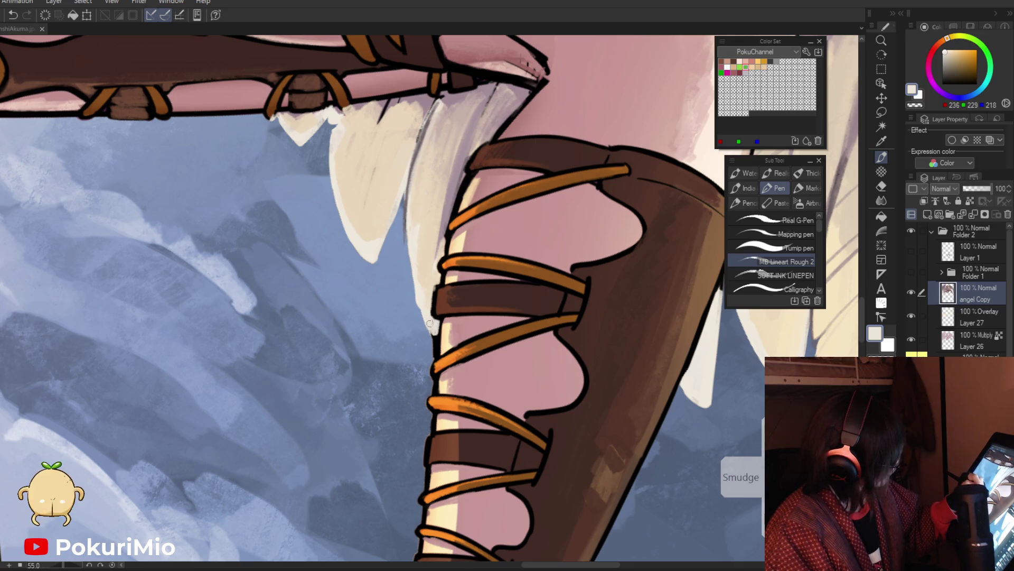
{"action": "key", "text": "e"}
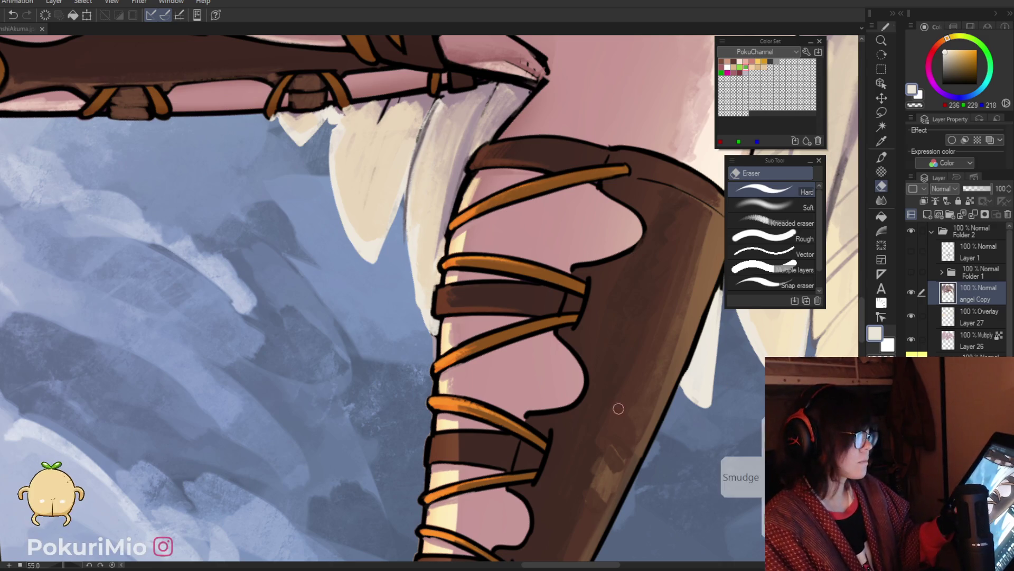
{"action": "mouse_move", "coordinate": [429, 363]}
{"action": "left_mouse_down"}
{"action": "mouse_move", "coordinate": [344, 401]}
{"action": "mouse_move", "coordinate": [457, 455]}
{"action": "left_mouse_up"}
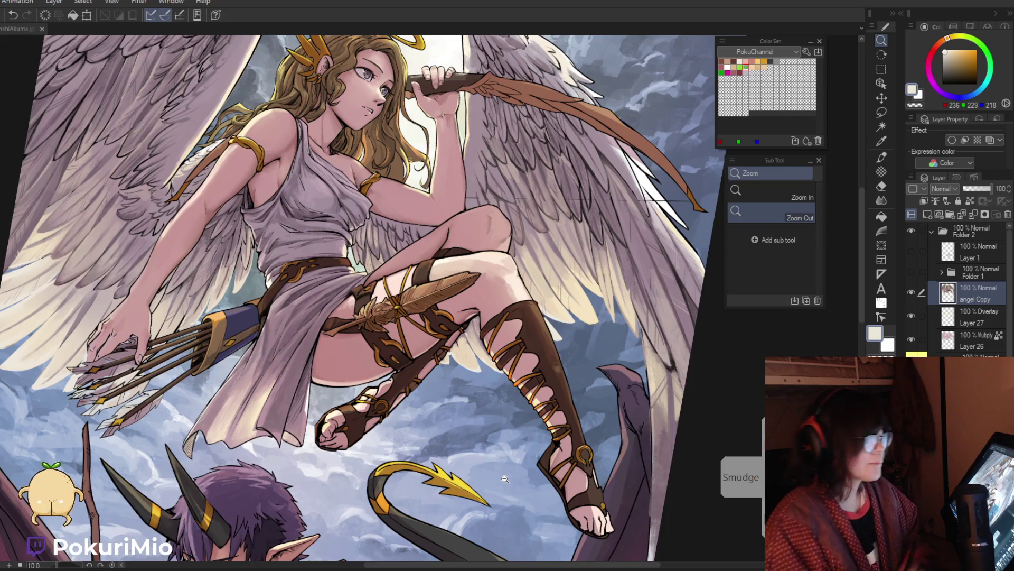
Paint cream feather strokes up and down the wing edge beside the quiver.
{"action": "left_click_drag", "start_coordinate": [505, 478], "coordinate": [164, 363]}
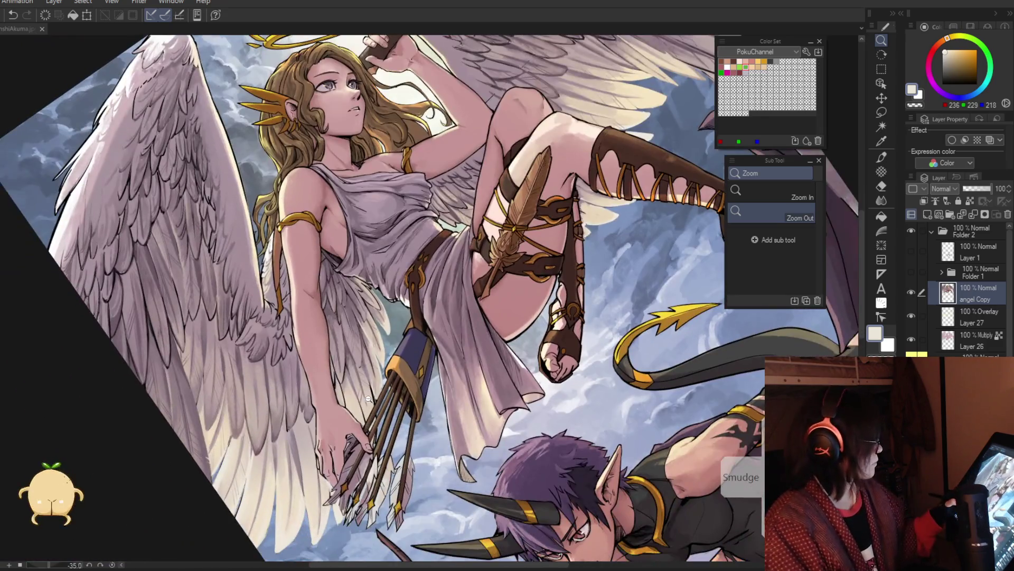
{"action": "left_click", "coordinate": [380, 372]}
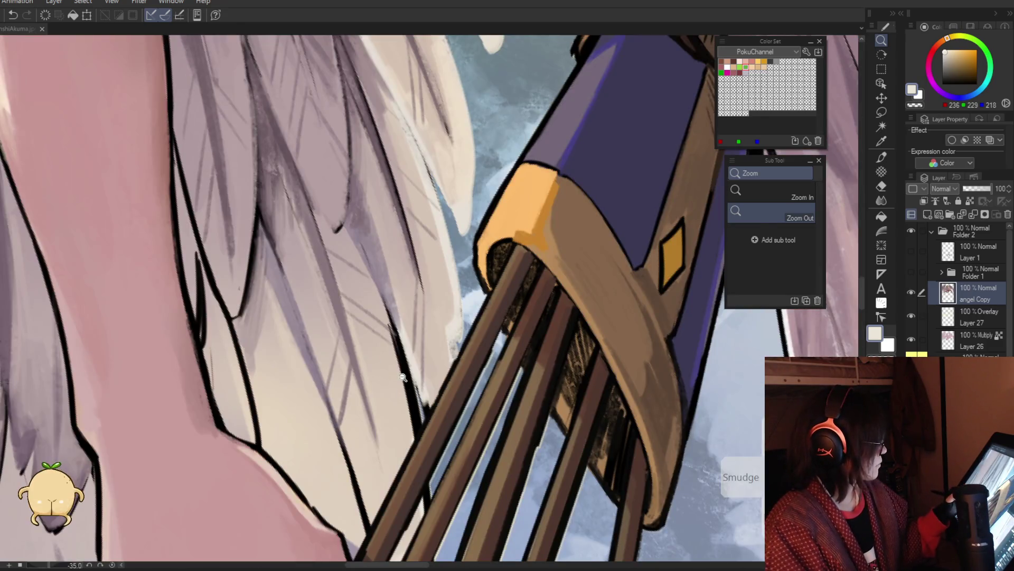
{"action": "key", "text": "p"}
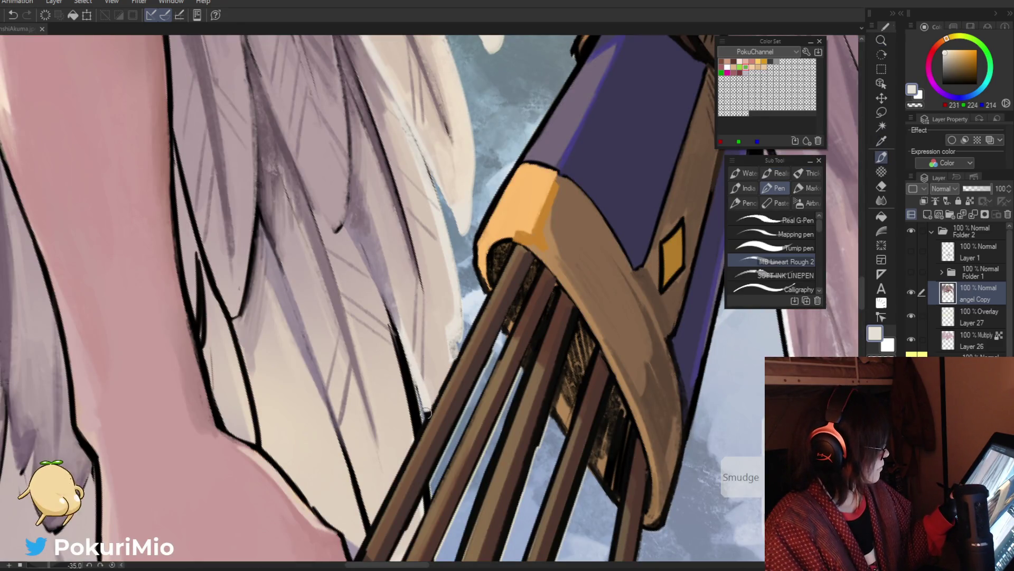
{"action": "left_click_drag", "start_coordinate": [448, 364], "coordinate": [423, 391]}
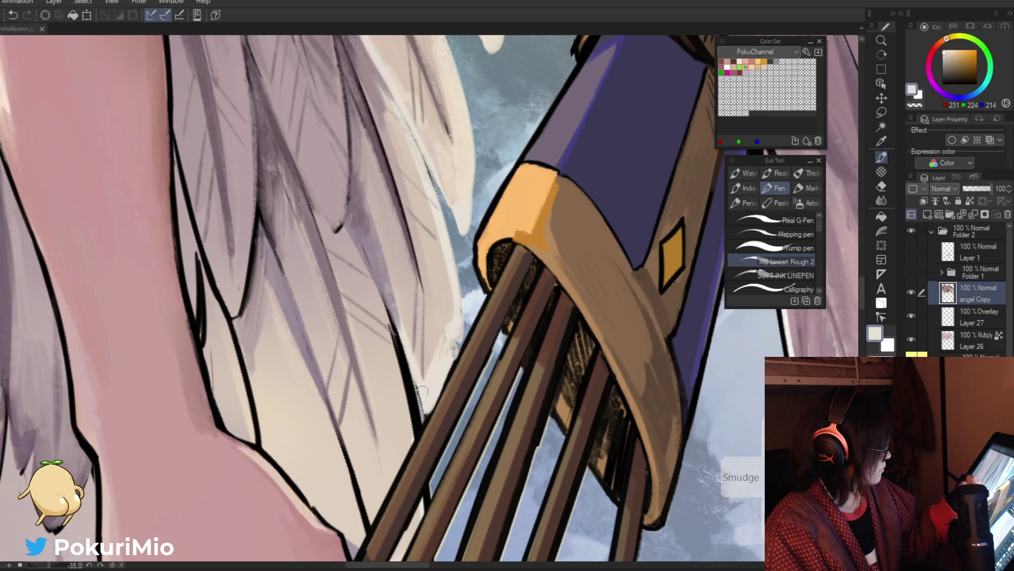
{"action": "left_click_drag", "start_coordinate": [433, 309], "coordinate": [423, 389]}
{"action": "left_click_drag", "start_coordinate": [441, 258], "coordinate": [446, 354]}
{"action": "mouse_move", "coordinate": [434, 233]}
{"action": "left_mouse_down"}
{"action": "mouse_move", "coordinate": [451, 320]}
{"action": "mouse_move", "coordinate": [417, 387]}
{"action": "left_mouse_up"}
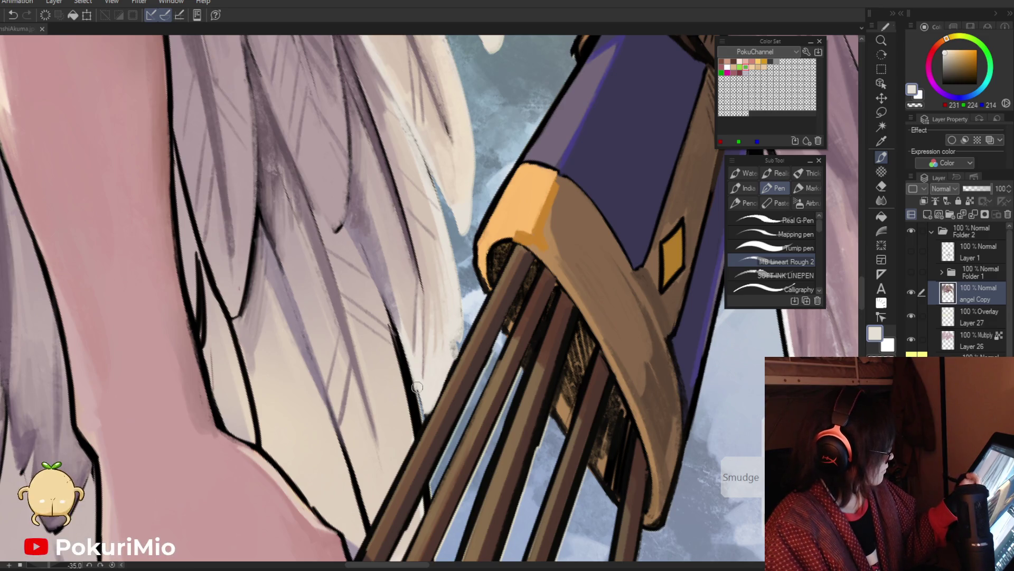
{"action": "left_click_drag", "start_coordinate": [411, 271], "coordinate": [404, 462]}
{"action": "left_click_drag", "start_coordinate": [410, 365], "coordinate": [408, 454]}
{"action": "left_click_drag", "start_coordinate": [397, 395], "coordinate": [392, 466]}
{"action": "left_click_drag", "start_coordinate": [391, 417], "coordinate": [375, 497]}
Draw a straight black line along the wing edge with sampled outline black.
{"action": "key", "text": "i"}
{"action": "left_click", "coordinate": [423, 432]}
{"action": "key", "text": "p"}
{"action": "left_click_drag", "start_coordinate": [466, 346], "coordinate": [384, 514]}
{"action": "left_click", "coordinate": [384, 513], "text": "shift"}
Add light cream strokes beside the arrow shafts in the angel's hand.
{"action": "left_click", "coordinate": [369, 444], "text": "ctrl+alt"}
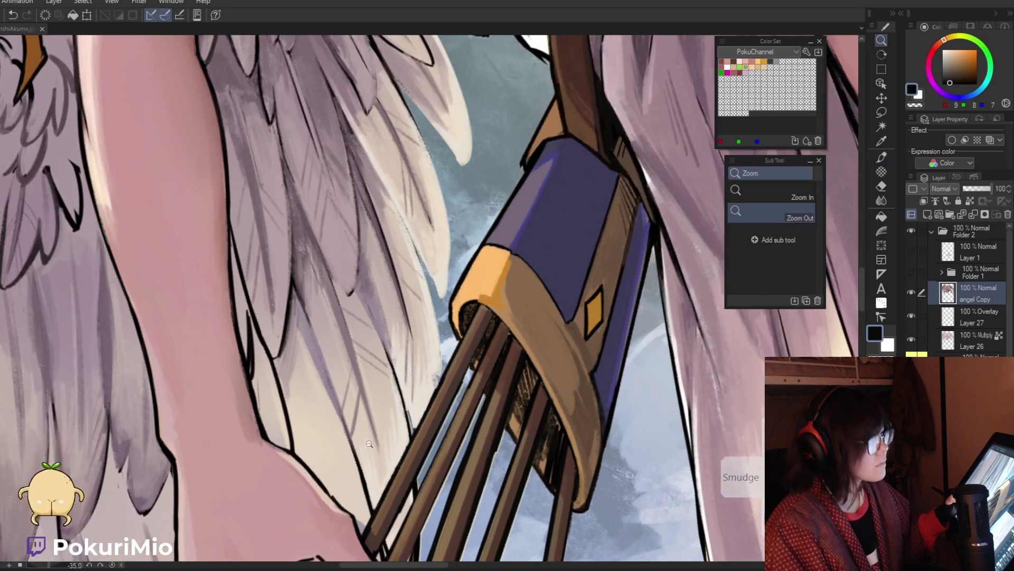
{"action": "left_click_drag", "start_coordinate": [353, 460], "coordinate": [400, 341]}
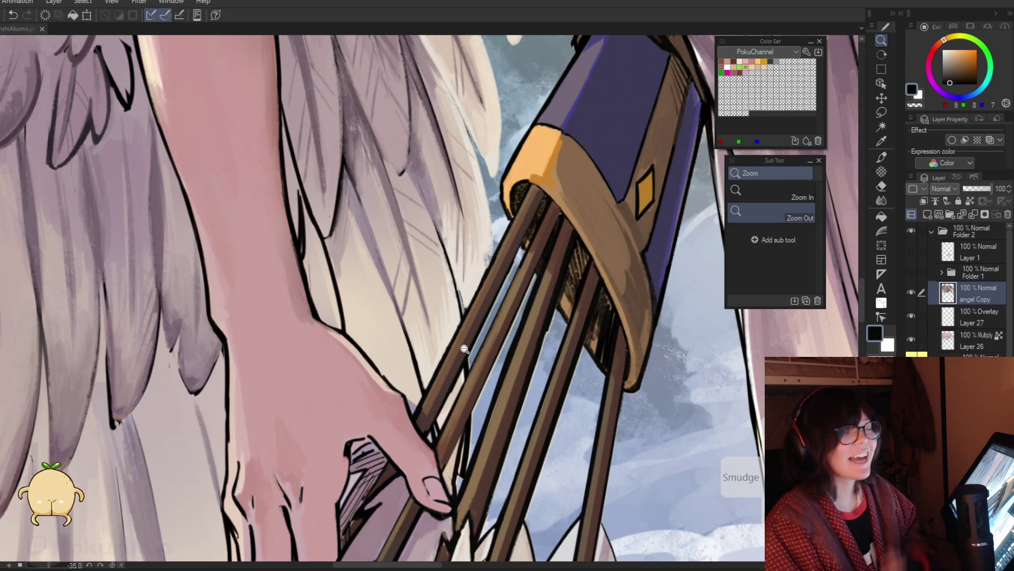
{"action": "key", "text": "p"}
{"action": "left_click", "coordinate": [453, 384], "text": "alt"}
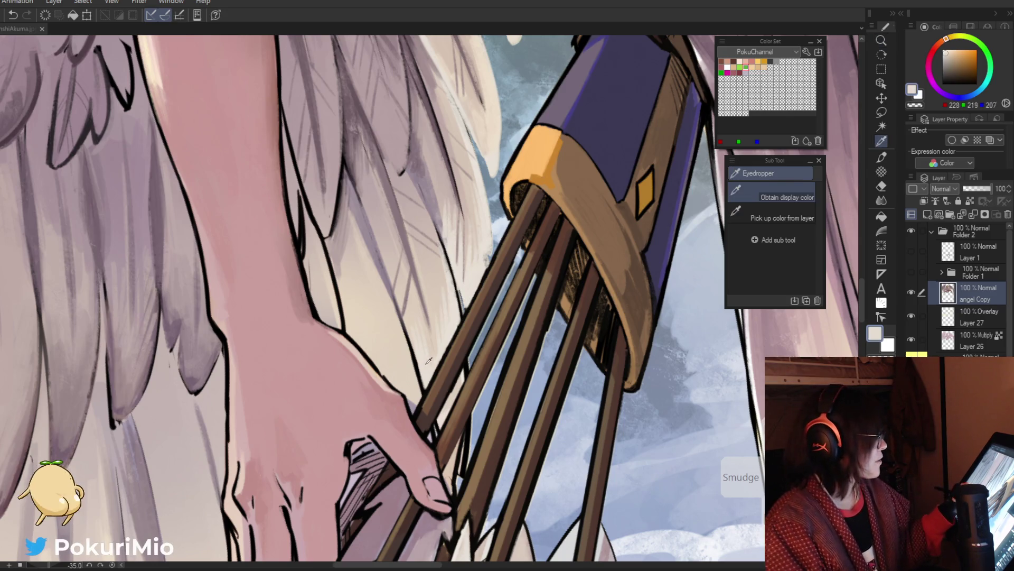
{"action": "left_click_drag", "start_coordinate": [454, 391], "coordinate": [452, 422]}
{"action": "left_click_drag", "start_coordinate": [454, 459], "coordinate": [464, 437]}
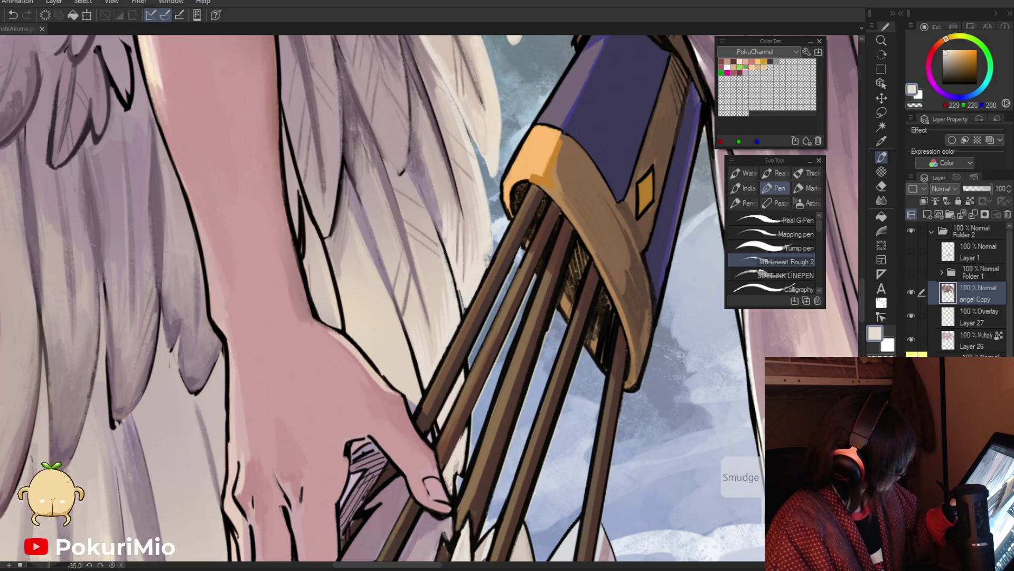
{"action": "key", "text": "ctrl+space"}
{"action": "mouse_move", "coordinate": [448, 481]}
{"action": "left_mouse_down"}
{"action": "mouse_move", "coordinate": [346, 511]}
{"action": "mouse_move", "coordinate": [488, 336]}
{"action": "left_mouse_up"}
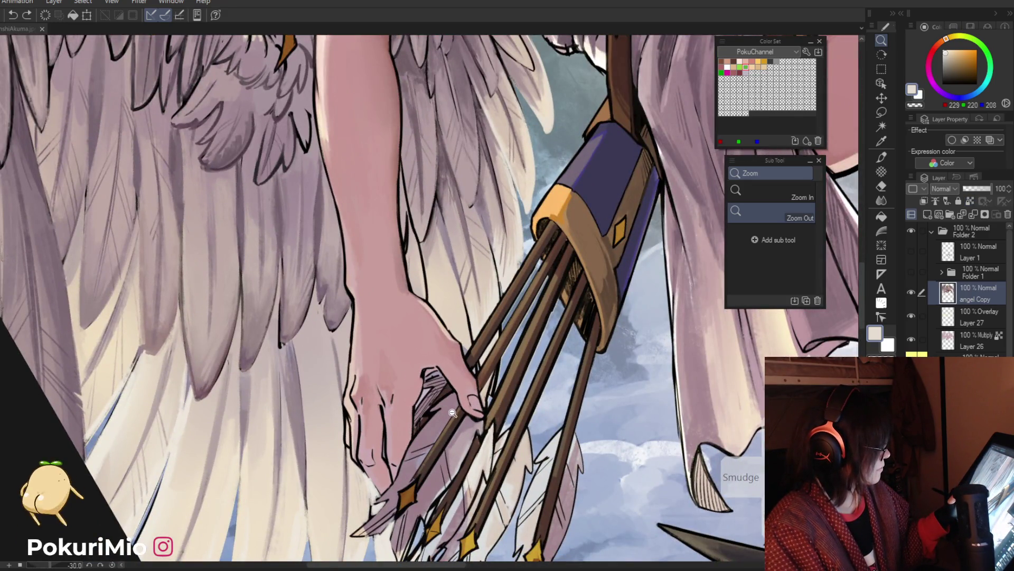
{"action": "key", "text": "p"}
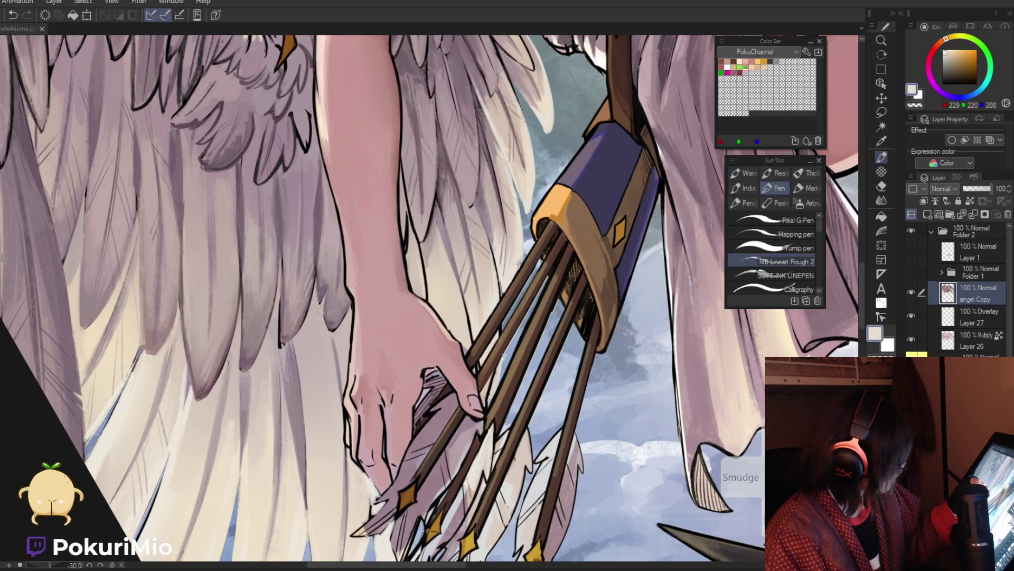
{"action": "key", "text": "e"}
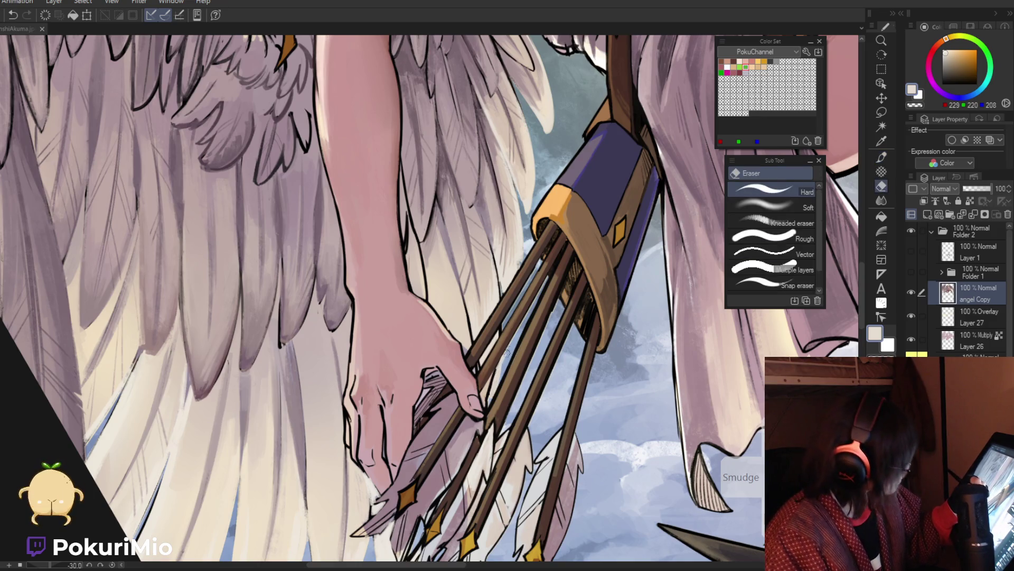
{"action": "key", "text": "alt+space"}
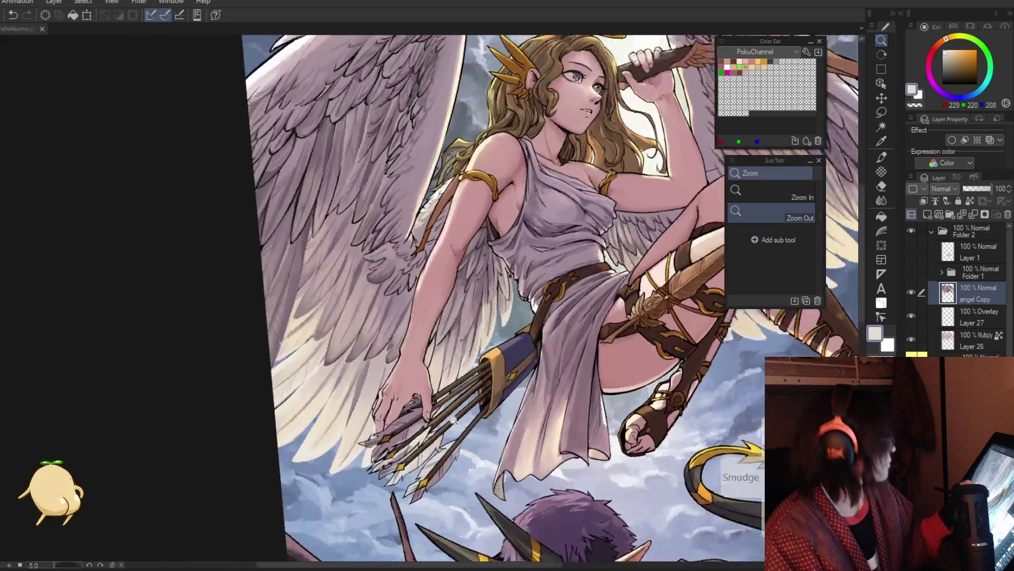
Frame the hand and arrows and sample muted purple-grey feather colours.
{"action": "left_click_drag", "start_coordinate": [434, 339], "coordinate": [455, 503]}
{"action": "left_click", "coordinate": [369, 402]}
{"action": "key", "text": "p"}
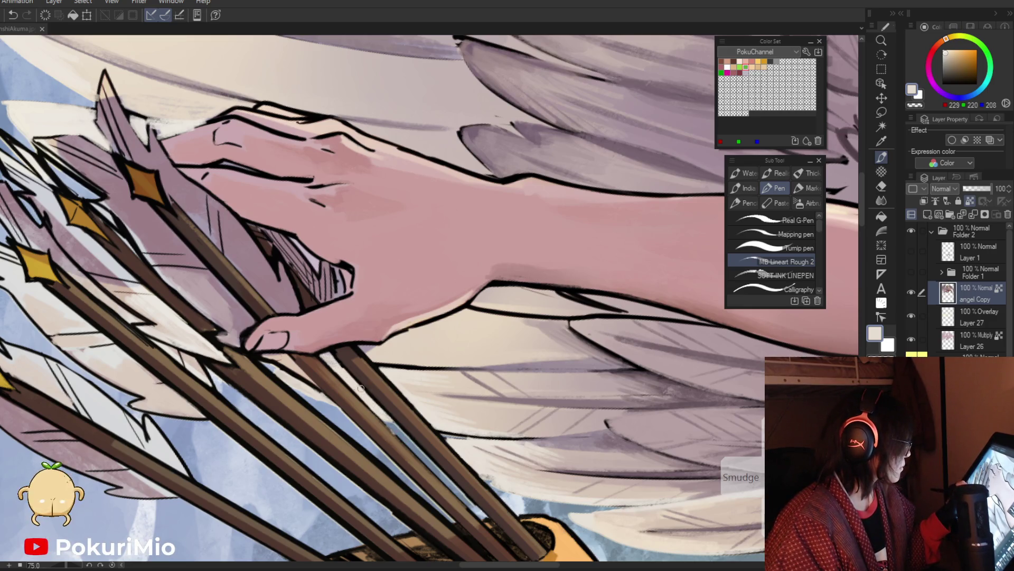
{"action": "left_click_drag", "start_coordinate": [368, 357], "coordinate": [442, 262]}
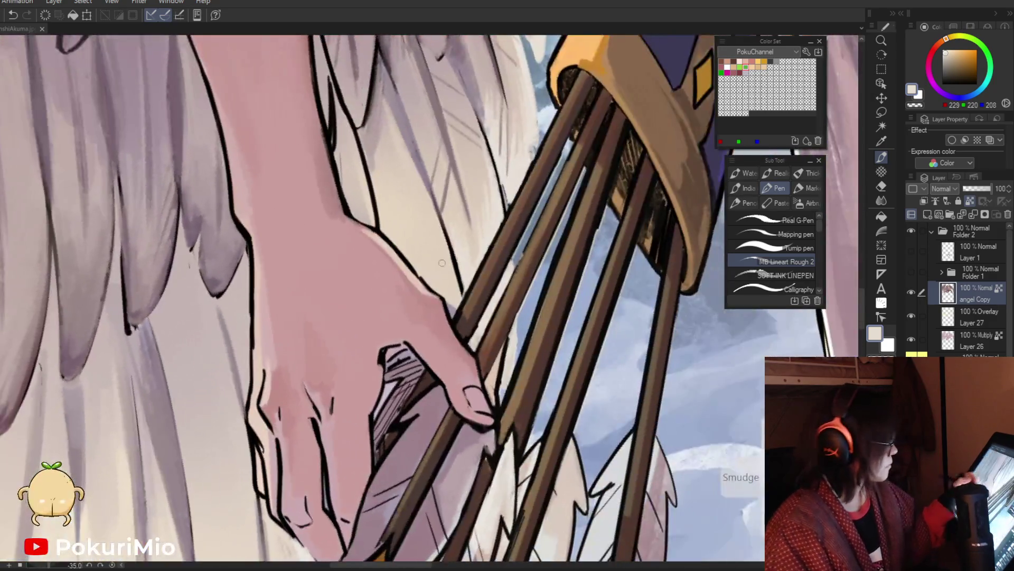
{"action": "key", "text": "i"}
{"action": "left_click", "coordinate": [441, 209]}
{"action": "key", "text": "p"}
{"action": "left_click", "coordinate": [445, 239], "text": "alt"}
Draw thin mid-mauve feather strokes on the wing above the quiver.
{"action": "key", "text": "/"}
{"action": "left_click", "coordinate": [393, 442]}
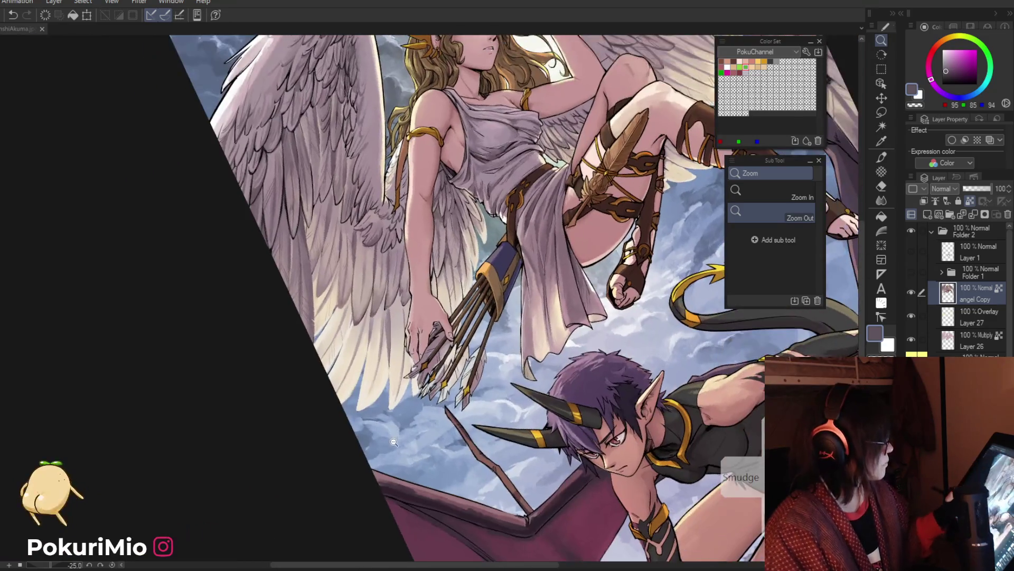
{"action": "left_click", "coordinate": [426, 328]}
{"action": "key", "text": "p"}
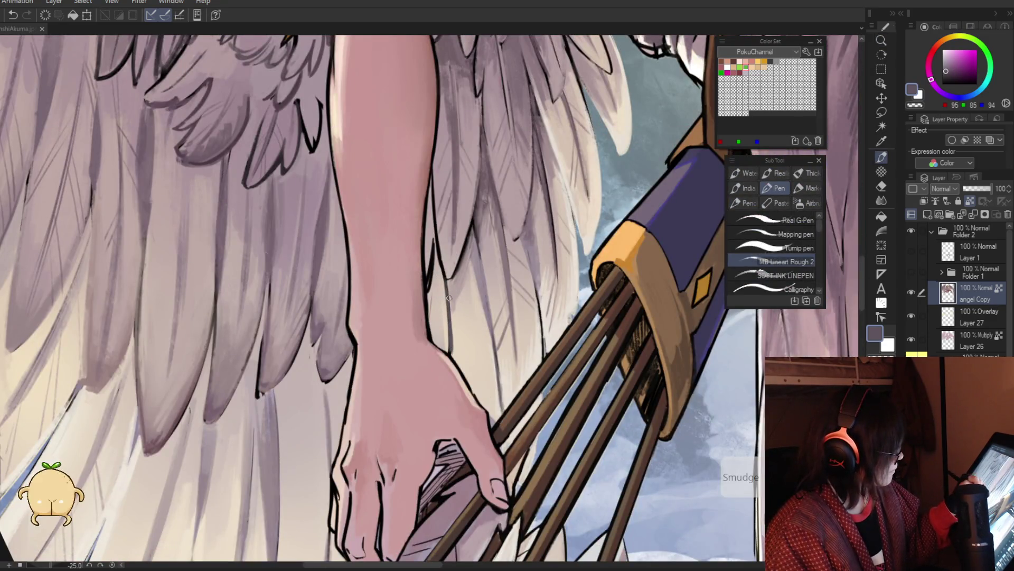
{"action": "left_click", "coordinate": [443, 306], "text": "alt"}
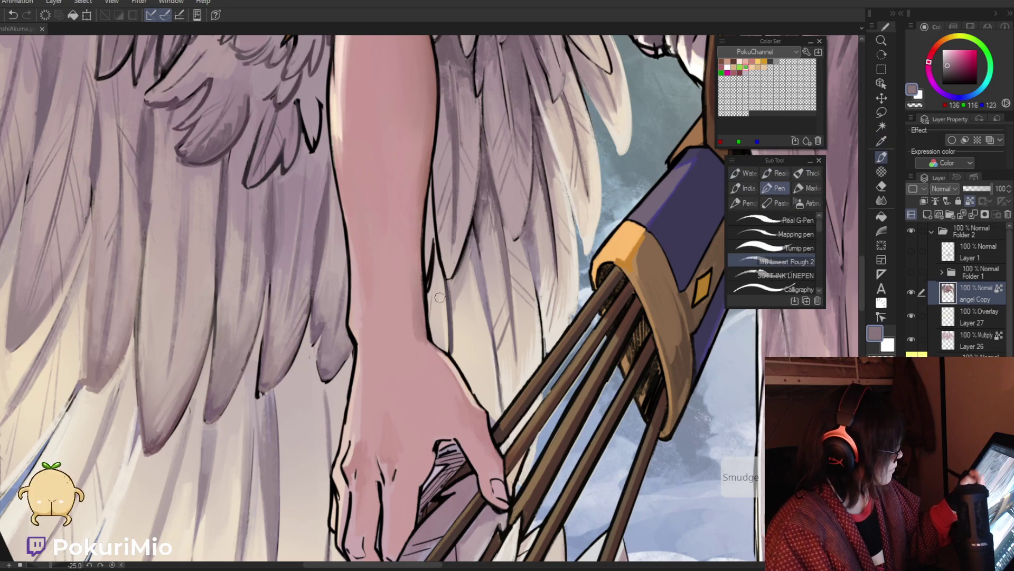
{"action": "left_click", "coordinate": [443, 341], "text": "alt"}
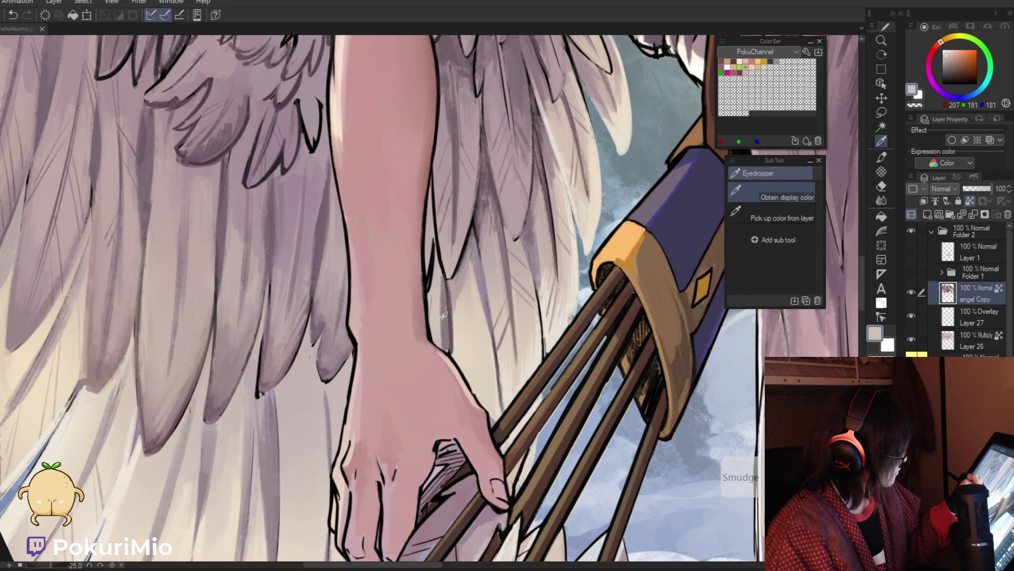
{"action": "left_click", "coordinate": [441, 285], "text": "alt"}
{"action": "left_click_drag", "start_coordinate": [444, 331], "coordinate": [435, 246]}
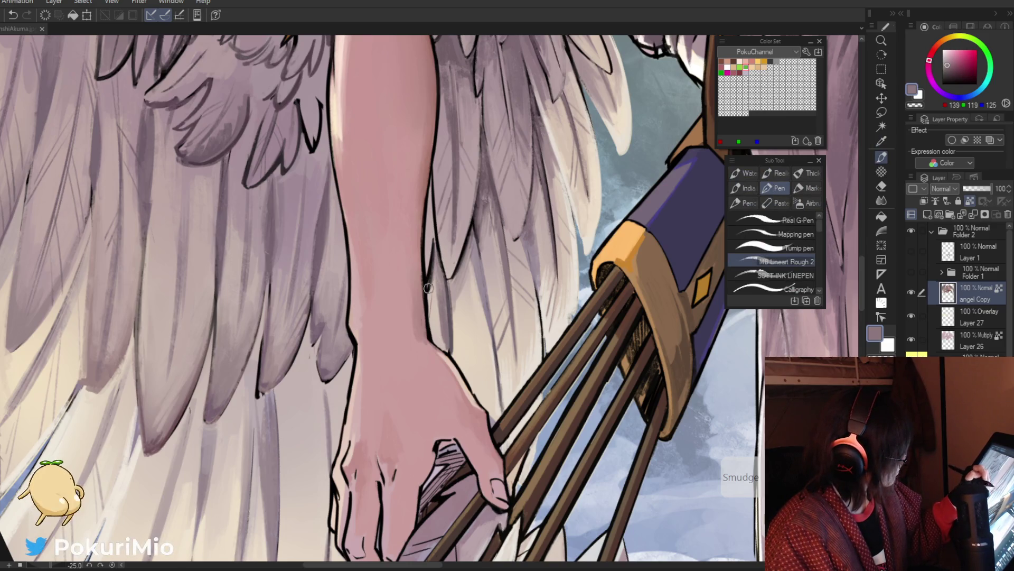
Add pale pinkish strokes along the feather edges, discarding a darker black stroke.
{"action": "left_click", "coordinate": [438, 248], "text": "alt"}
{"action": "left_click_drag", "start_coordinate": [450, 280], "coordinate": [436, 221]}
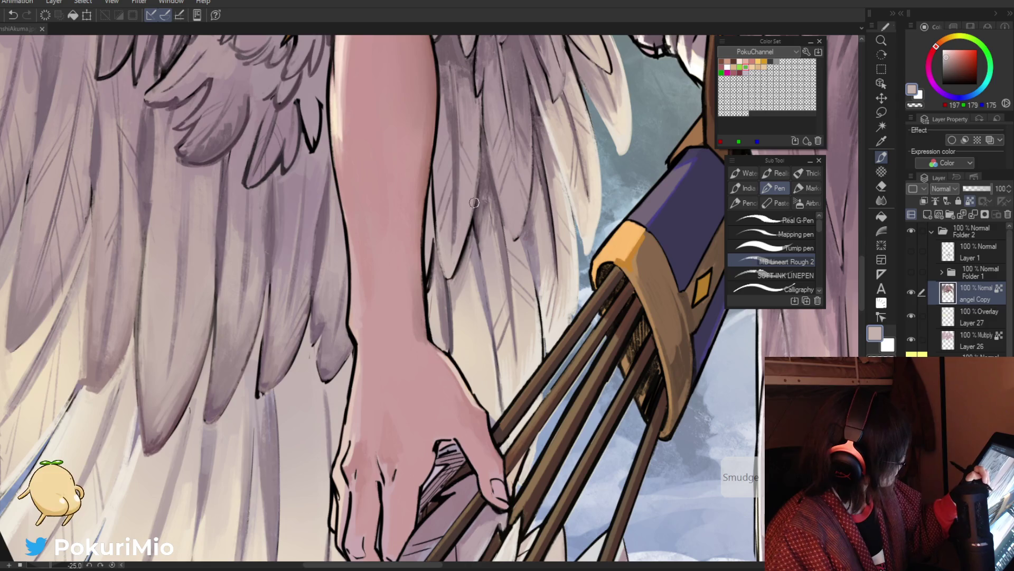
{"action": "left_click_drag", "start_coordinate": [453, 275], "coordinate": [473, 201]}
{"action": "left_click_drag", "start_coordinate": [461, 257], "coordinate": [479, 174]}
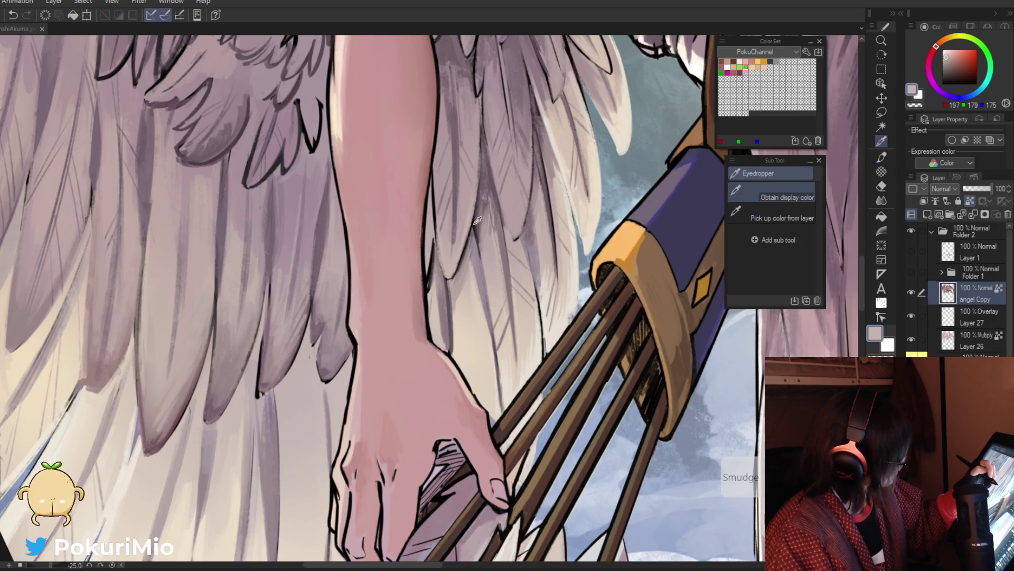
{"action": "left_click", "coordinate": [478, 190], "text": "alt"}
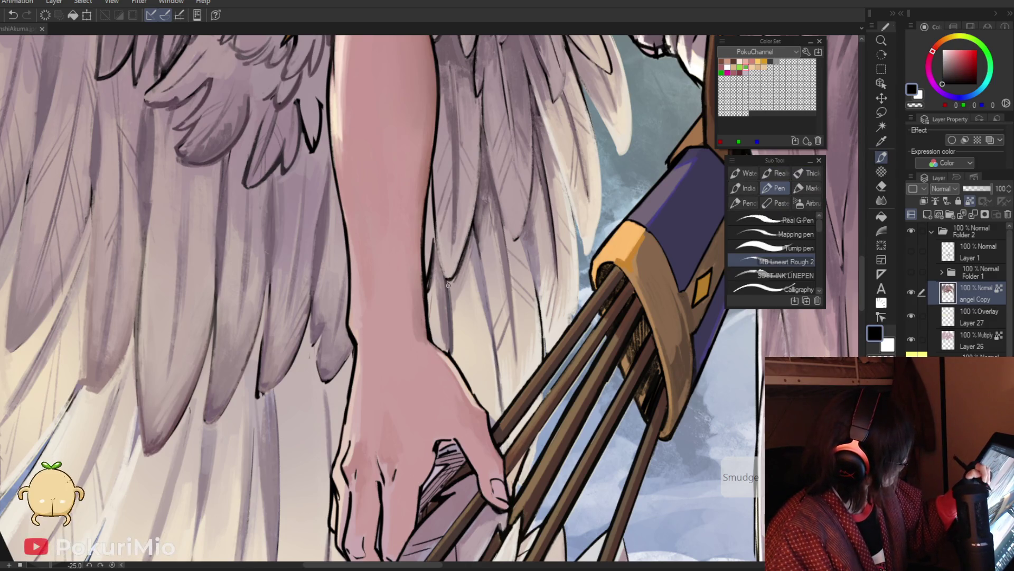
{"action": "left_click_drag", "start_coordinate": [467, 204], "coordinate": [450, 229]}
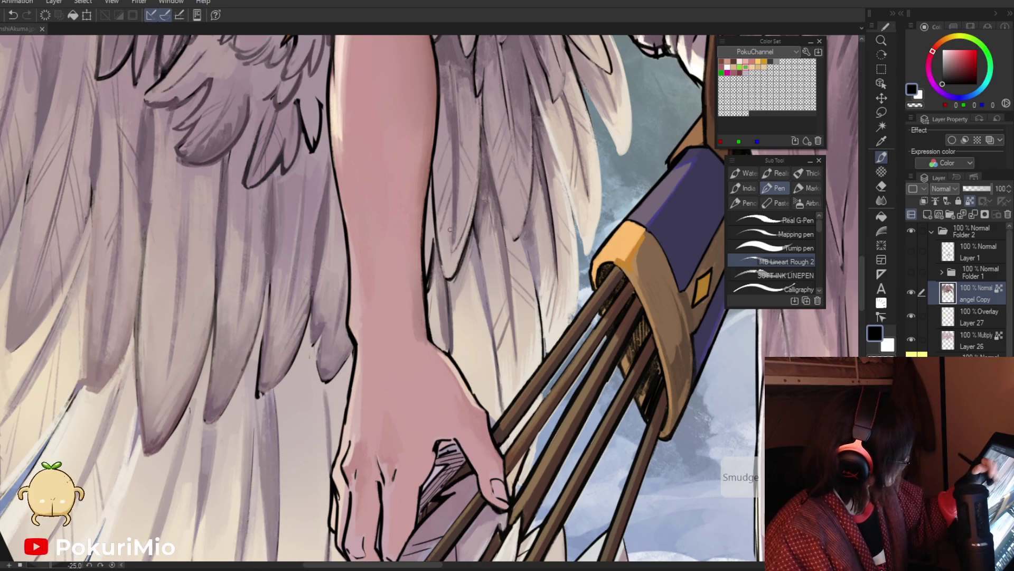
{"action": "key", "text": "ctrl+z"}
{"action": "left_click", "coordinate": [463, 228], "text": "alt"}
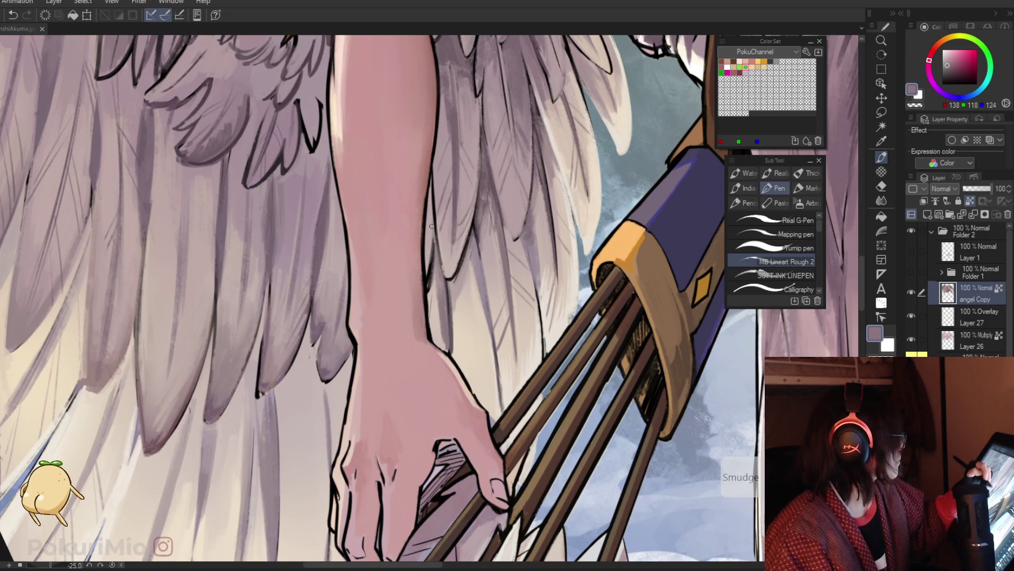
{"action": "left_click", "coordinate": [346, 257], "text": "ctrl+alt"}
{"action": "left_click", "coordinate": [413, 304]}
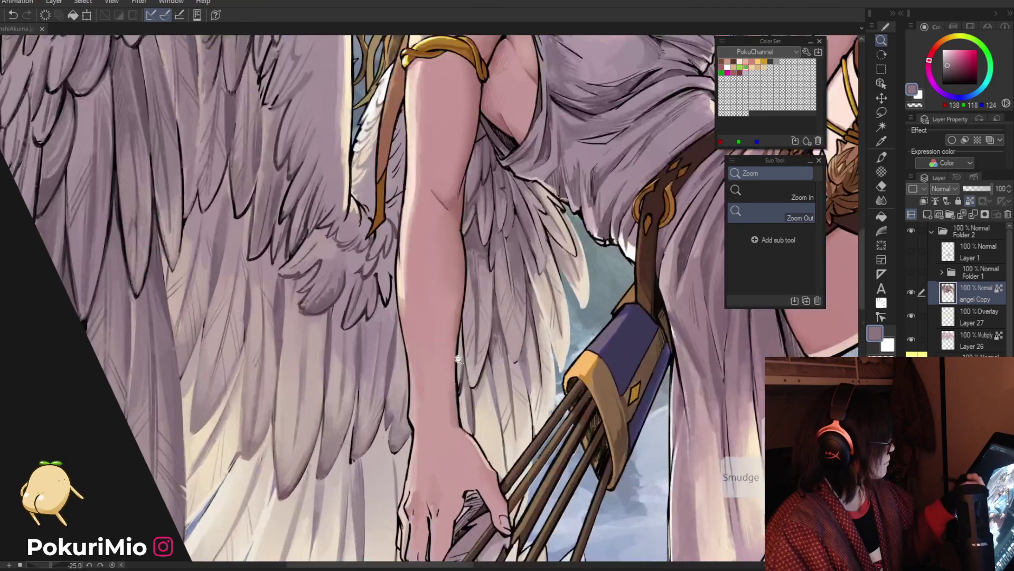
{"action": "key", "text": "i"}
{"action": "scroll", "coordinate": [467, 327], "scroll_direction": "up", "scroll_amount": 2}
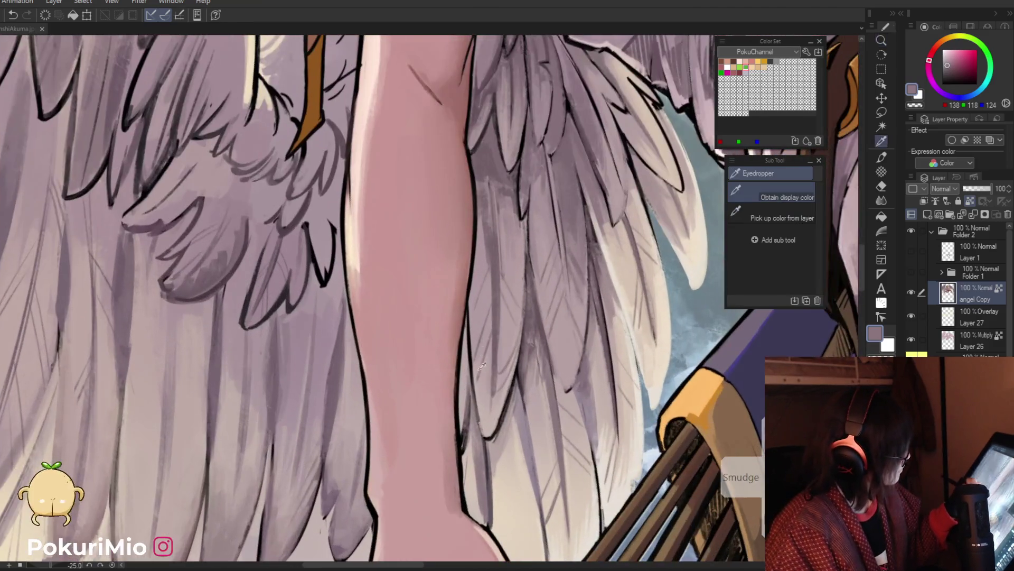
{"action": "left_click", "coordinate": [482, 405]}
{"action": "key", "text": "p"}
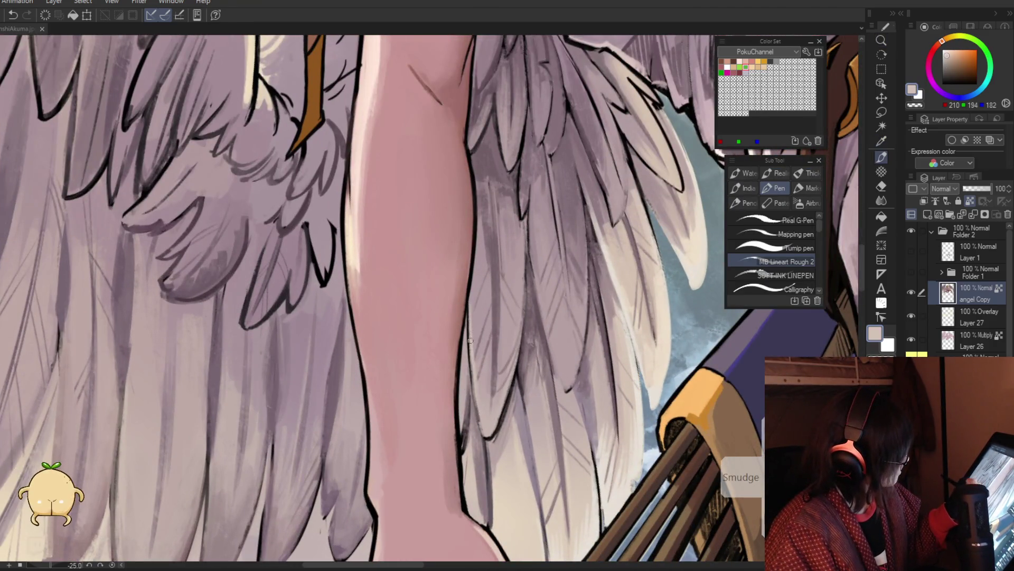
{"action": "left_click", "coordinate": [468, 327], "text": "alt"}
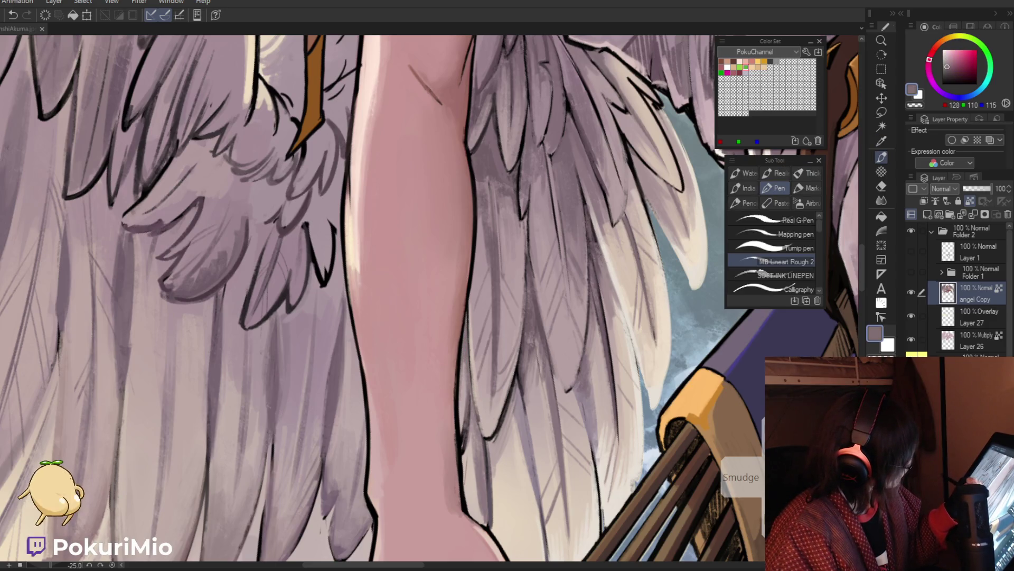
{"action": "scroll", "coordinate": [465, 403], "scroll_direction": "down", "scroll_amount": 5}
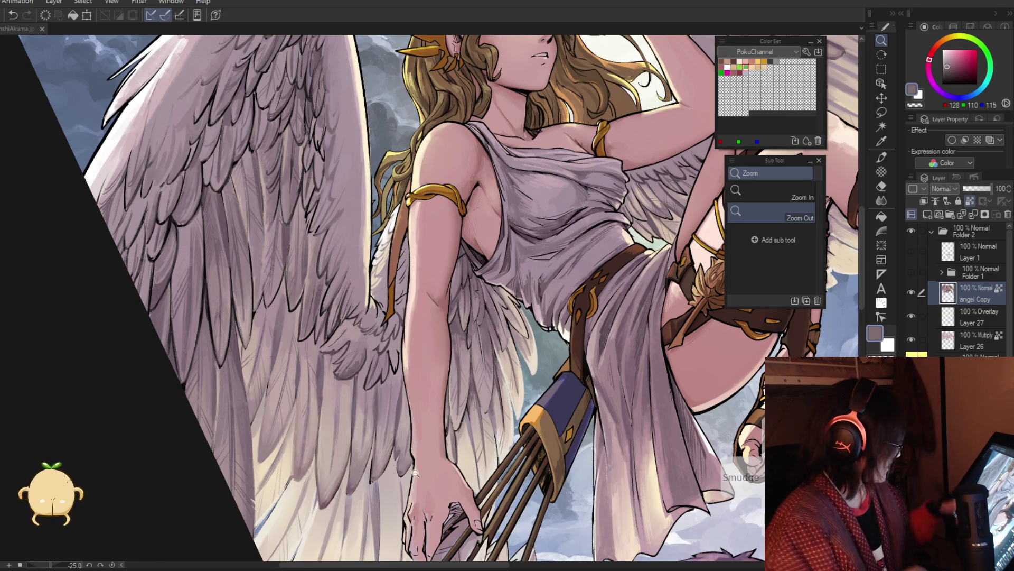
{"action": "left_click", "coordinate": [465, 296]}
{"action": "key", "text": "i"}
{"action": "left_click", "coordinate": [521, 297]}
{"action": "key", "text": "p"}
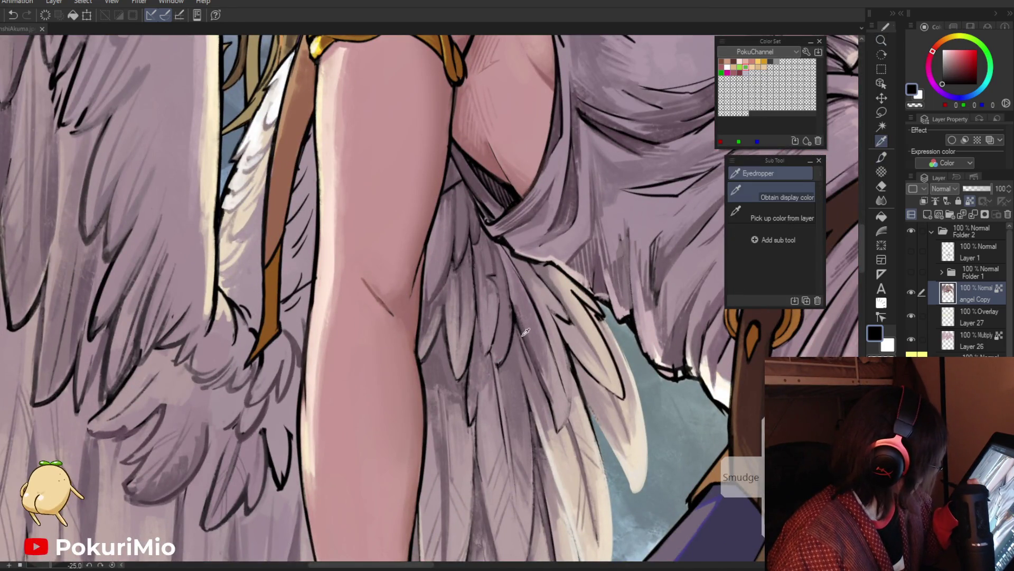
{"action": "left_click", "coordinate": [511, 299], "text": "alt"}
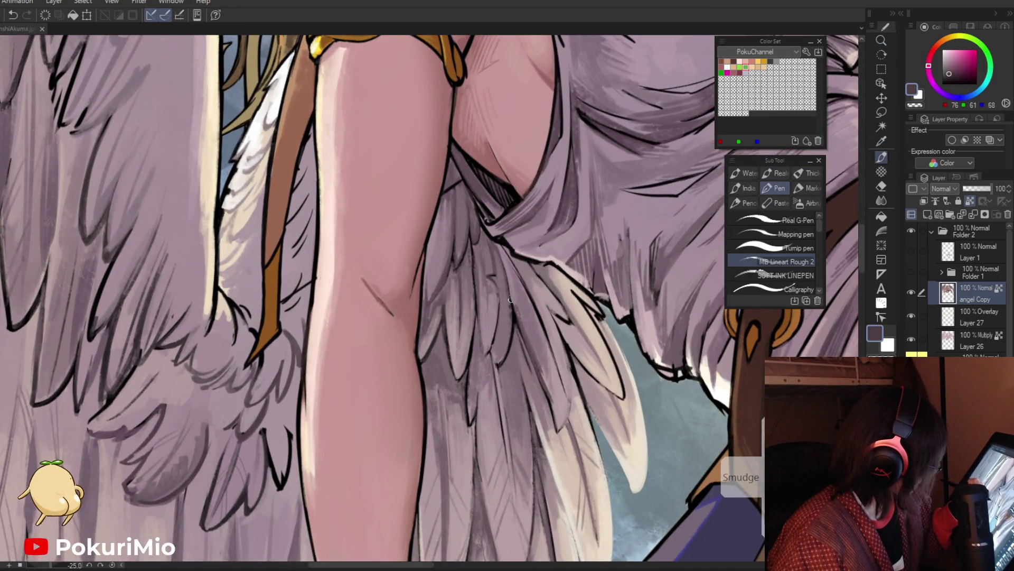
{"action": "left_click", "coordinate": [513, 329], "text": "alt"}
{"action": "left_click", "coordinate": [559, 333], "text": "alt"}
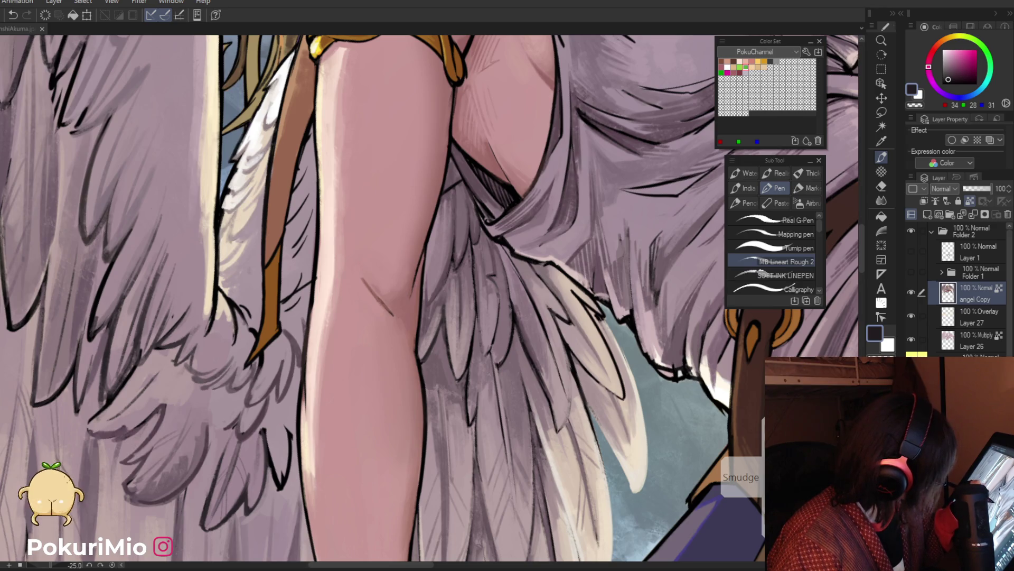
{"action": "scroll", "coordinate": [550, 304], "scroll_direction": "down", "scroll_amount": 5}
{"action": "left_click_drag", "start_coordinate": [550, 304], "coordinate": [528, 338]}
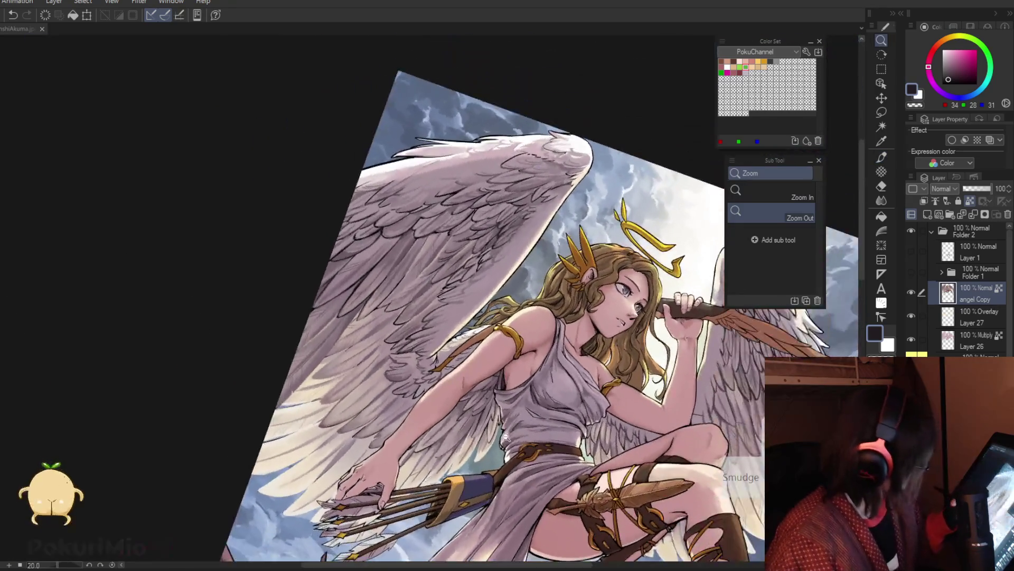
Rotate the view back toward upright and sample near-black from the line art.
{"action": "scroll", "coordinate": [502, 371], "scroll_direction": "up", "scroll_amount": 5}
{"action": "left_click", "coordinate": [502, 372], "text": "alt"}
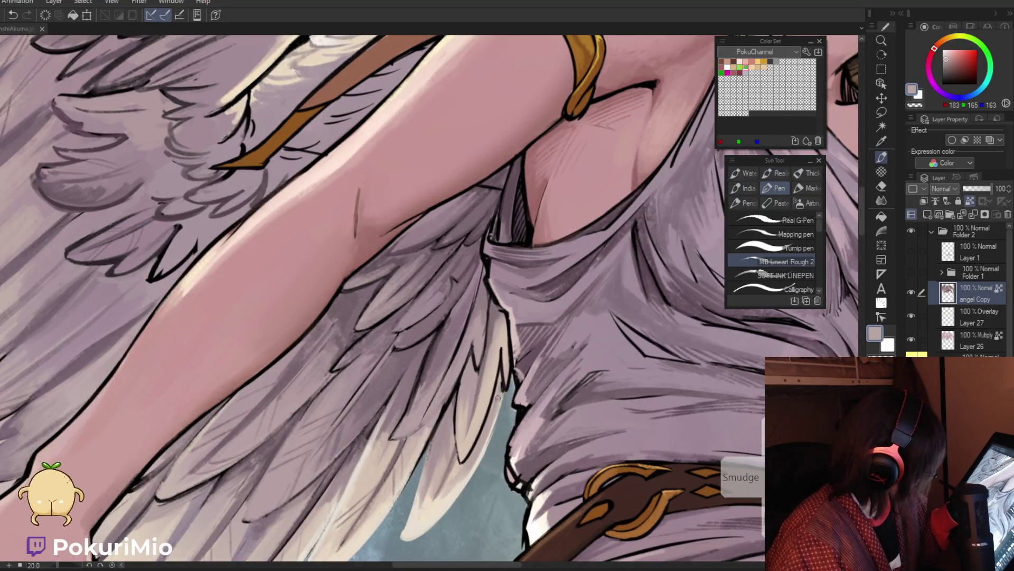
{"action": "key", "text": "i"}
{"action": "scroll", "coordinate": [500, 389], "scroll_direction": "down", "scroll_amount": 5}
{"action": "left_click_drag", "start_coordinate": [500, 389], "coordinate": [523, 378]}
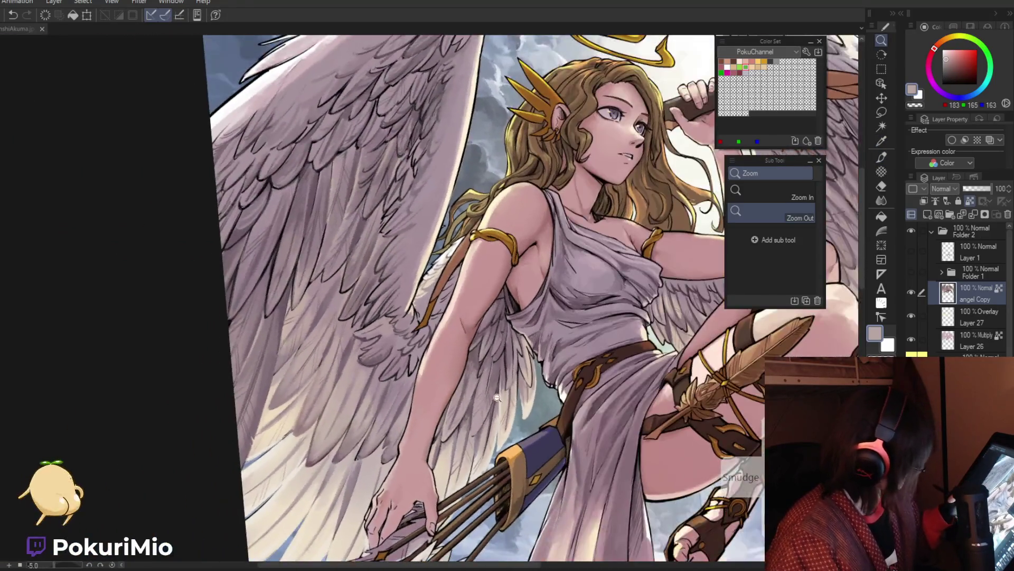
{"action": "scroll", "coordinate": [533, 373], "scroll_direction": "up", "scroll_amount": 5}
{"action": "left_click", "coordinate": [534, 373]}
{"action": "key", "text": "p"}
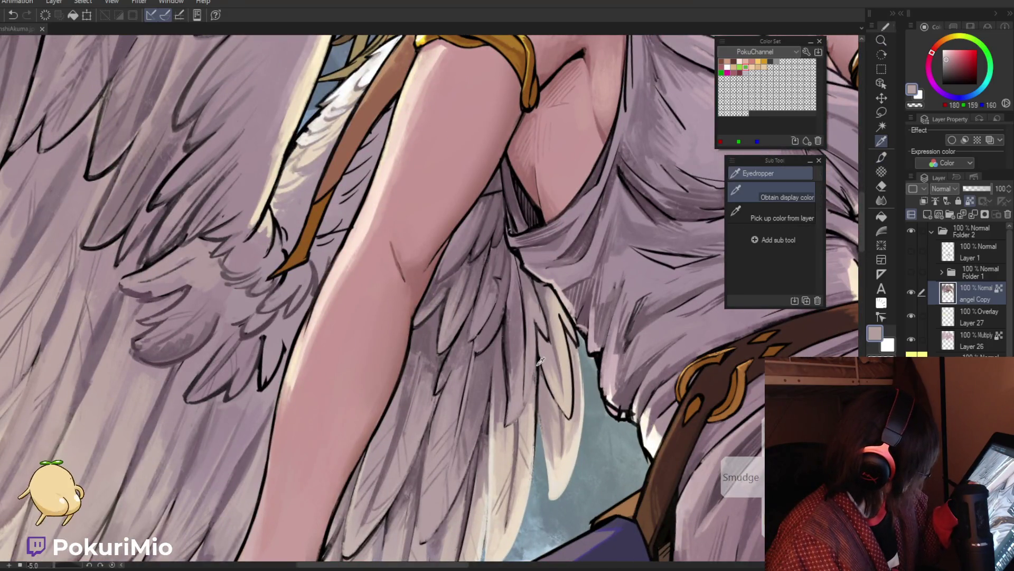
Draw a thin dark purple-grey line on the feathers below the arm.
{"action": "left_click", "coordinate": [536, 351], "text": "alt"}
{"action": "left_click", "coordinate": [518, 417], "text": "alt"}
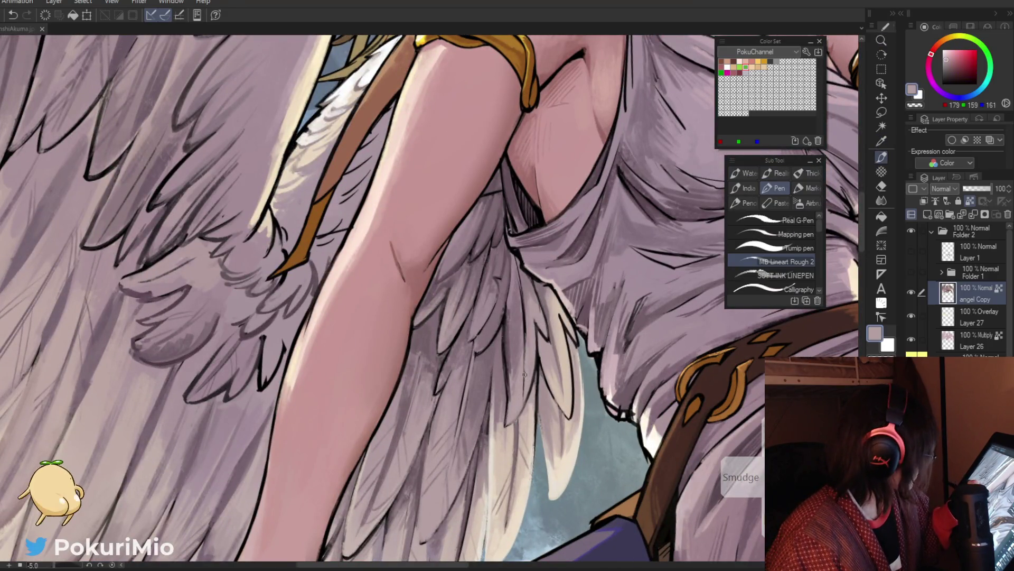
{"action": "left_click", "coordinate": [516, 418], "text": "alt"}
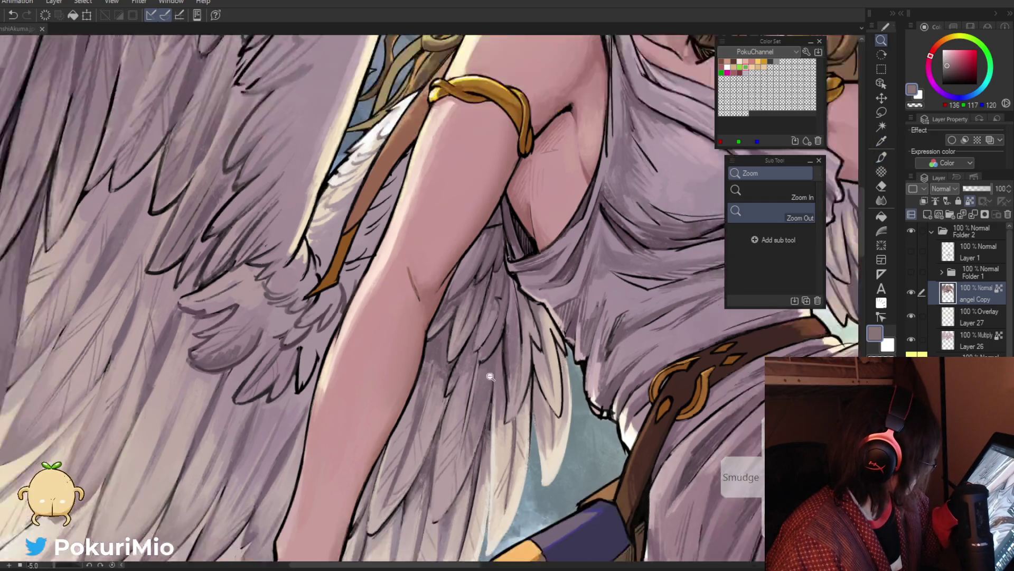
{"action": "scroll", "coordinate": [513, 408], "scroll_direction": "down", "scroll_amount": 3}
{"action": "scroll", "coordinate": [523, 374], "scroll_direction": "up", "scroll_amount": 3}
{"action": "left_click", "coordinate": [524, 374], "text": "alt"}
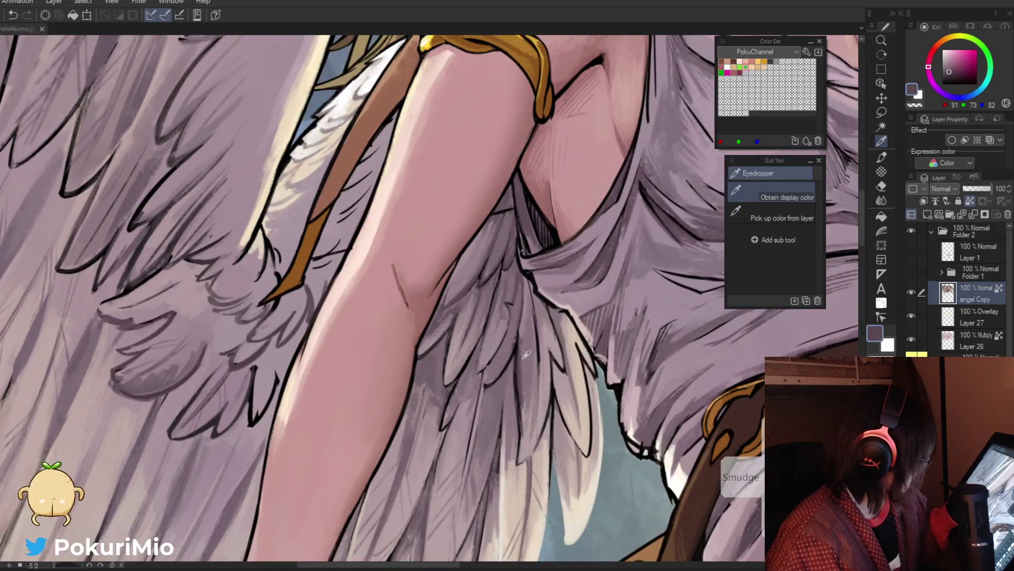
{"action": "left_click_drag", "start_coordinate": [537, 375], "coordinate": [530, 433]}
Darken a feather edge under the arm with a mid-dark purple-grey.
{"action": "left_click", "coordinate": [538, 359], "text": "alt"}
{"action": "left_click", "coordinate": [540, 377], "text": "alt"}
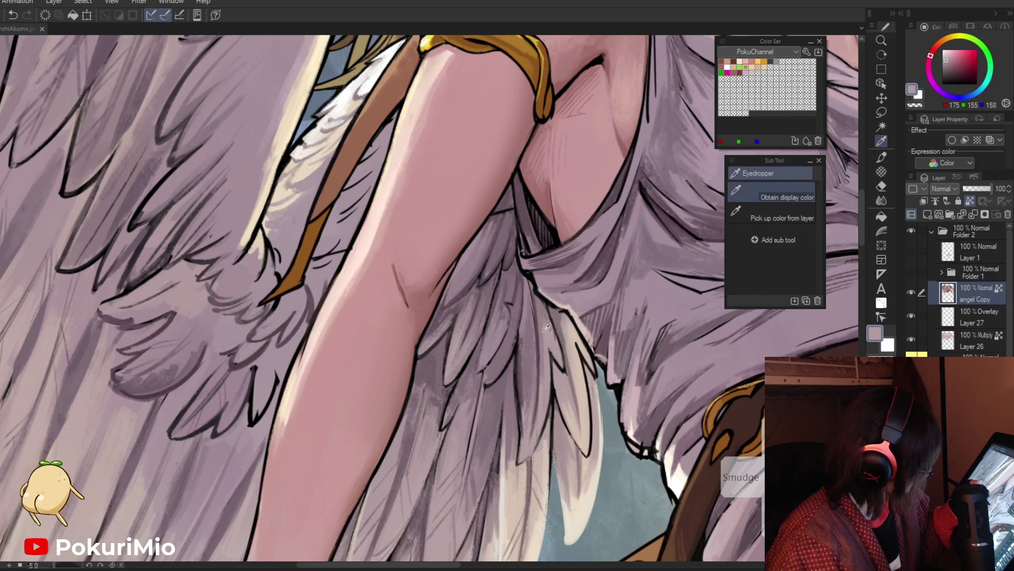
{"action": "left_click", "coordinate": [527, 283], "text": "alt"}
{"action": "left_click", "coordinate": [533, 301], "text": "alt"}
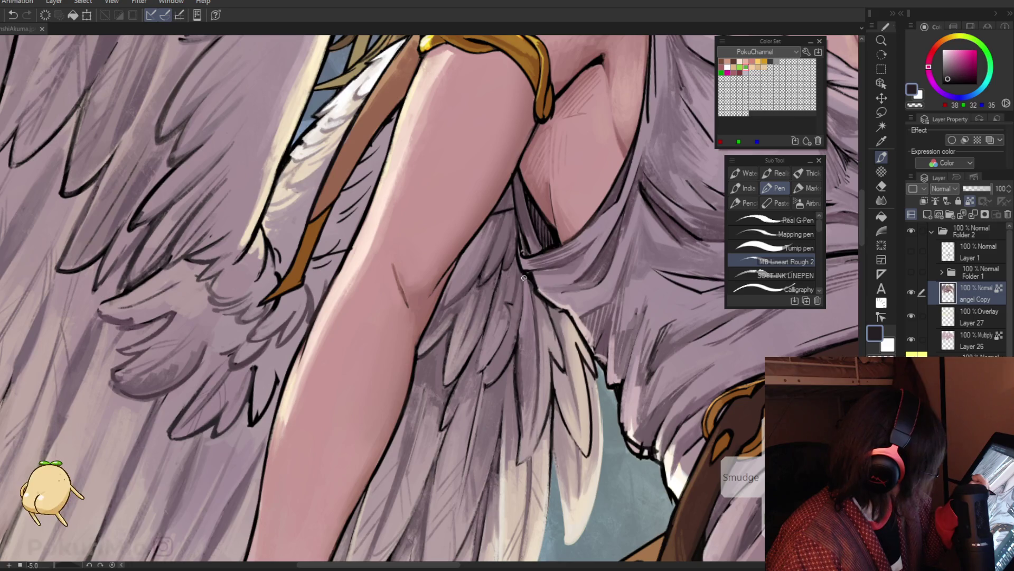
{"action": "left_click", "coordinate": [533, 288], "text": "alt"}
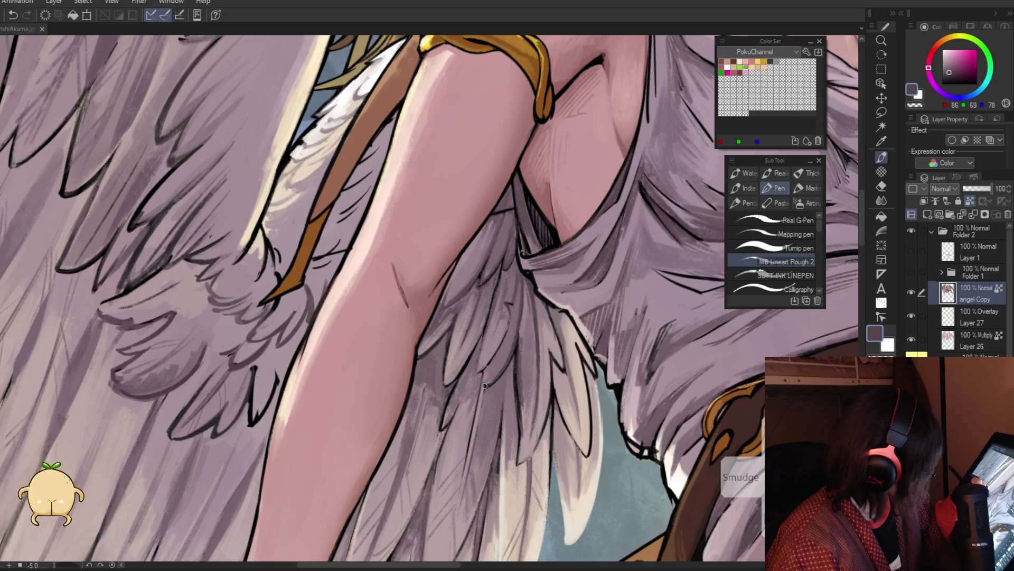
{"action": "left_click_drag", "start_coordinate": [555, 311], "coordinate": [567, 362]}
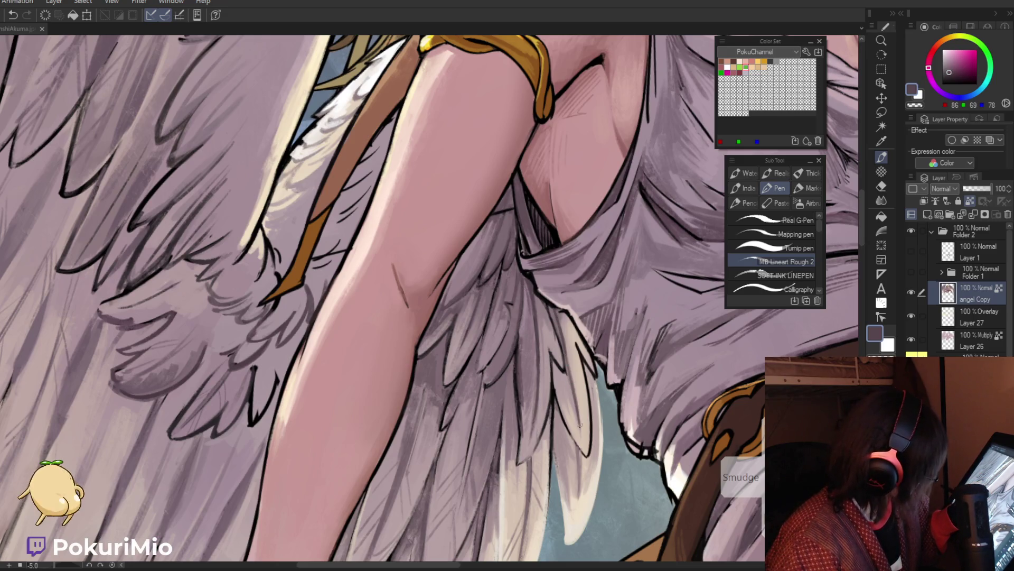
{"action": "left_click", "coordinate": [492, 366], "text": "alt"}
{"action": "left_click", "coordinate": [559, 418], "text": "ctrl"}
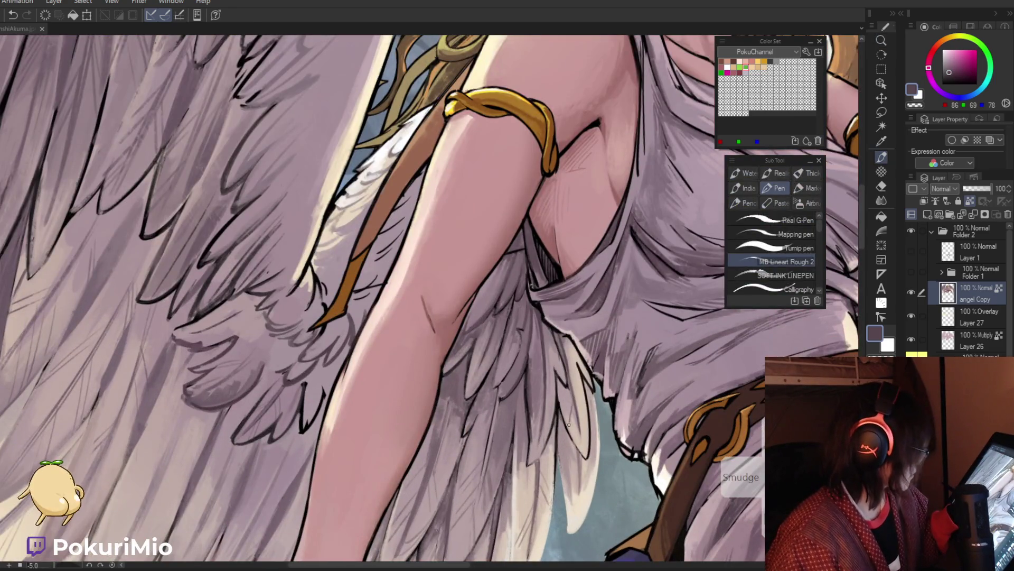
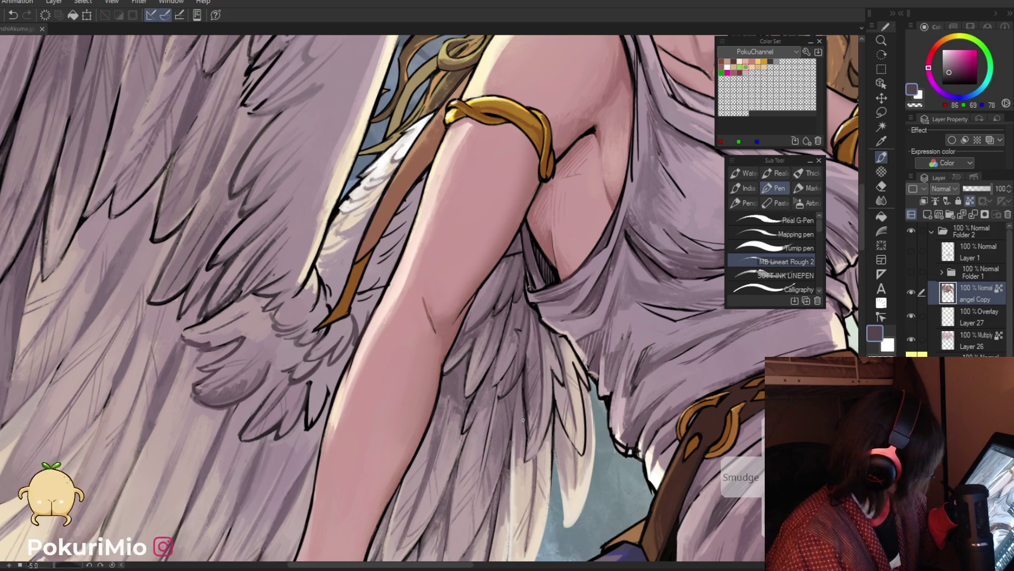
Sample a mauve wing colour, fit the whole illustration to the window, and save it.
{"action": "key", "text": "ctrl+space"}
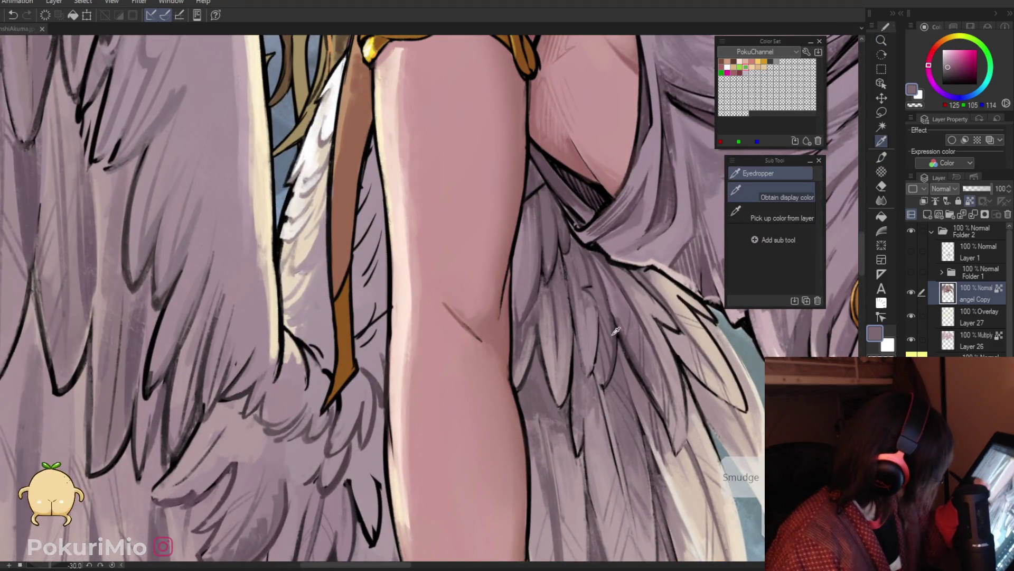
{"action": "left_click", "coordinate": [606, 308], "text": "alt"}
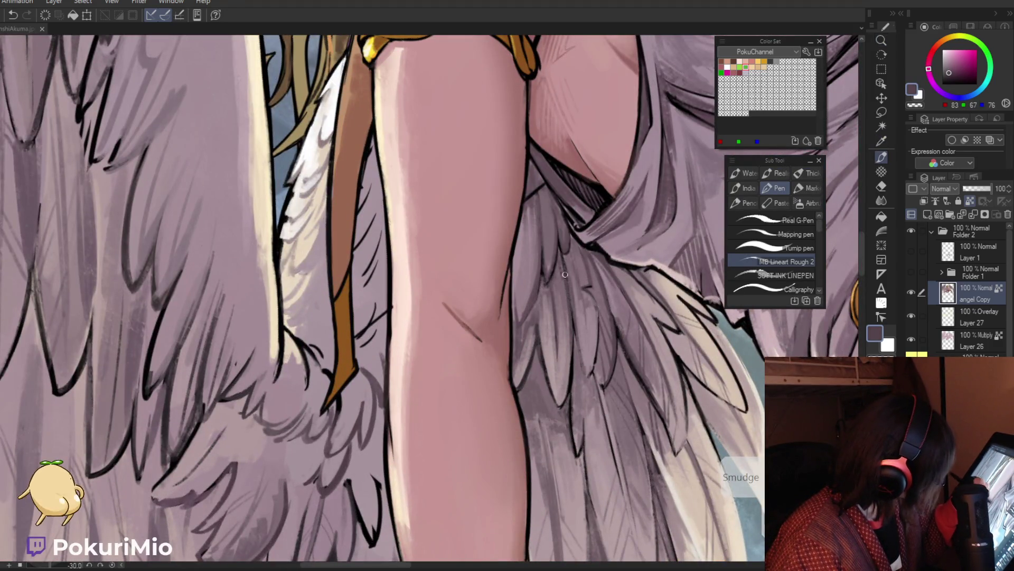
{"action": "key", "text": "ctrl+0"}
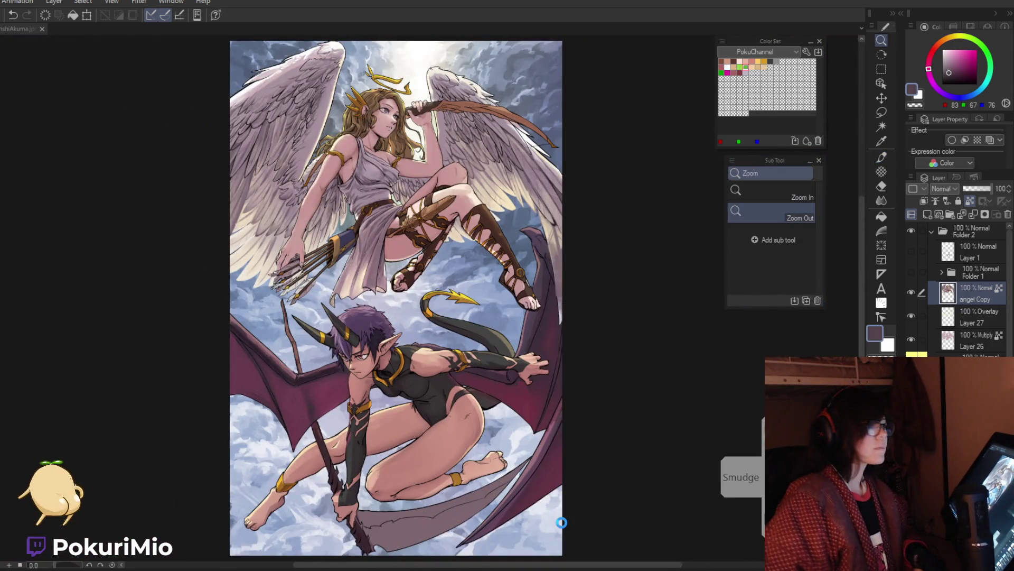
{"action": "key", "text": "ctrl+s"}
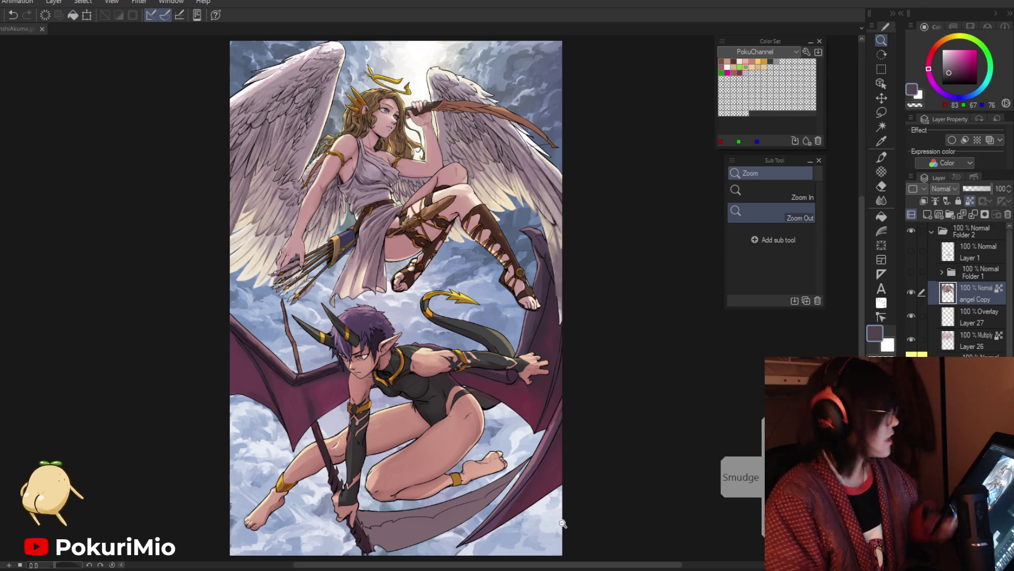
Frame the angel and sample a light mauve from her wing.
{"action": "scroll", "coordinate": [584, 335], "scroll_direction": "down", "scroll_amount": 2}
{"action": "scroll", "coordinate": [476, 340], "scroll_direction": "up", "scroll_amount": 5}
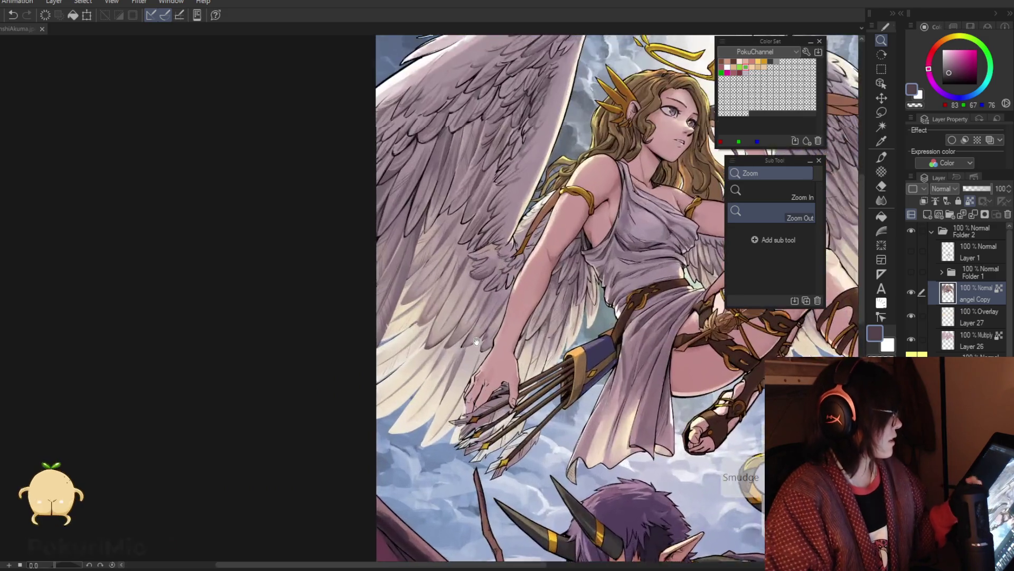
{"action": "left_click", "coordinate": [477, 341], "text": "alt"}
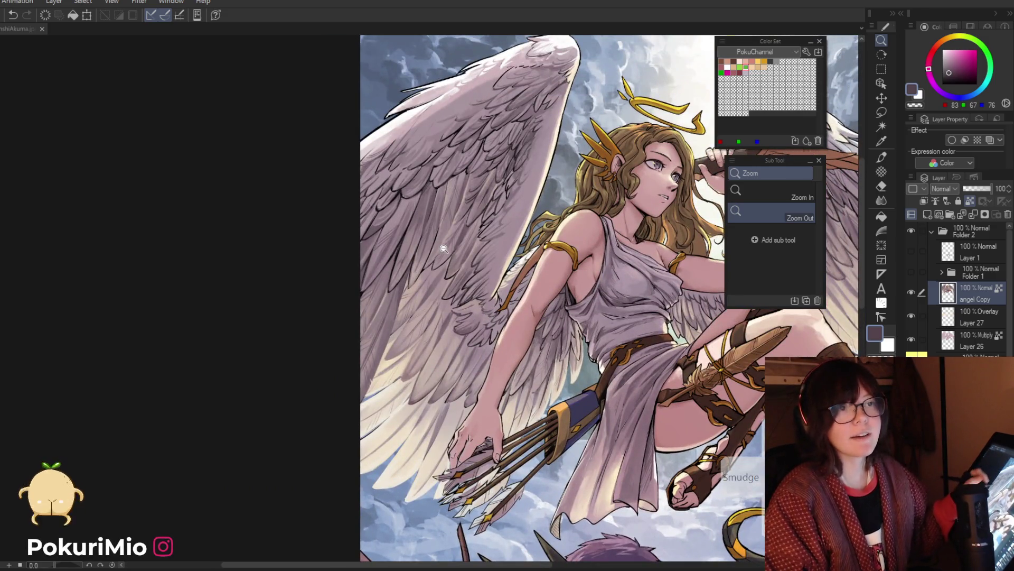
{"action": "scroll", "coordinate": [443, 248], "scroll_direction": "up", "scroll_amount": 3}
{"action": "scroll", "coordinate": [391, 248], "scroll_direction": "down", "scroll_amount": 2}
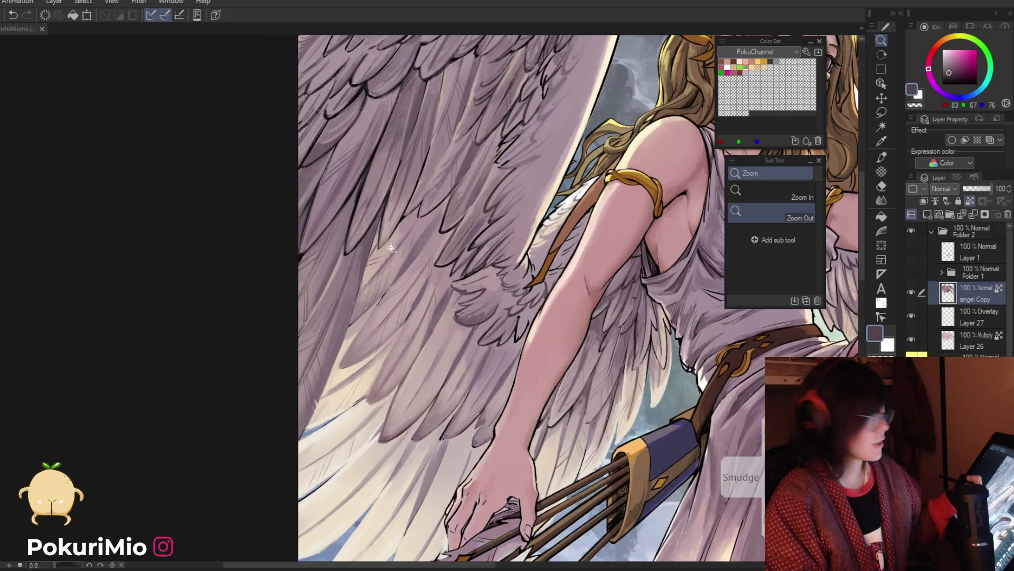
{"action": "scroll", "coordinate": [369, 261], "scroll_direction": "up", "scroll_amount": 2}
{"action": "key", "text": "p"}
{"action": "left_click", "coordinate": [409, 228], "text": "alt"}
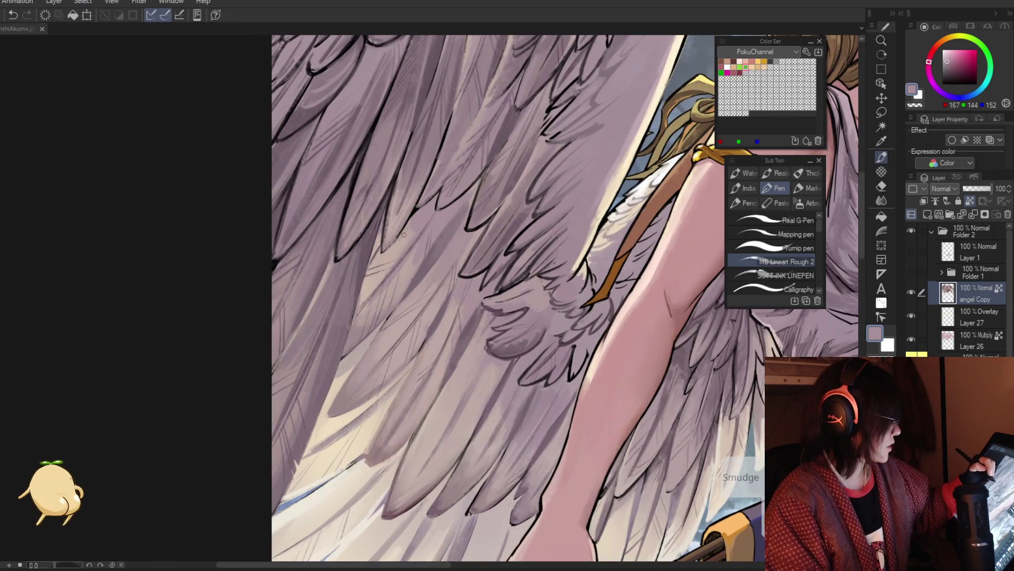
Zoom out to the arm and torso and sample mauve and near-black feather tones.
{"action": "key", "text": "slash"}
{"action": "left_click", "coordinate": [410, 449], "text": "alt"}
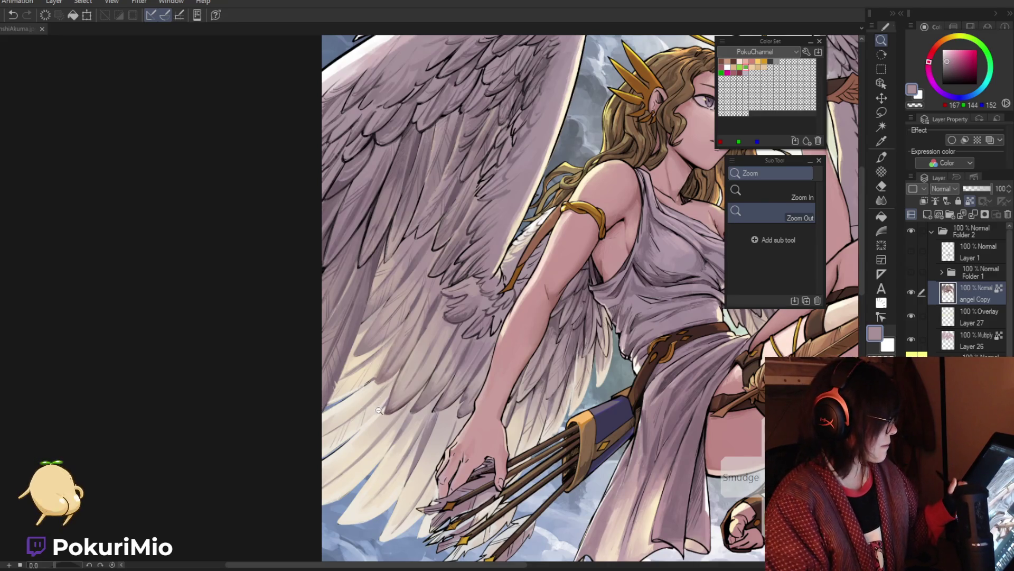
{"action": "scroll", "coordinate": [391, 307], "scroll_direction": "up", "scroll_amount": 4}
{"action": "key", "text": "p"}
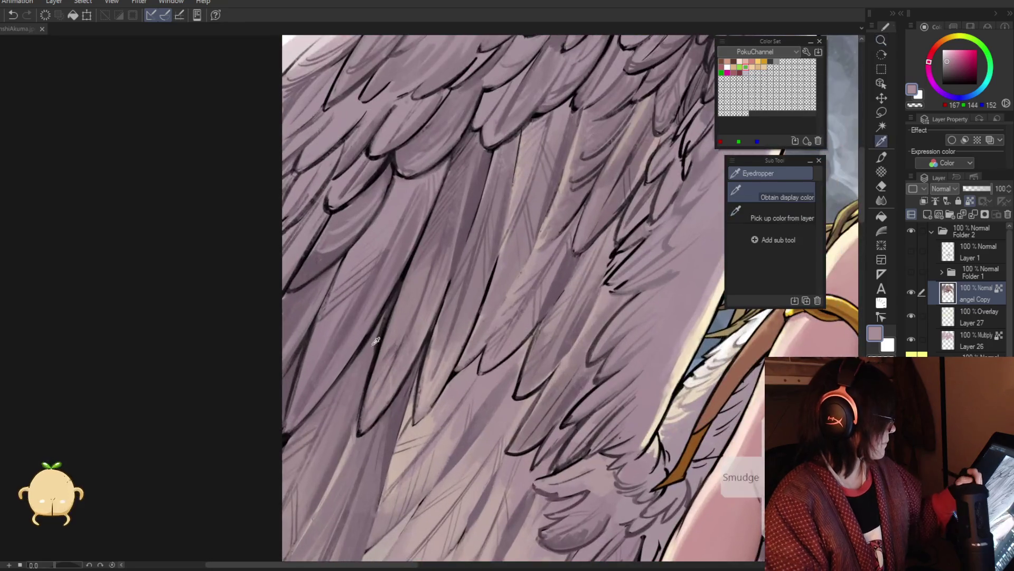
{"action": "left_click", "coordinate": [380, 335], "text": "alt"}
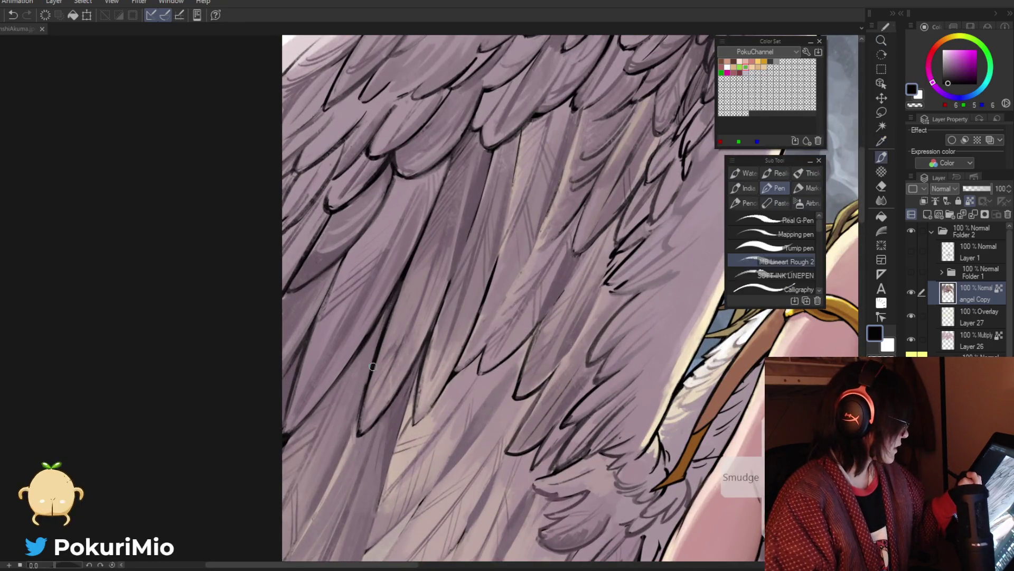
{"action": "left_click", "coordinate": [377, 346], "text": "alt"}
{"action": "key", "text": "i"}
{"action": "left_click", "coordinate": [366, 386]}
{"action": "key", "text": "p"}
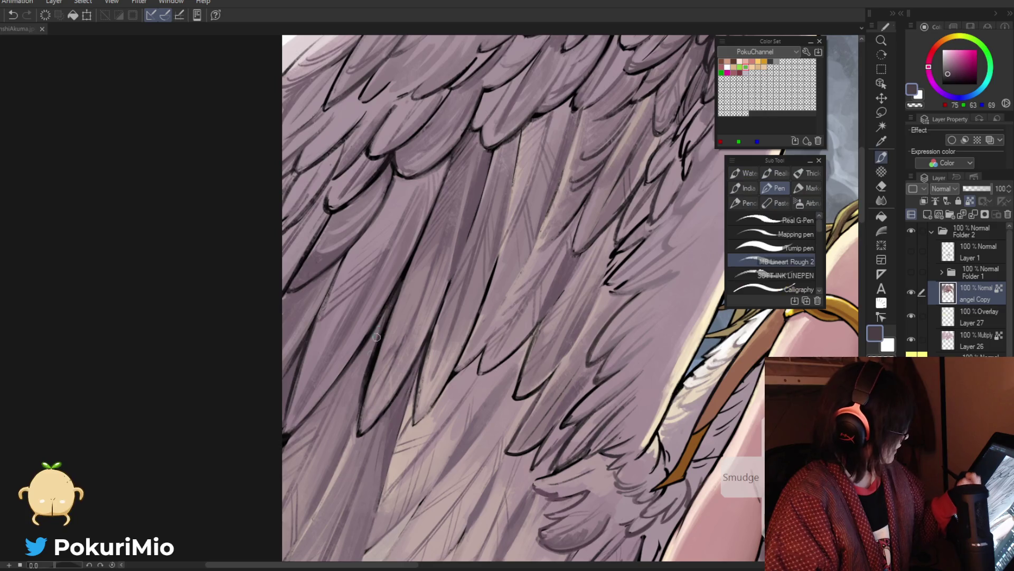
Zoom onto the wing feathers and sample a dark feather-line tone.
{"action": "key", "text": "/"}
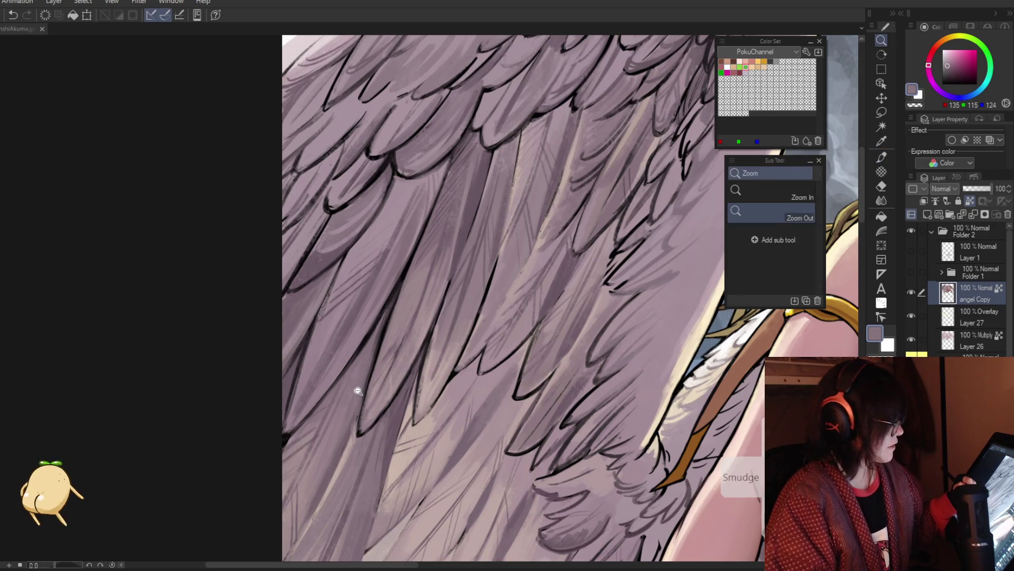
{"action": "left_click", "coordinate": [358, 389], "text": "alt"}
{"action": "left_click", "coordinate": [370, 315]}
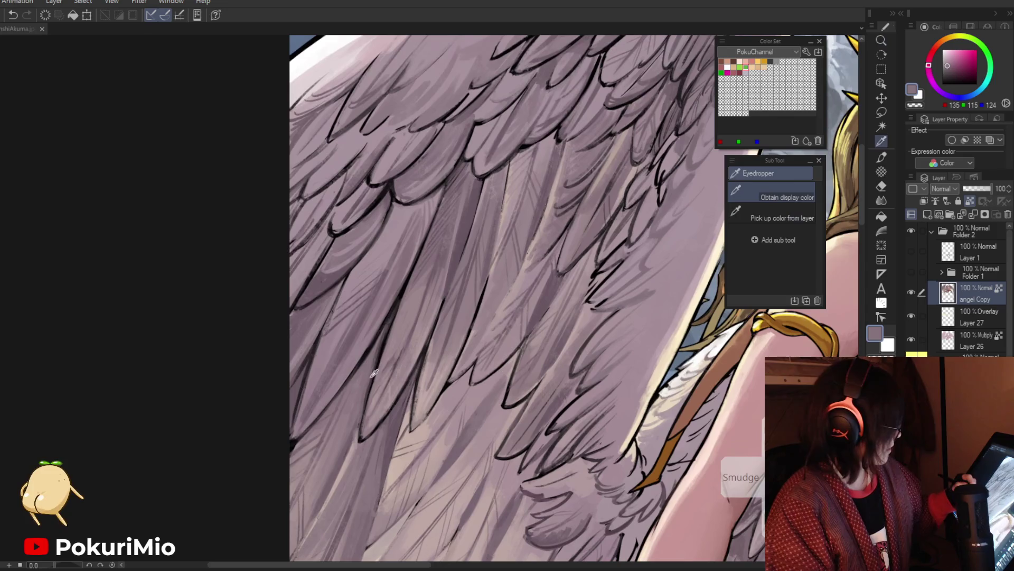
{"action": "key", "text": "p"}
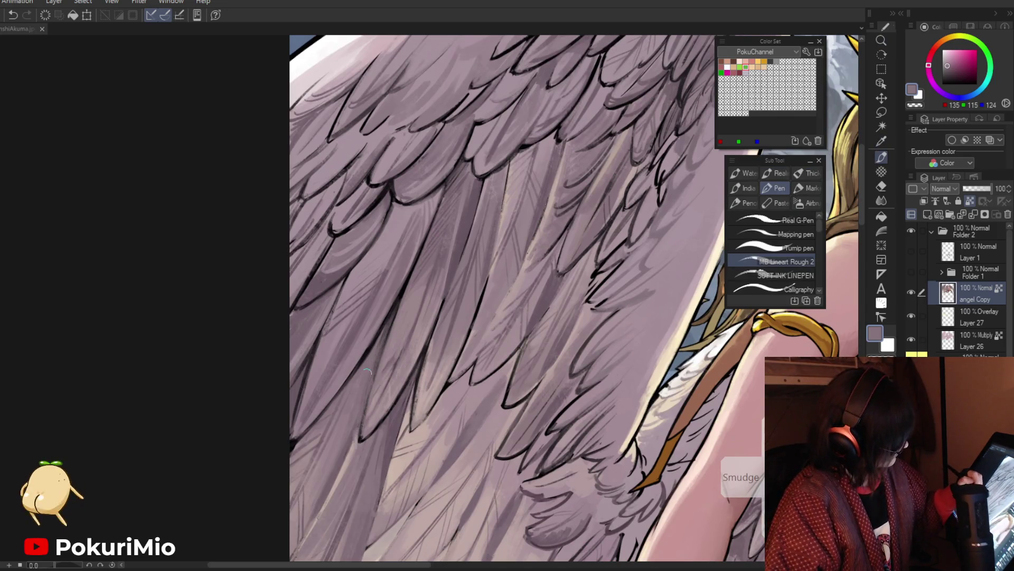
{"action": "left_click", "coordinate": [391, 322], "text": "alt"}
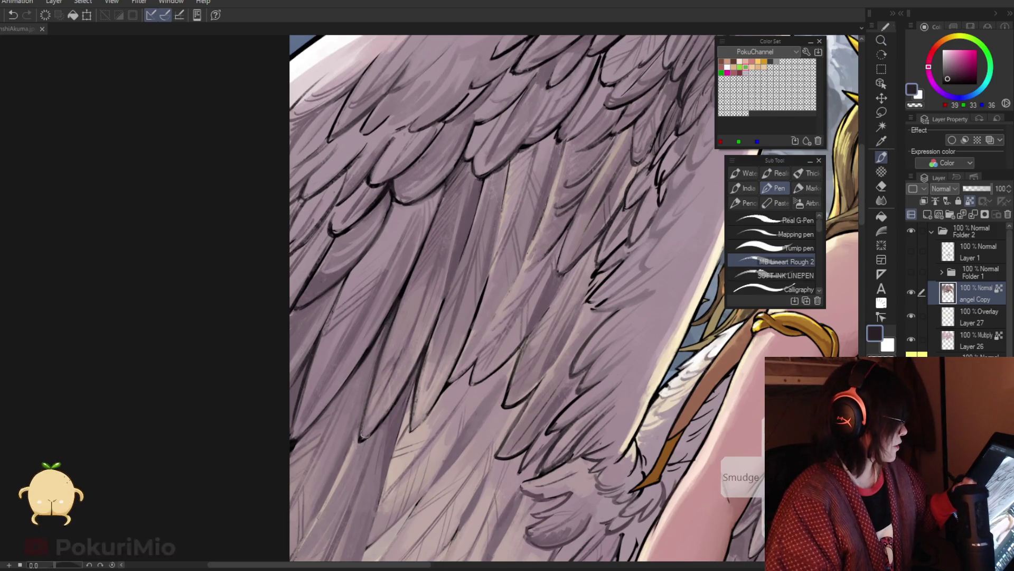
Rotate the canvas to -35 degrees and paint a subtle mauve stroke on the upper feathers.
{"action": "key", "text": "/"}
{"action": "left_click", "coordinate": [465, 259], "text": "alt"}
{"action": "left_click", "coordinate": [465, 259], "text": "alt"}
{"action": "left_click_drag", "start_coordinate": [465, 259], "coordinate": [494, 206]}
{"action": "left_click", "coordinate": [494, 206]}
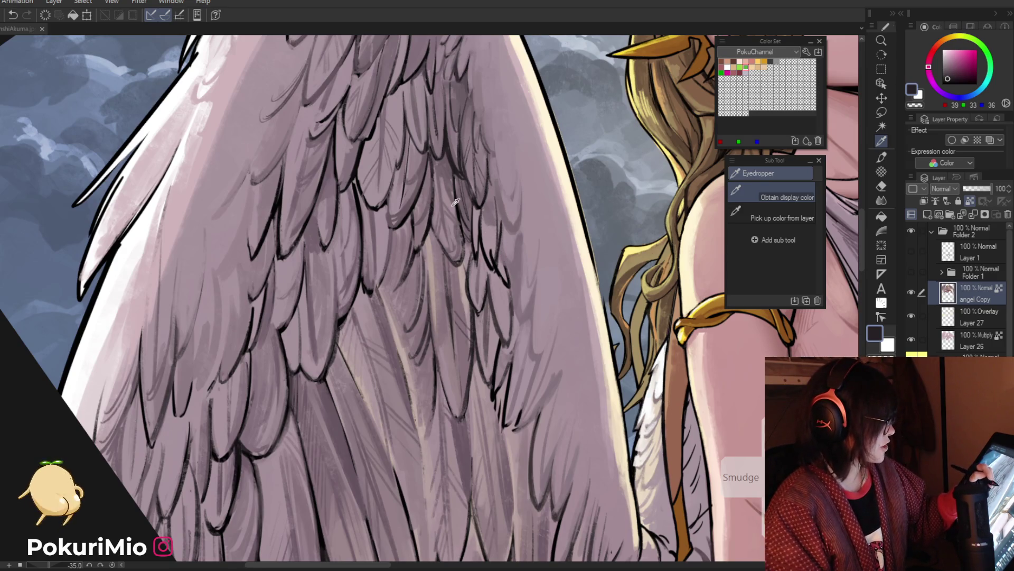
{"action": "left_click", "coordinate": [449, 174], "text": "alt"}
{"action": "left_click_drag", "start_coordinate": [514, 168], "coordinate": [504, 184]}
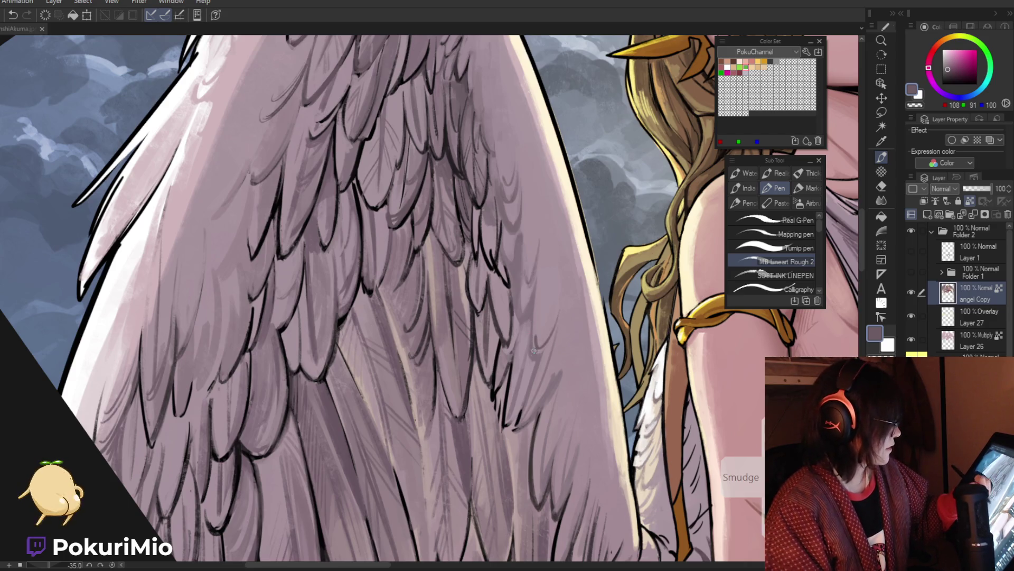
{"action": "key", "text": "ctrl+minus"}
{"action": "key", "text": "ctrl+minus"}
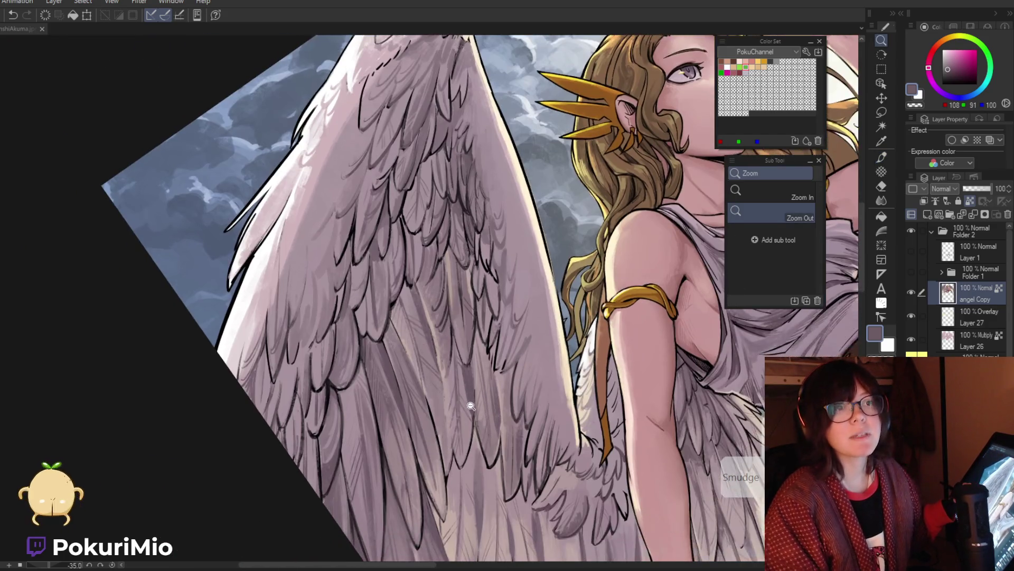
Paint shading strokes on the wing behind the angel's arm.
{"action": "key", "text": "ctrl+0"}
{"action": "key", "text": "minus"}
{"action": "key", "text": "ctrl+plus"}
{"action": "key", "text": "ctrl+plus"}
{"action": "key", "text": "ctrl+plus"}
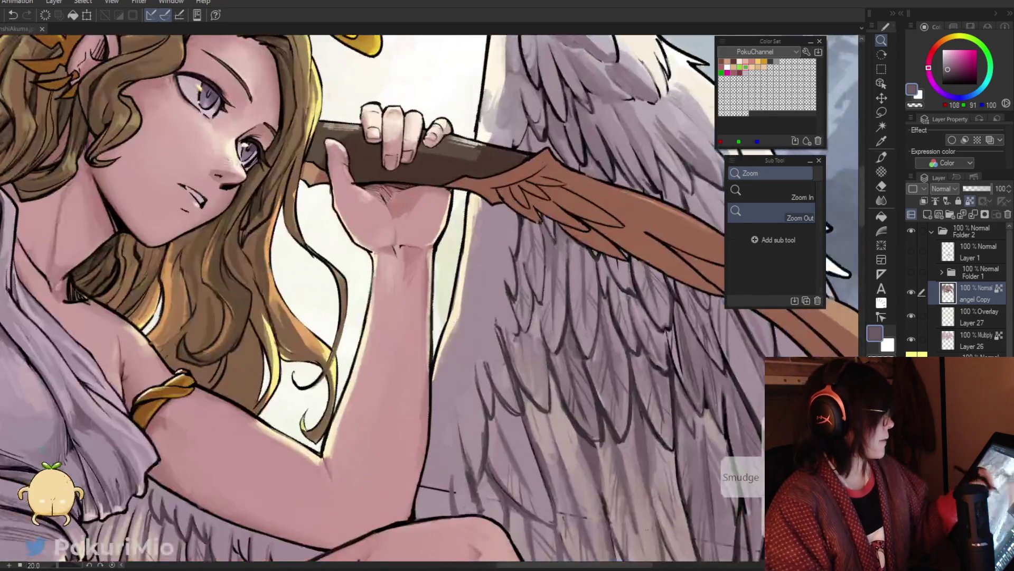
{"action": "mouse_move", "coordinate": [484, 330]}
{"action": "left_mouse_down"}
{"action": "mouse_move", "coordinate": [507, 390]}
{"action": "mouse_move", "coordinate": [498, 347]}
{"action": "left_mouse_up"}
Sample light, mid and dark mauve feather tones from the wing.
{"action": "left_click", "coordinate": [495, 337], "text": "alt"}
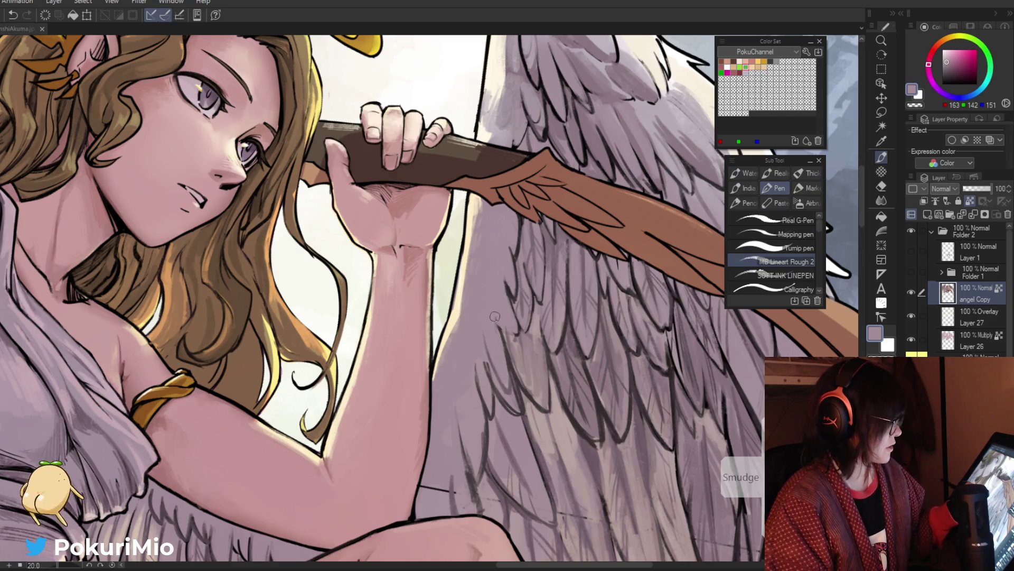
{"action": "key", "text": "i"}
{"action": "left_click", "coordinate": [512, 359], "text": "alt"}
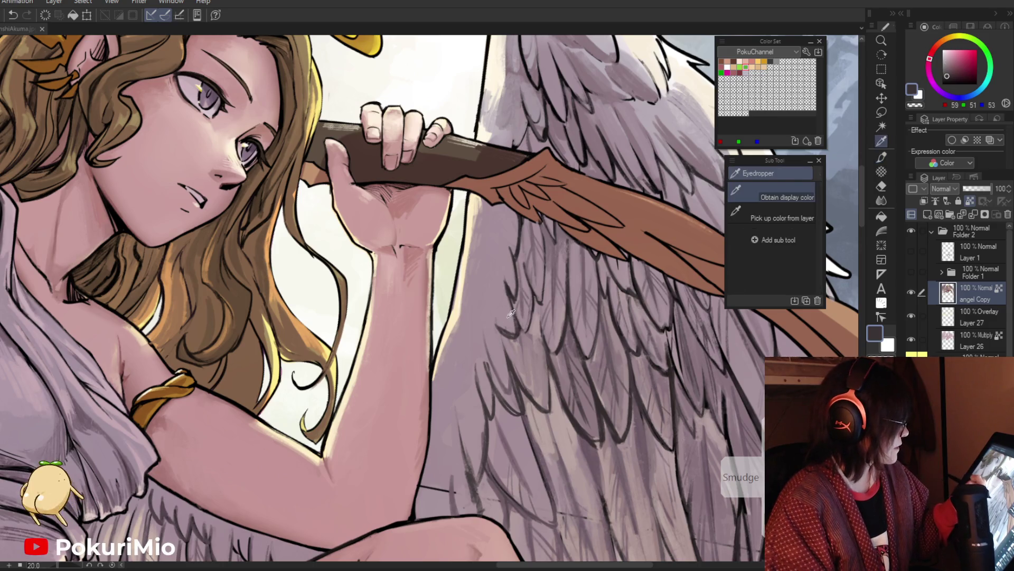
{"action": "left_click", "coordinate": [512, 335], "text": "alt"}
{"action": "left_click", "coordinate": [512, 335], "text": "alt"}
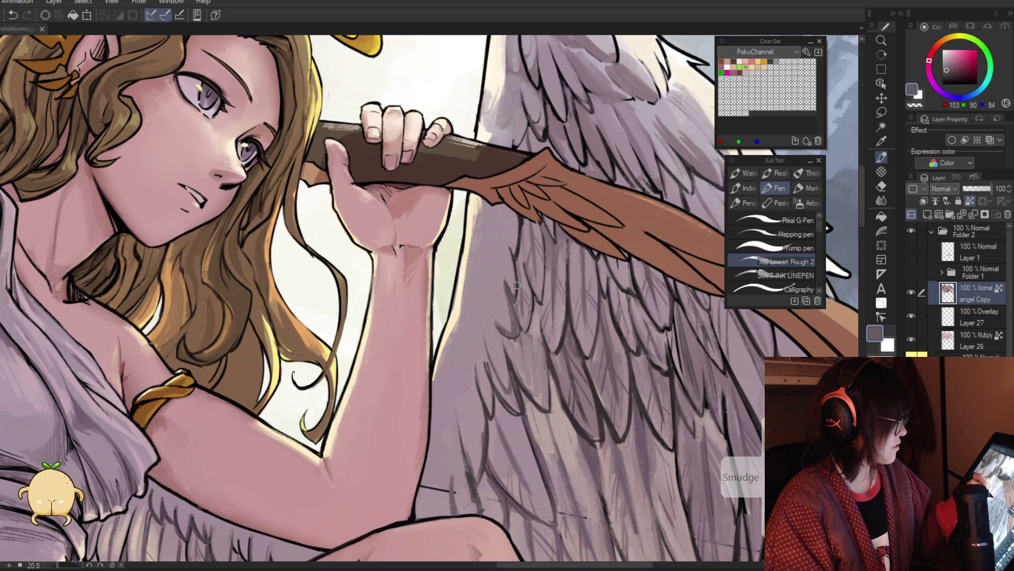
{"action": "left_click", "coordinate": [518, 251], "text": "alt"}
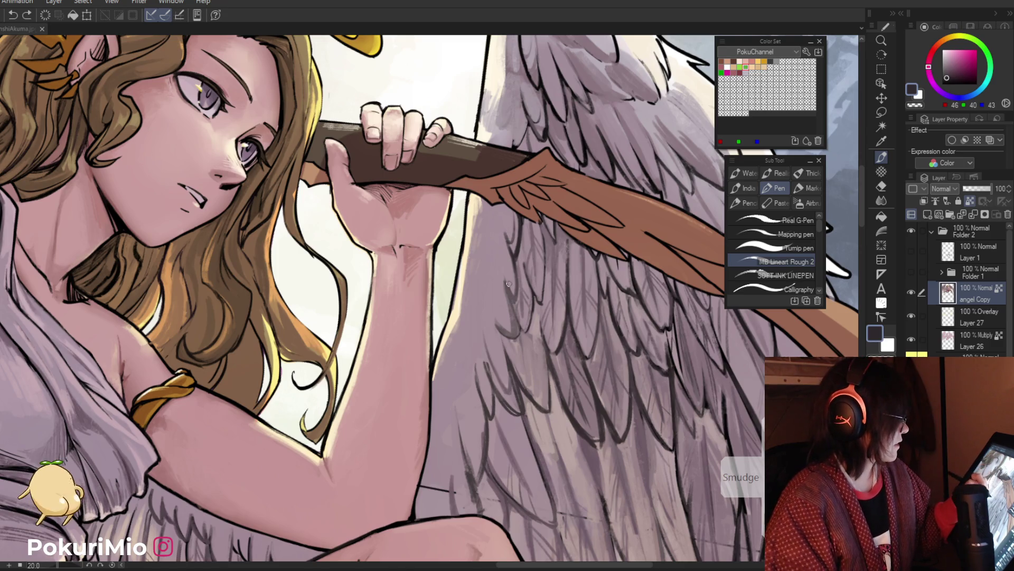
{"action": "left_click", "coordinate": [512, 218], "text": "alt"}
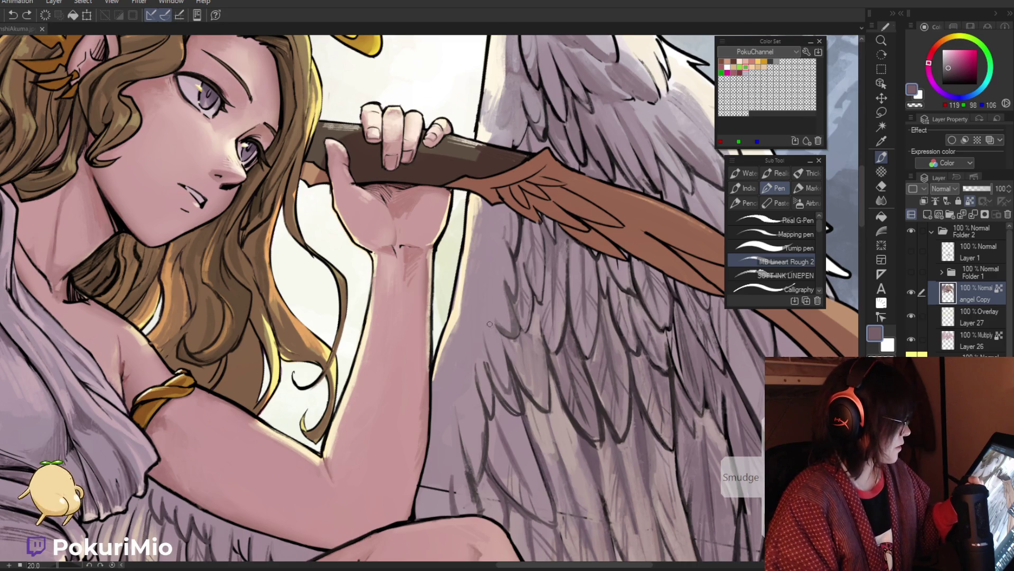
Hide and re-show the angel Copy layer to compare the wing shading.
{"action": "mouse_move", "coordinate": [500, 351]}
{"action": "left_mouse_down"}
{"action": "mouse_move", "coordinate": [471, 374]}
{"action": "mouse_move", "coordinate": [512, 417]}
{"action": "mouse_move", "coordinate": [534, 416]}
{"action": "left_mouse_up"}
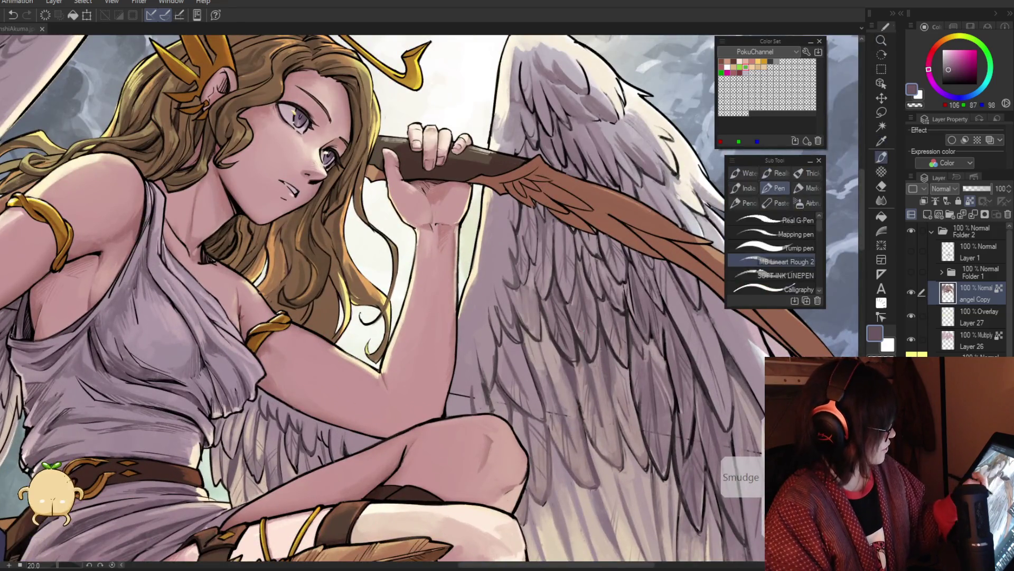
{"action": "left_click_drag", "start_coordinate": [867, 305], "coordinate": [850, 306]}
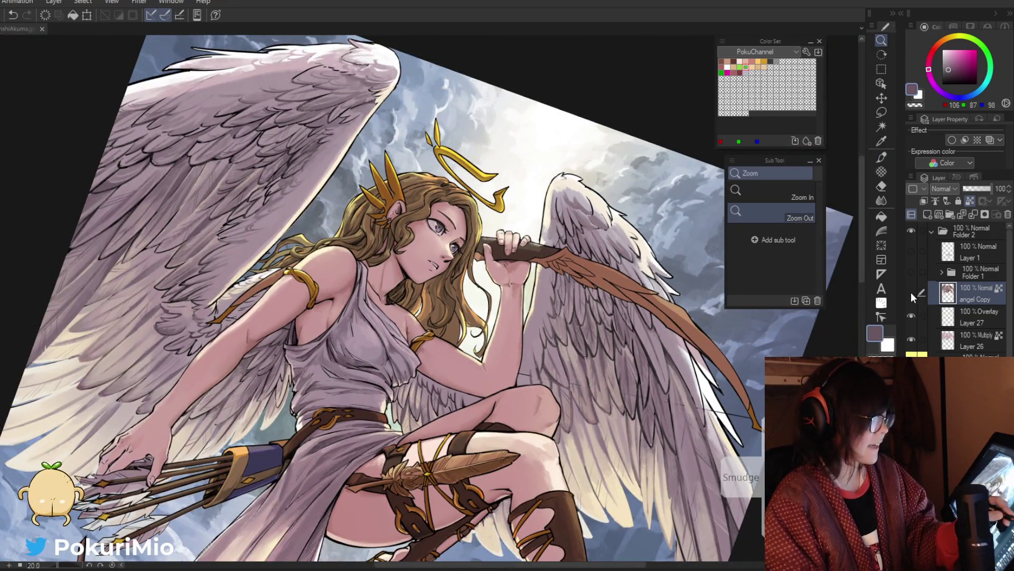
{"action": "left_click", "coordinate": [912, 292]}
{"action": "key", "text": "ctrl+0"}
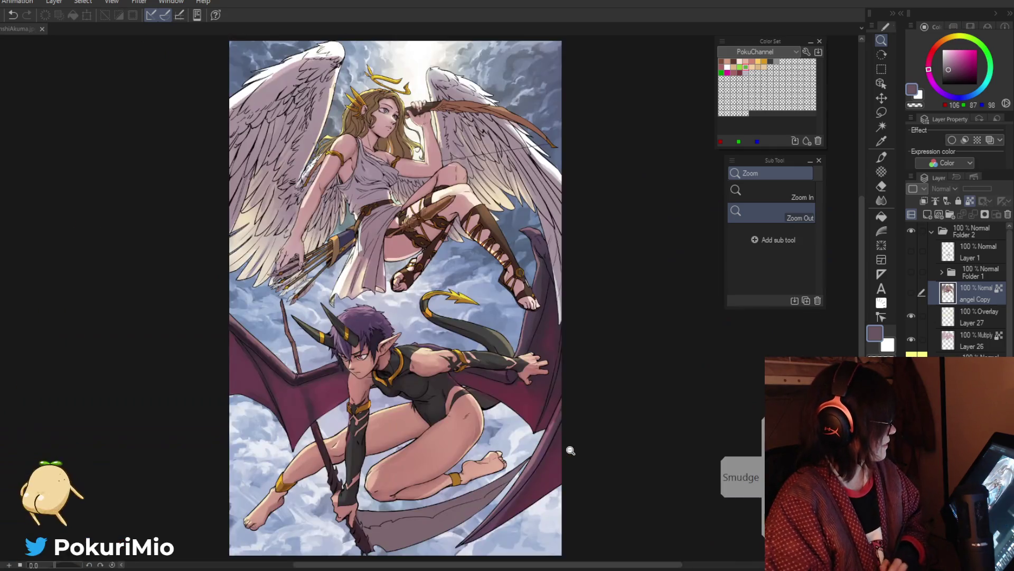
{"action": "scroll", "coordinate": [396, 212], "scroll_direction": "up", "scroll_amount": 3}
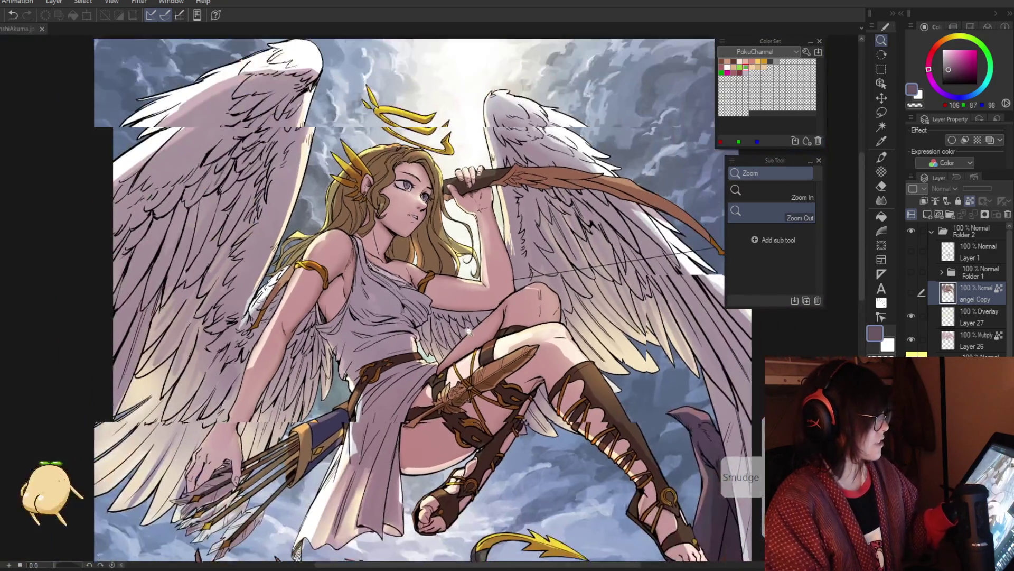
{"action": "left_click", "coordinate": [911, 291]}
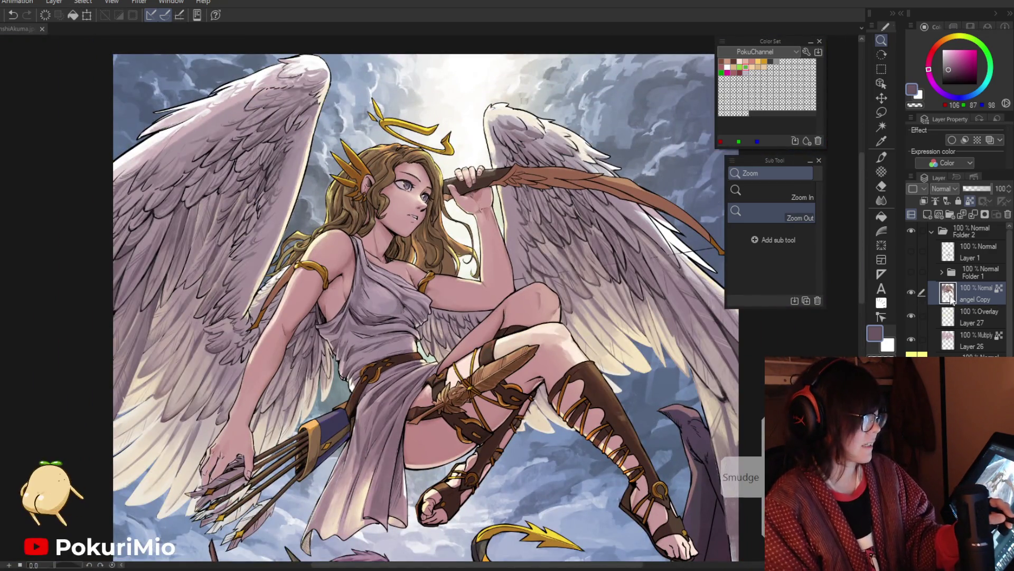
{"action": "scroll", "coordinate": [534, 360], "scroll_direction": "down", "scroll_amount": 10}
{"action": "scroll", "coordinate": [595, 367], "scroll_direction": "up", "scroll_amount": 12}
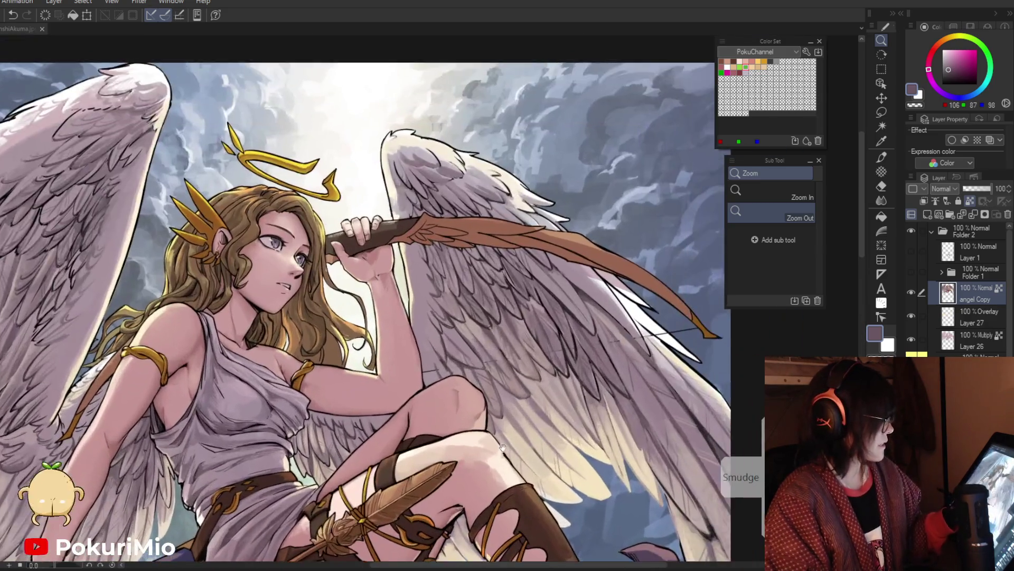
{"action": "scroll", "coordinate": [558, 337], "scroll_direction": "up", "scroll_amount": 2}
Draw a near-black feather stroke on the wing and pick grey-pink to soften it.
{"action": "left_click", "coordinate": [543, 318], "text": "alt"}
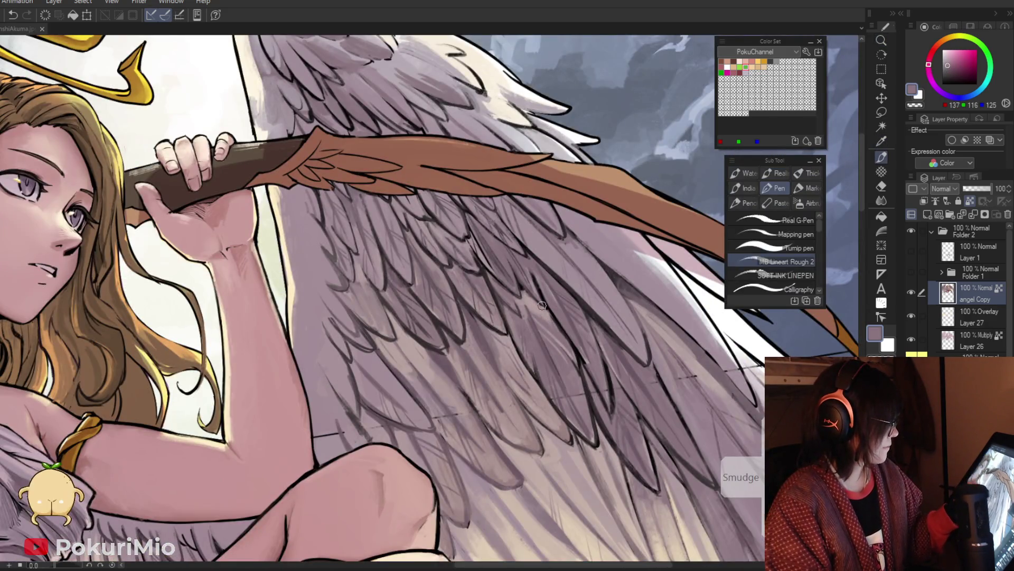
{"action": "left_click", "coordinate": [526, 284], "text": "alt"}
{"action": "left_click_drag", "start_coordinate": [524, 258], "coordinate": [539, 290]}
{"action": "left_click", "coordinate": [528, 261], "text": "alt"}
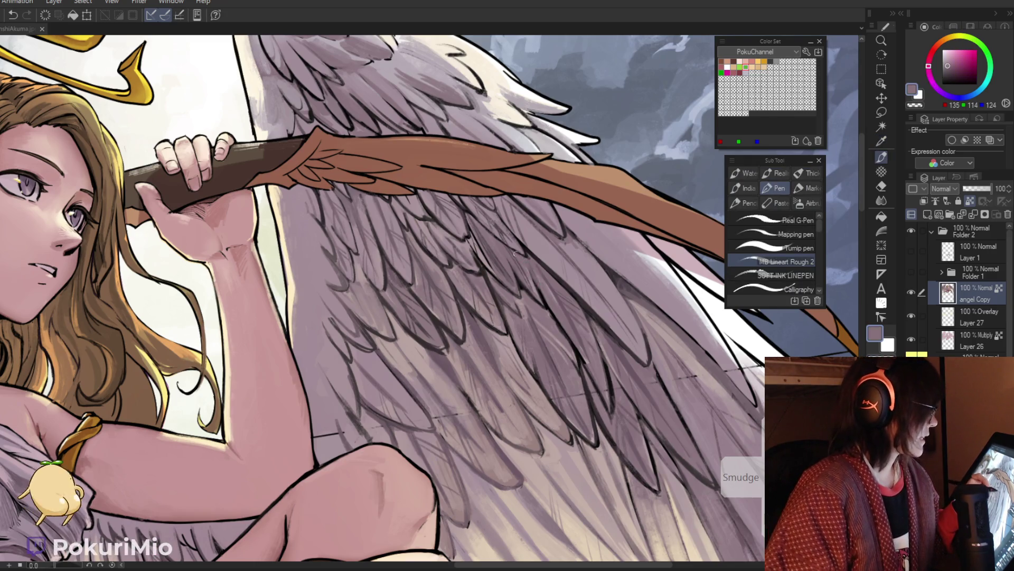
Zoom in on the wing feathers, then over to the angel's booted leg.
{"action": "left_click", "coordinate": [577, 303], "text": "ctrl+alt"}
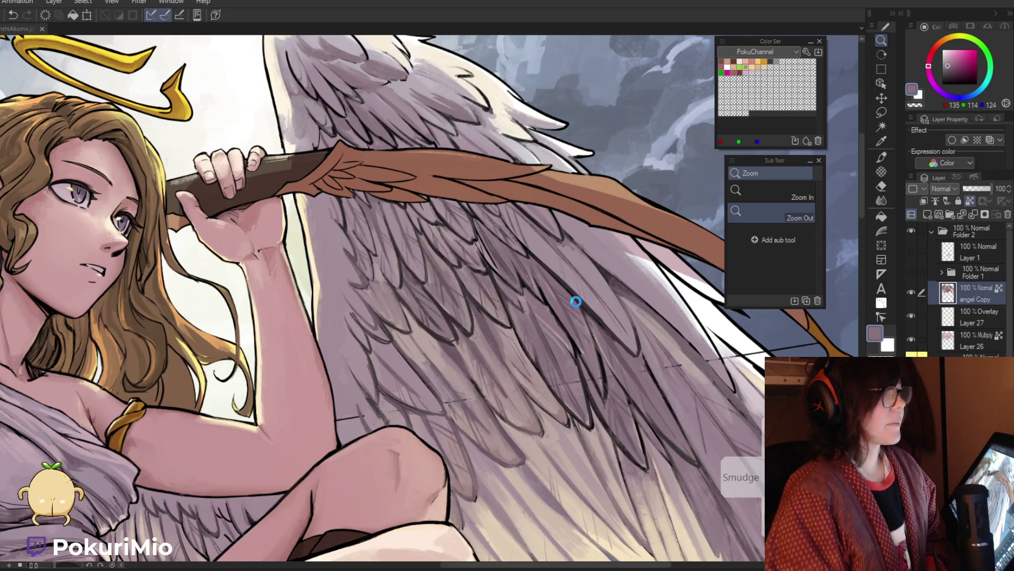
{"action": "left_click", "coordinate": [435, 225]}
{"action": "key", "text": "p"}
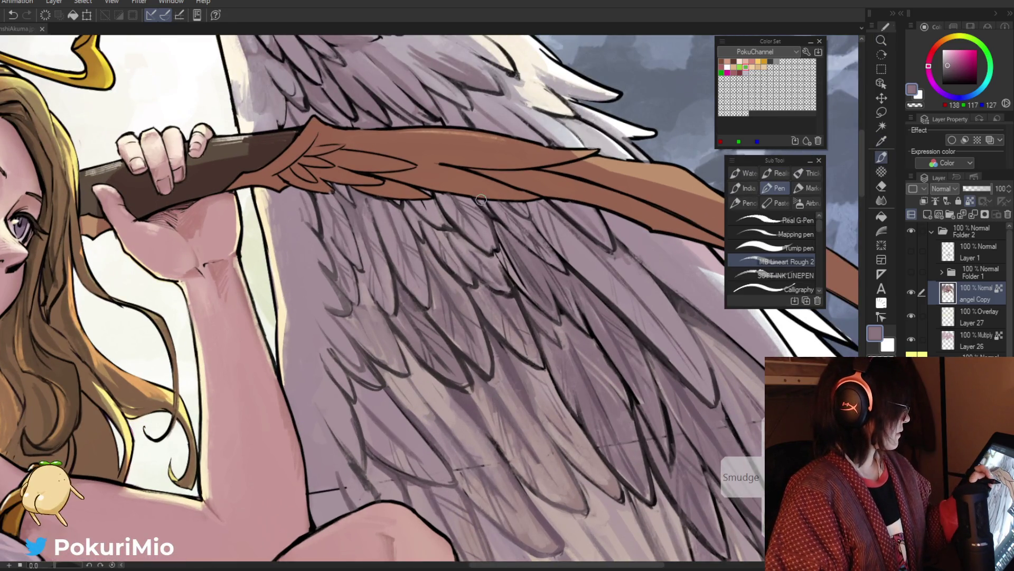
{"action": "key", "text": "ctrl+space"}
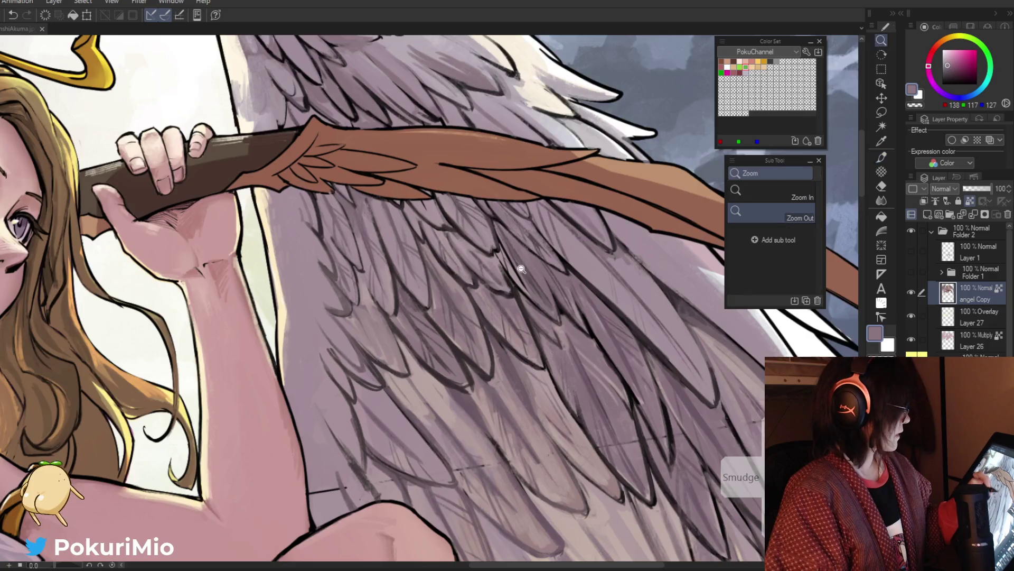
{"action": "left_click", "coordinate": [521, 269], "text": "alt"}
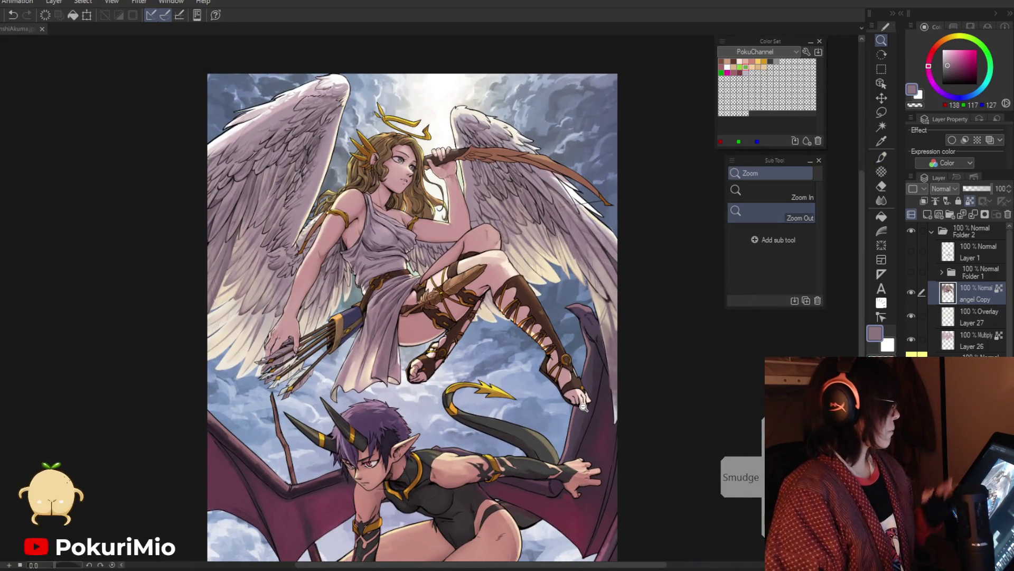
{"action": "left_click", "coordinate": [536, 306]}
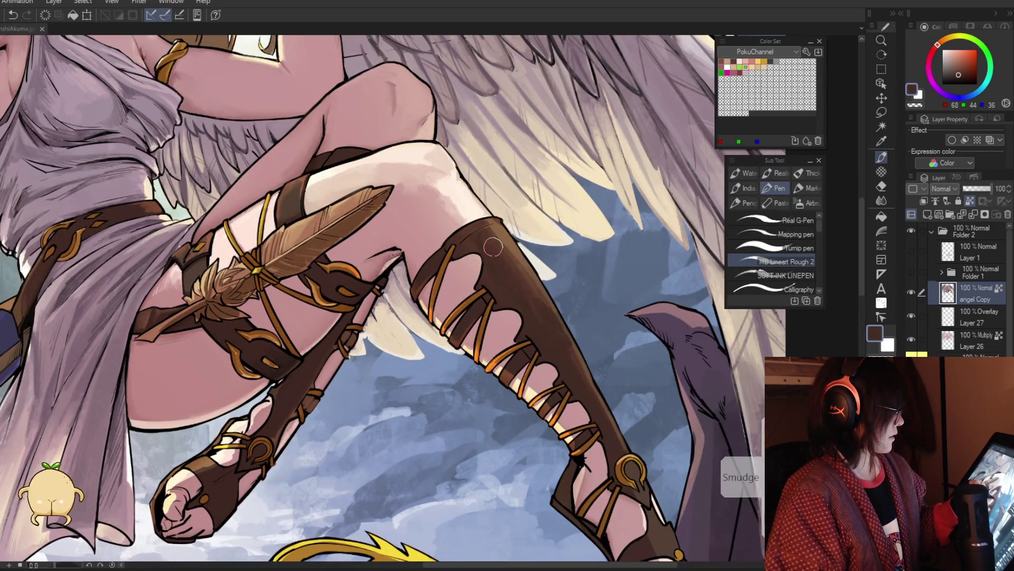
Zoom out two steps to view the whole illustration.
{"action": "left_click", "coordinate": [495, 339], "text": "alt"}
{"action": "left_click", "coordinate": [495, 338], "text": "alt"}
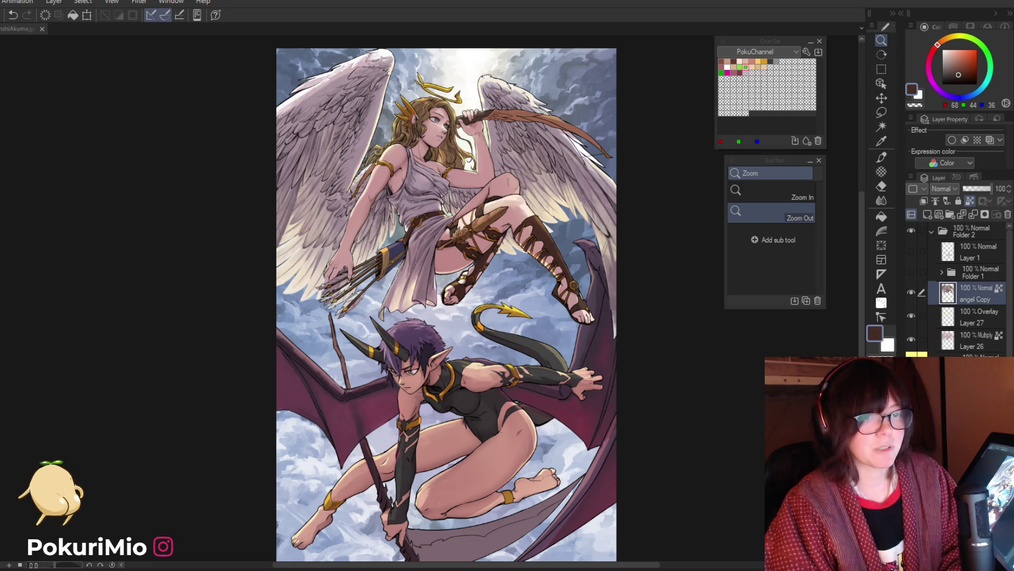
Scroll down the artist-of-the-week page and enlarge the robot-battle artwork.
{"action": "key", "text": "alt+Tab"}
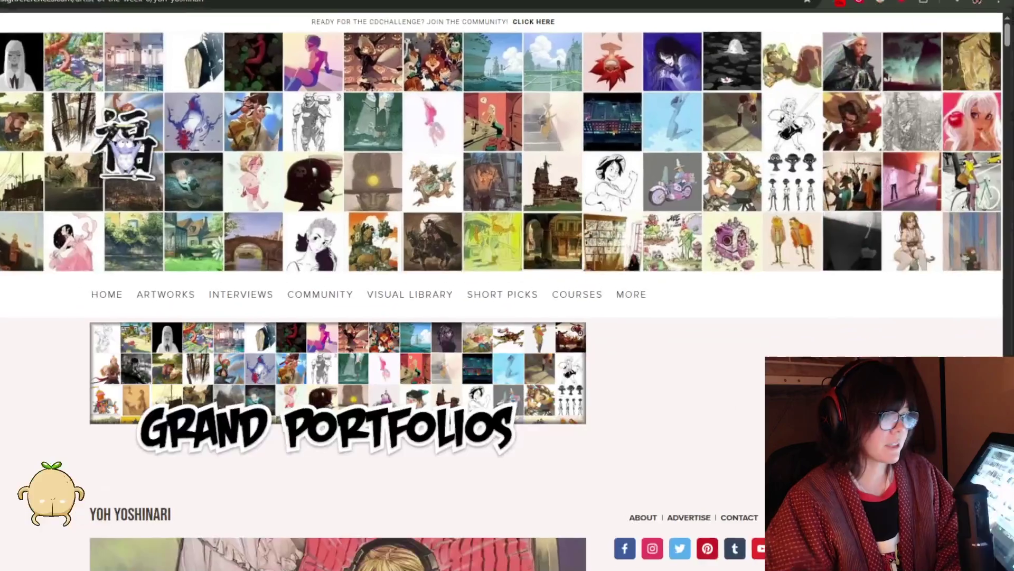
{"action": "scroll", "coordinate": [581, 391], "scroll_direction": "down", "scroll_amount": 10}
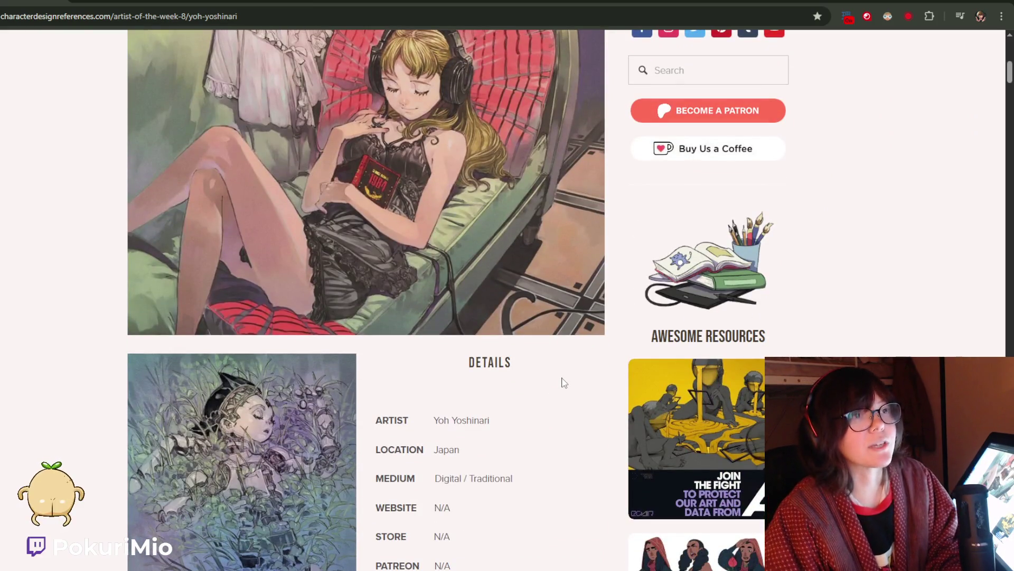
{"action": "scroll", "coordinate": [564, 382], "scroll_direction": "down", "scroll_amount": 6}
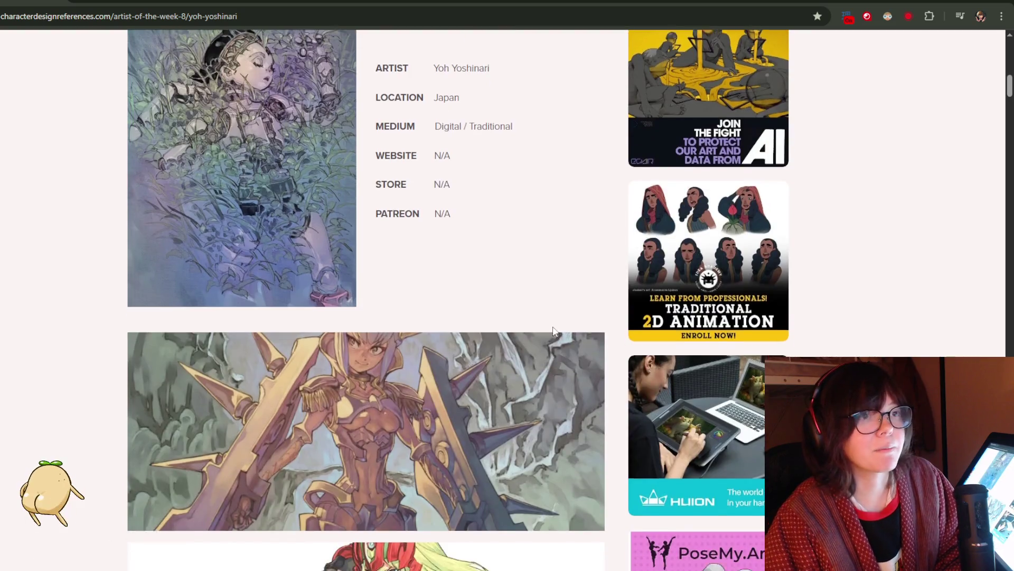
{"action": "scroll", "coordinate": [565, 338], "scroll_direction": "down", "scroll_amount": 6}
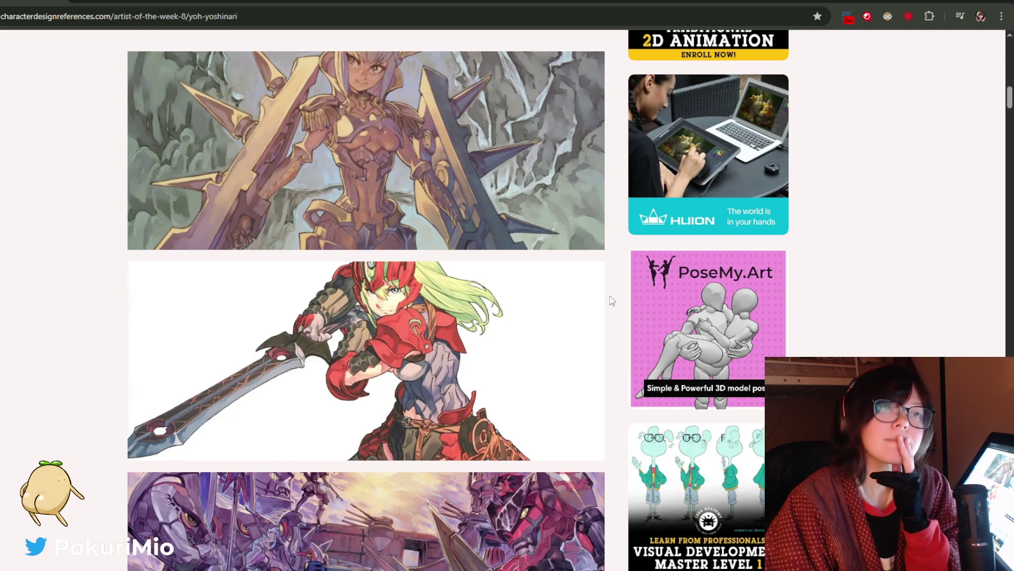
{"action": "scroll", "coordinate": [610, 298], "scroll_direction": "down", "scroll_amount": 3}
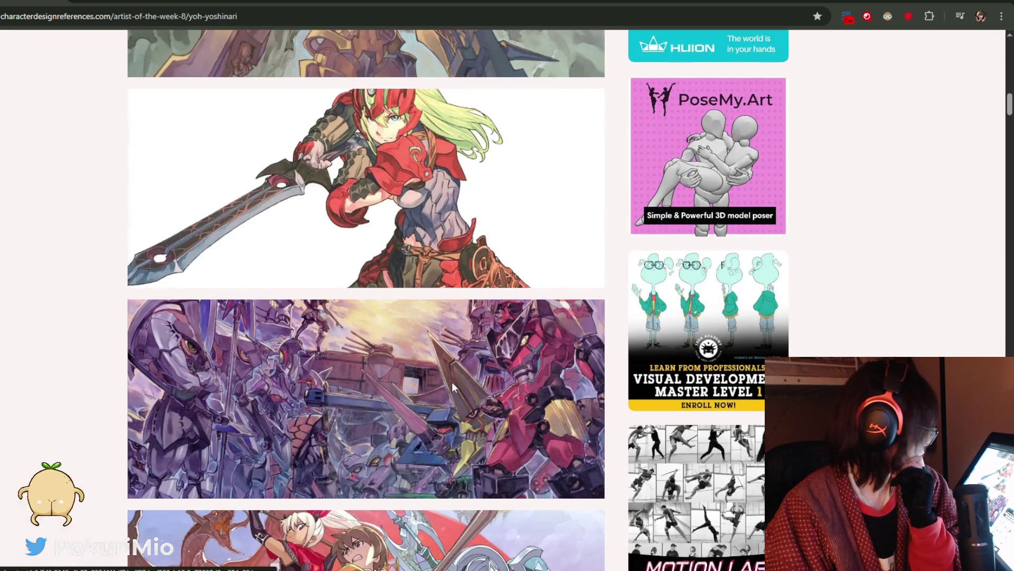
{"action": "left_click", "coordinate": [597, 306]}
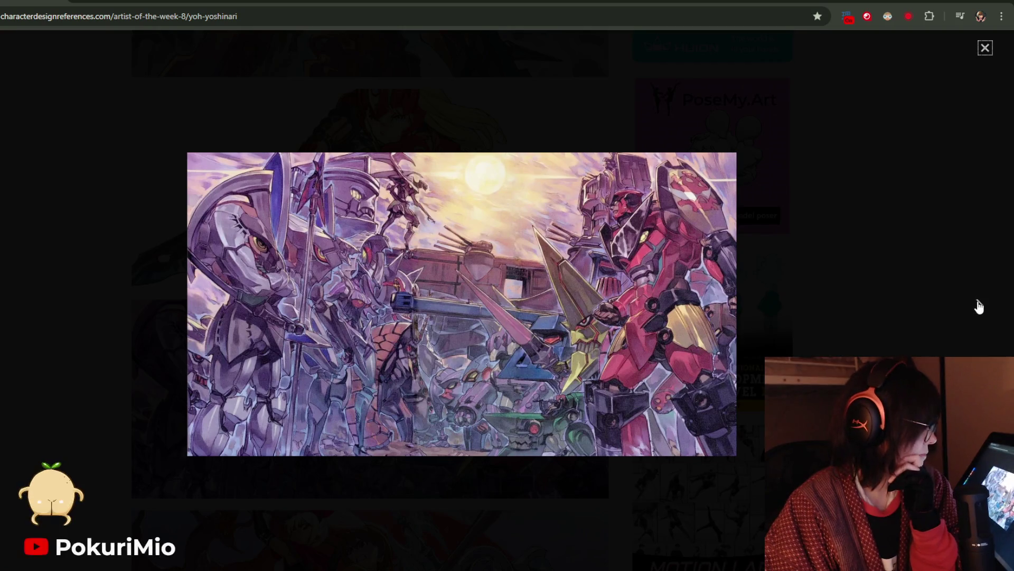
Advance nine images through the gallery lightbox to the sketch of a kid on steps.
{"action": "left_click", "coordinate": [979, 306]}
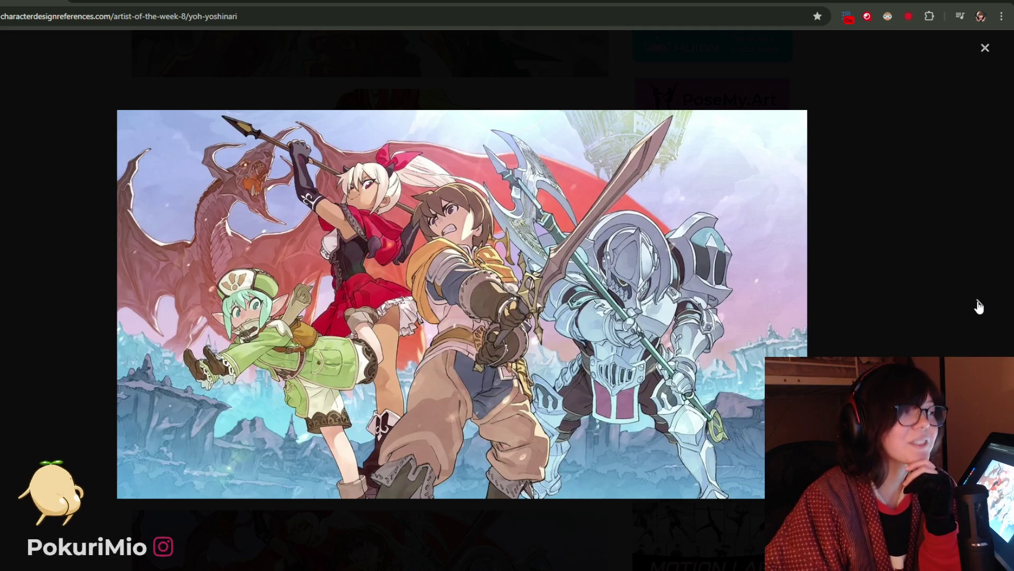
{"action": "left_click", "coordinate": [978, 306]}
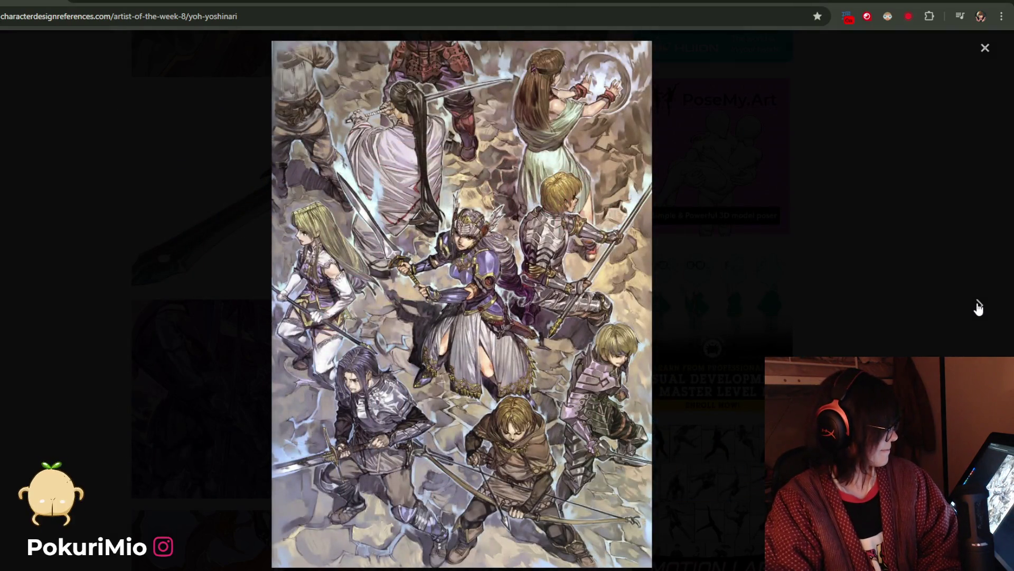
{"action": "left_click", "coordinate": [978, 307]}
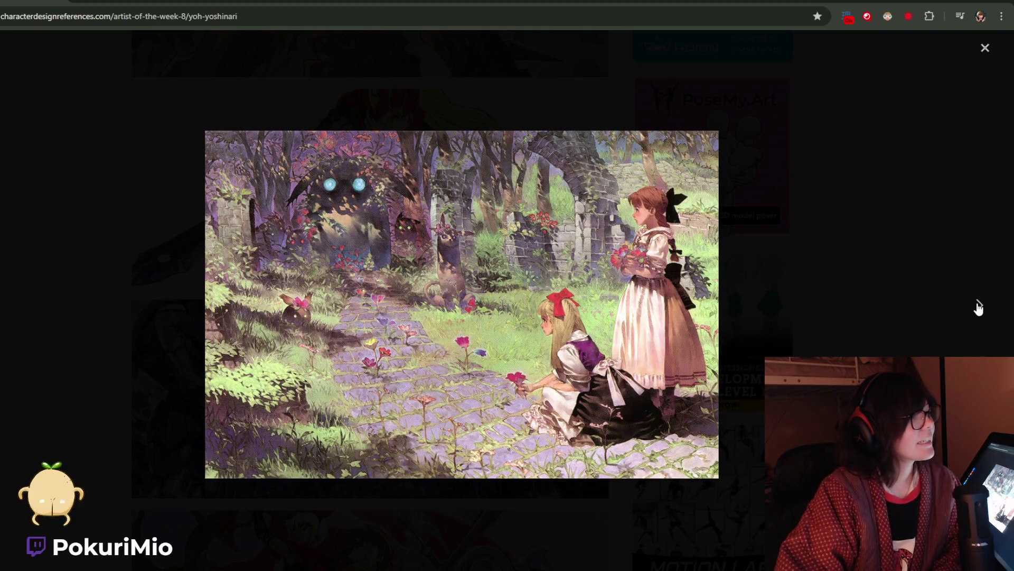
{"action": "left_click", "coordinate": [979, 306]}
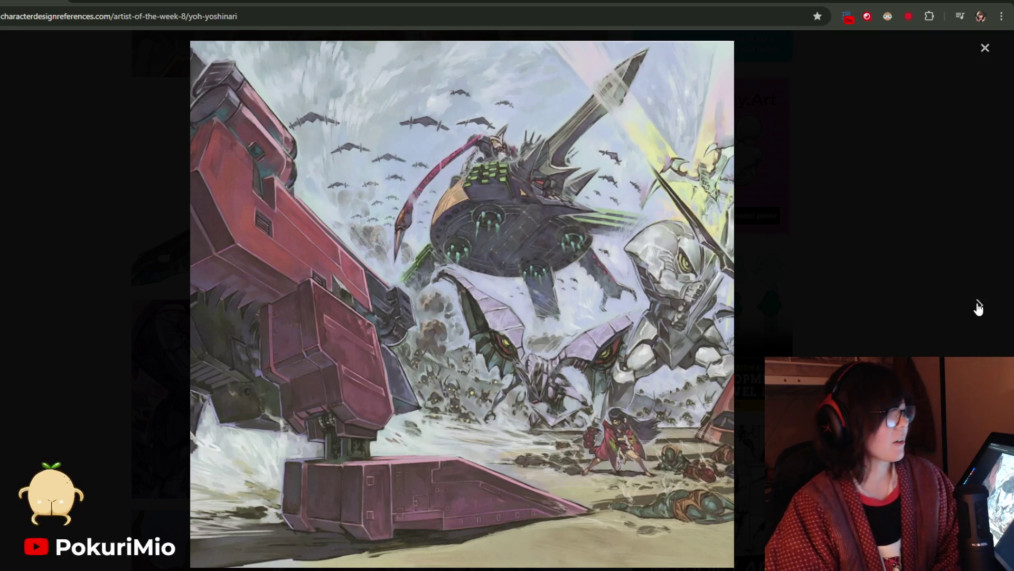
{"action": "left_click", "coordinate": [979, 307]}
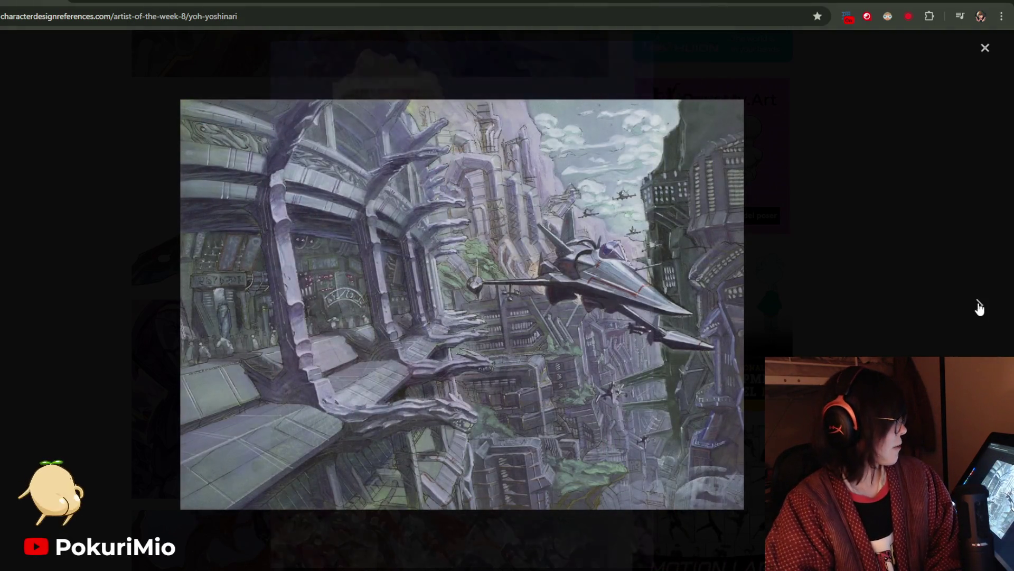
{"action": "left_click", "coordinate": [978, 308]}
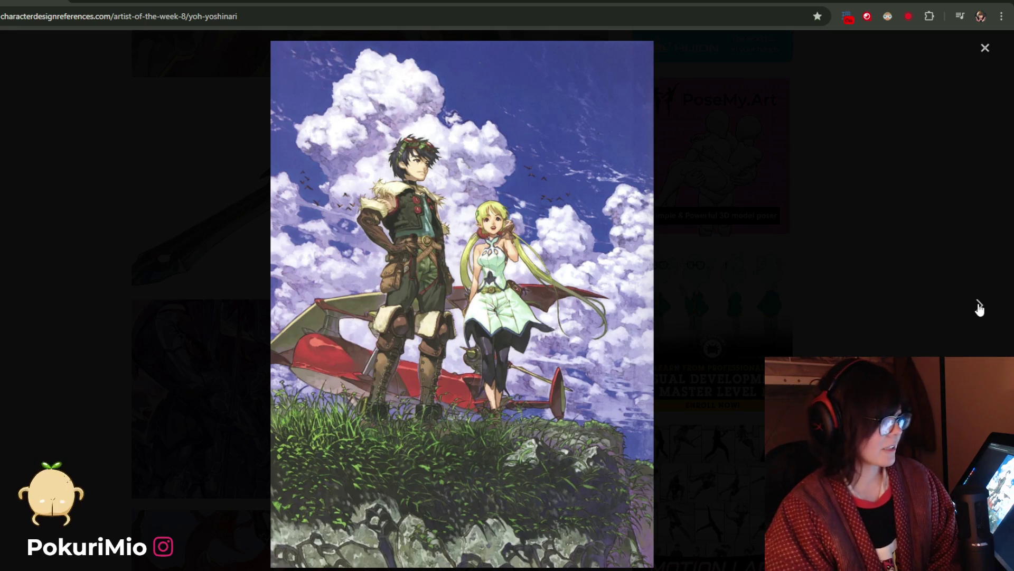
{"action": "left_click", "coordinate": [978, 307]}
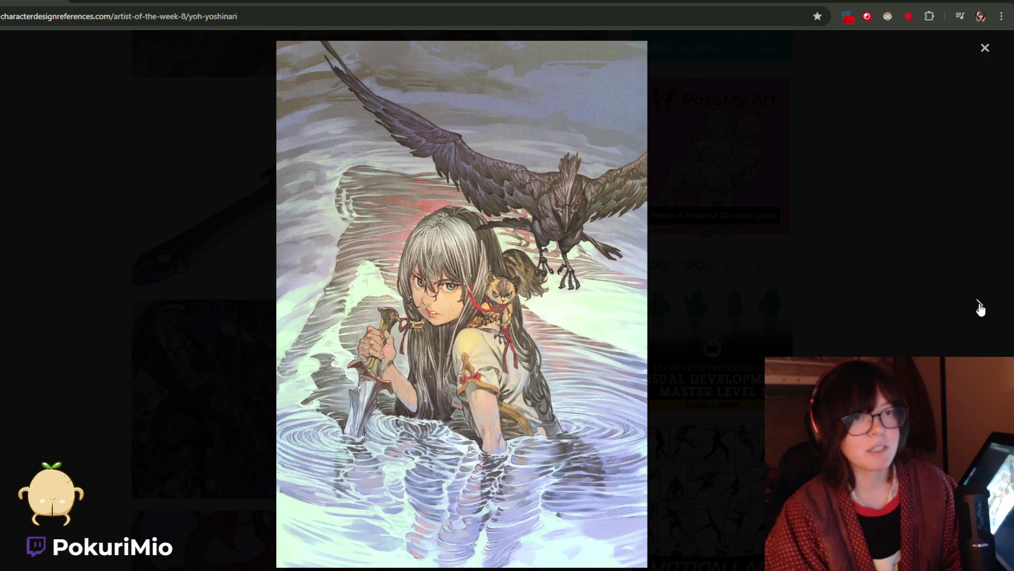
{"action": "left_click", "coordinate": [980, 307]}
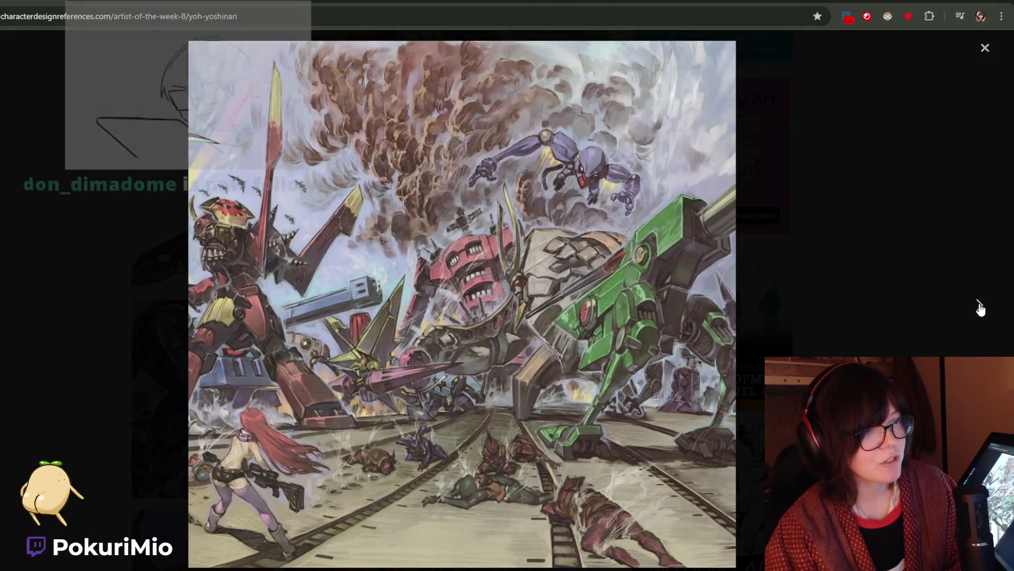
{"action": "left_click", "coordinate": [980, 308]}
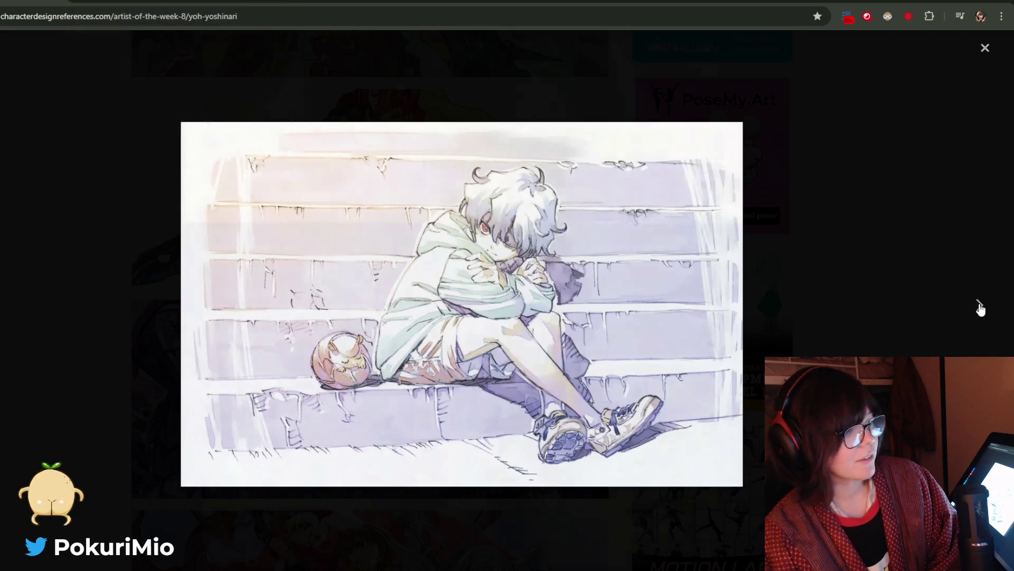
Page forward through six more Yoh Yoshinari artworks in the gallery viewer.
{"action": "left_click", "coordinate": [979, 307]}
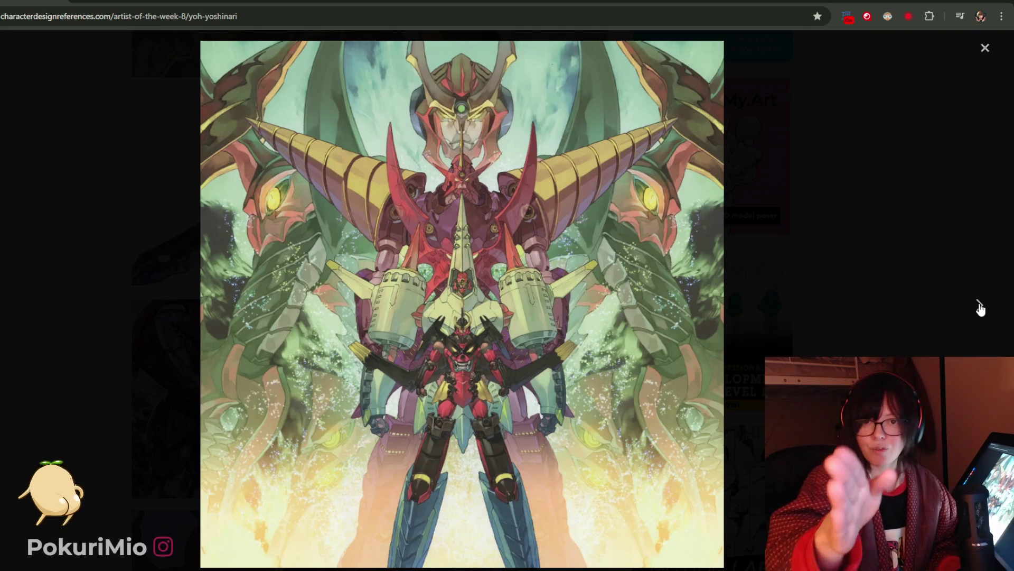
{"action": "left_click", "coordinate": [979, 307]}
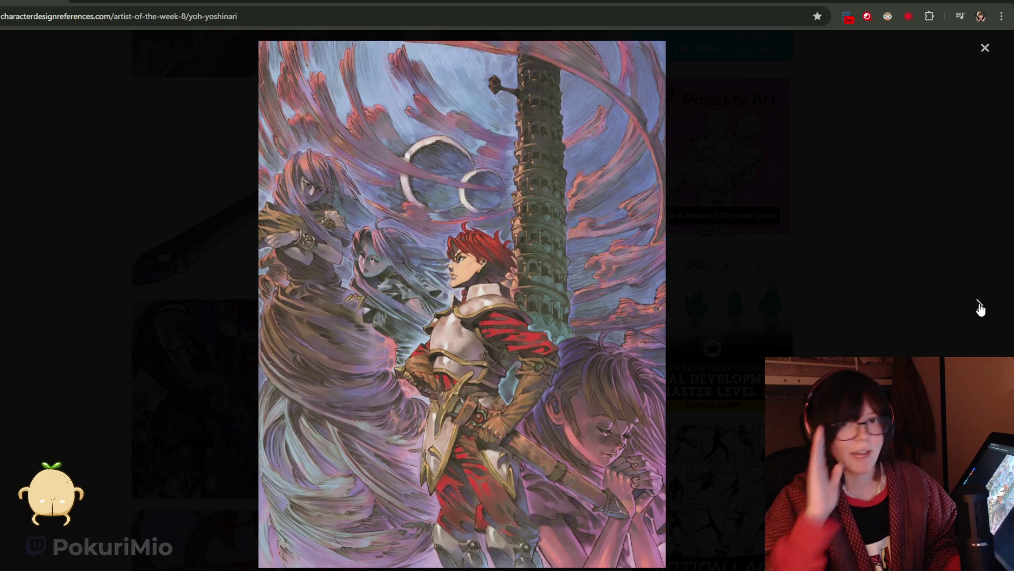
{"action": "left_click", "coordinate": [979, 306]}
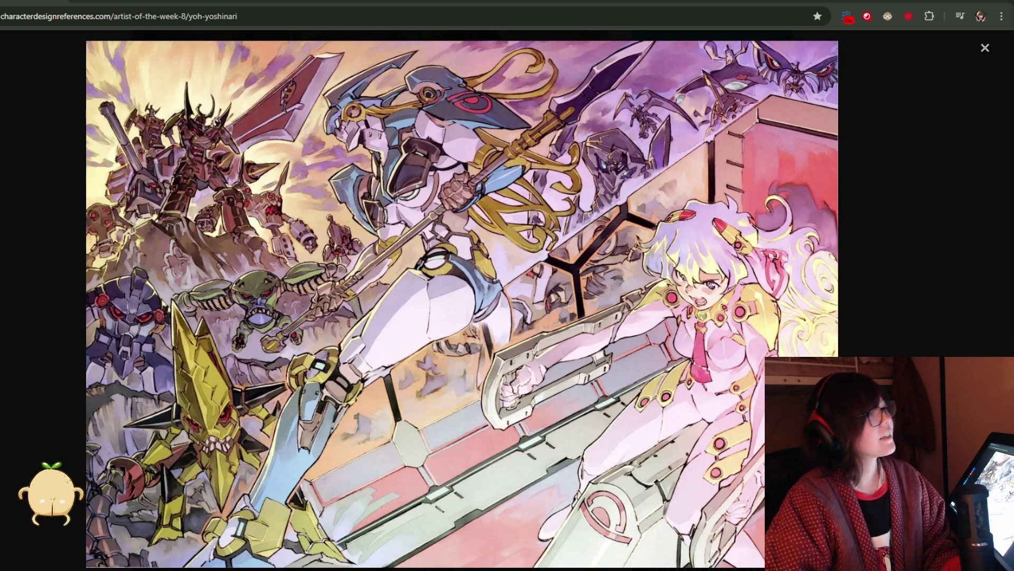
{"action": "left_click", "coordinate": [982, 311]}
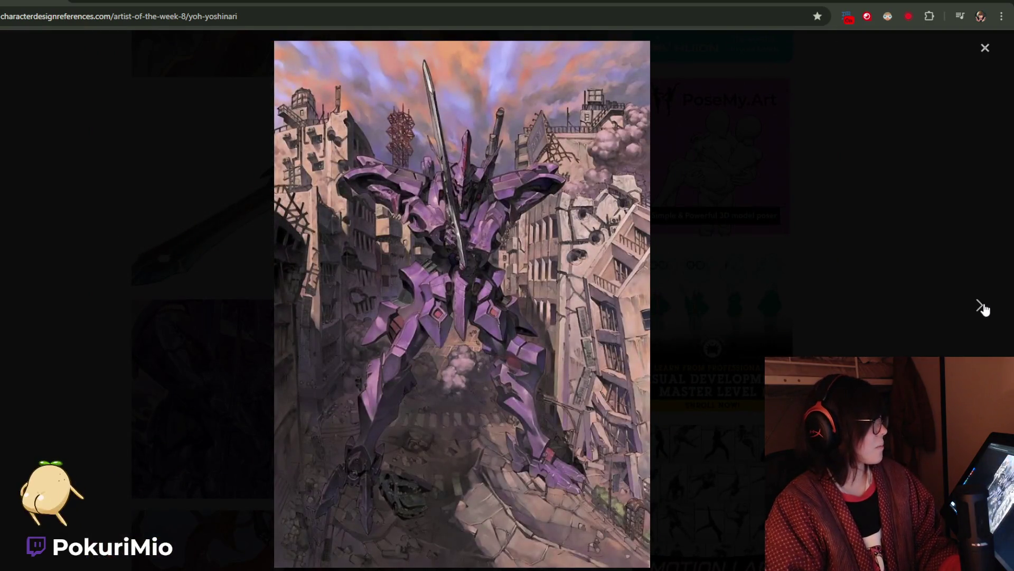
{"action": "left_click", "coordinate": [984, 310]}
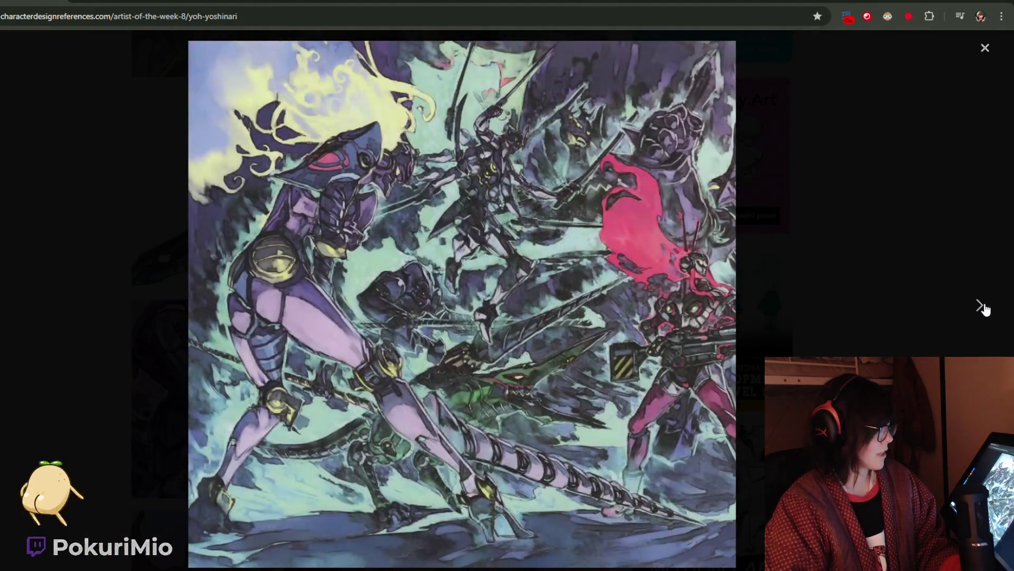
{"action": "left_click", "coordinate": [983, 309]}
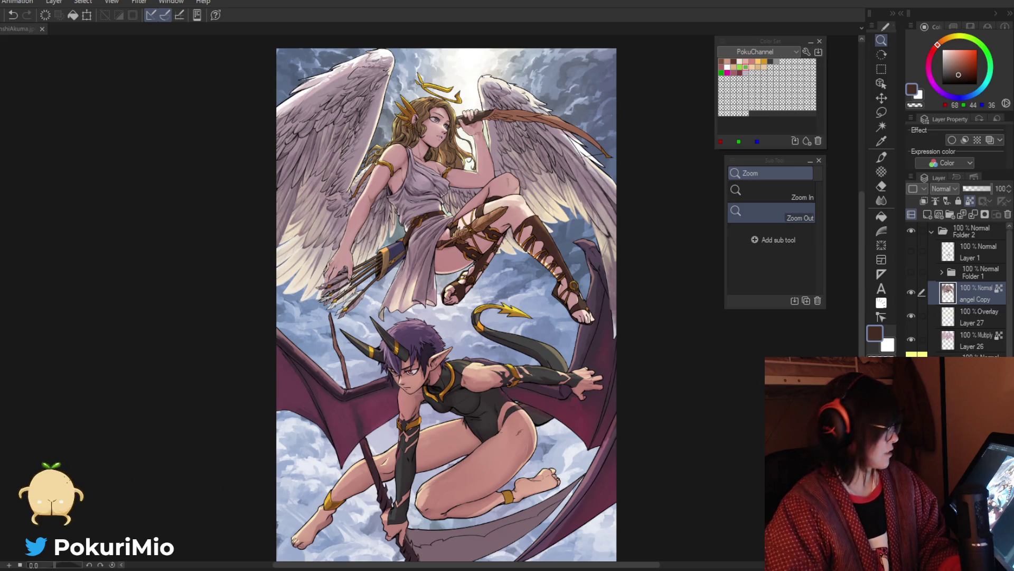
{"action": "key", "text": "ctrl+minus"}
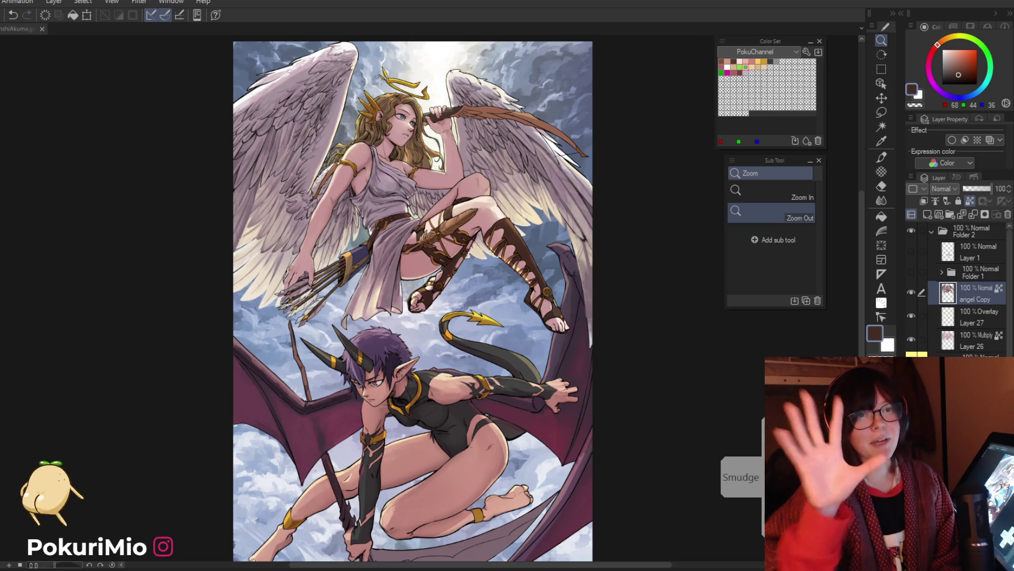
{"action": "key", "text": "alt+Tab"}
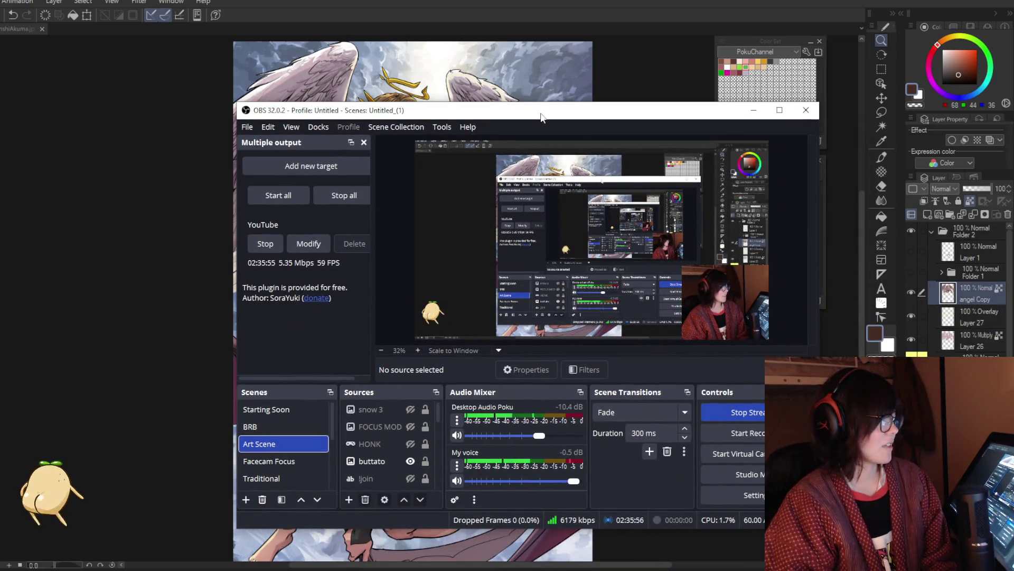
{"action": "key", "text": "alt+Tab"}
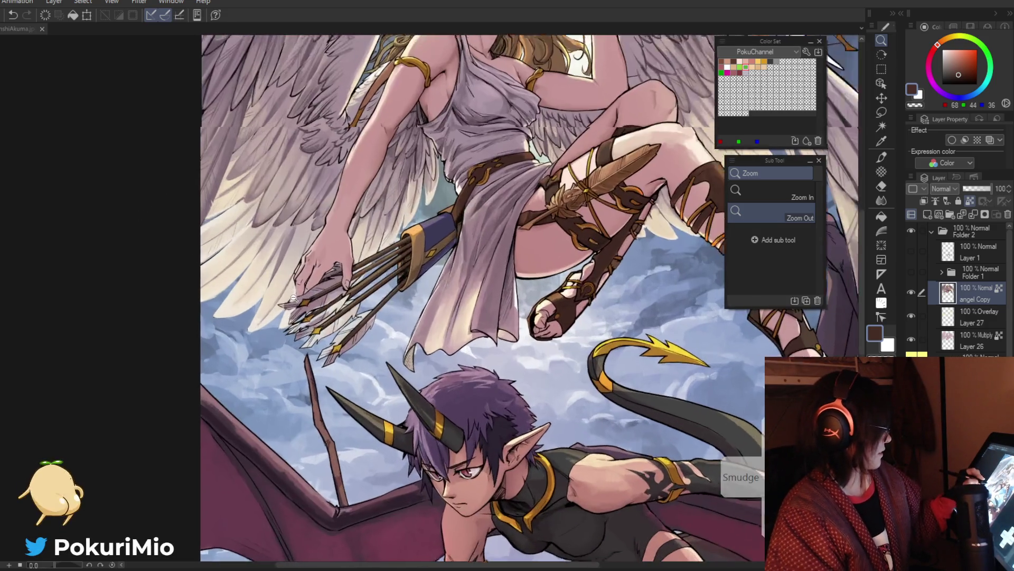
Zoom in on the hand and quiver and draw a mauve shading line across the wing feathers.
{"action": "left_click", "coordinate": [280, 287]}
{"action": "left_click", "coordinate": [303, 393]}
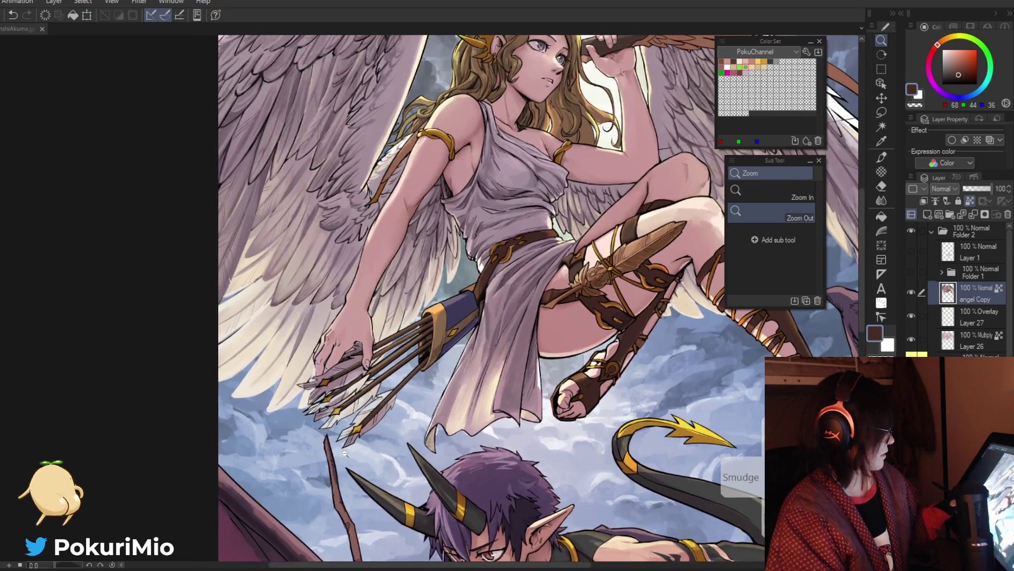
{"action": "left_click", "coordinate": [349, 288]}
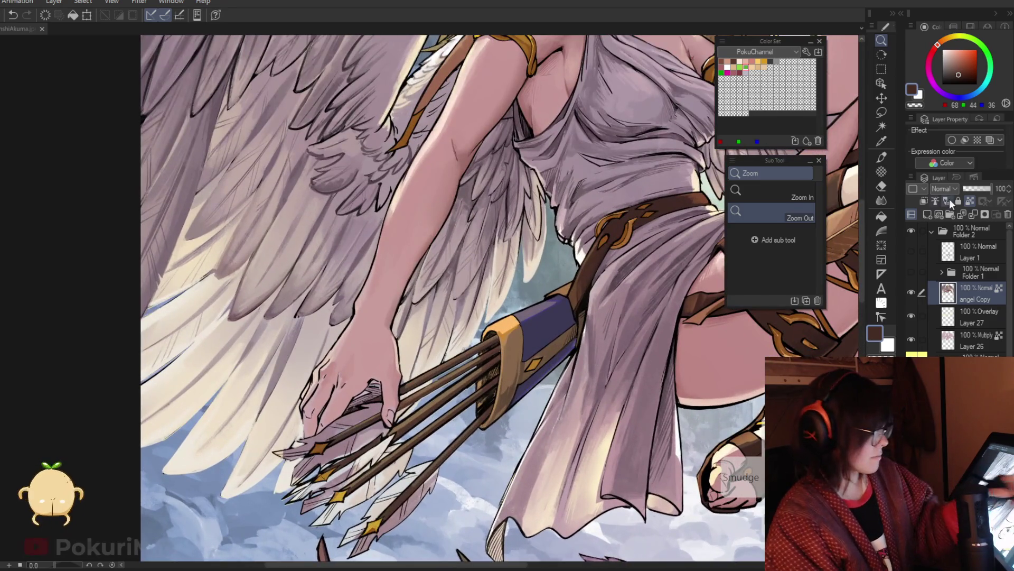
{"action": "left_click", "coordinate": [346, 287]}
{"action": "key", "text": "i"}
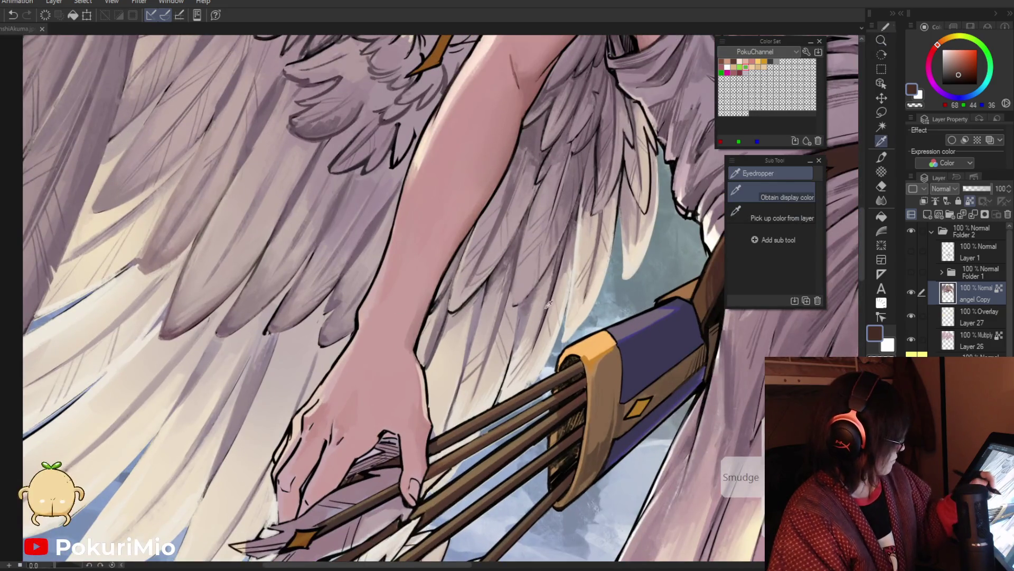
{"action": "left_click", "coordinate": [549, 303]}
{"action": "key", "text": "p"}
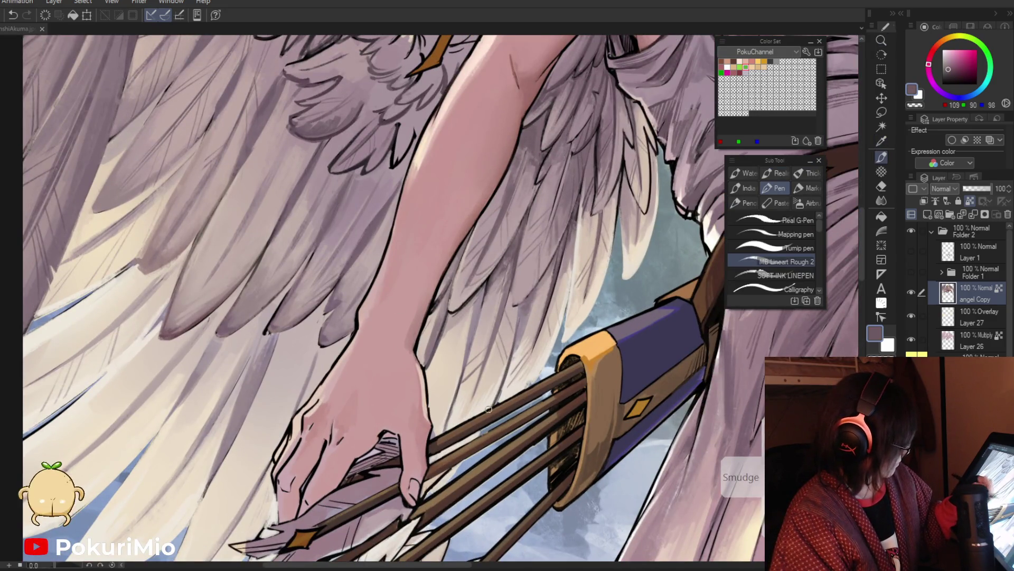
{"action": "left_click_drag", "start_coordinate": [516, 331], "coordinate": [503, 375]}
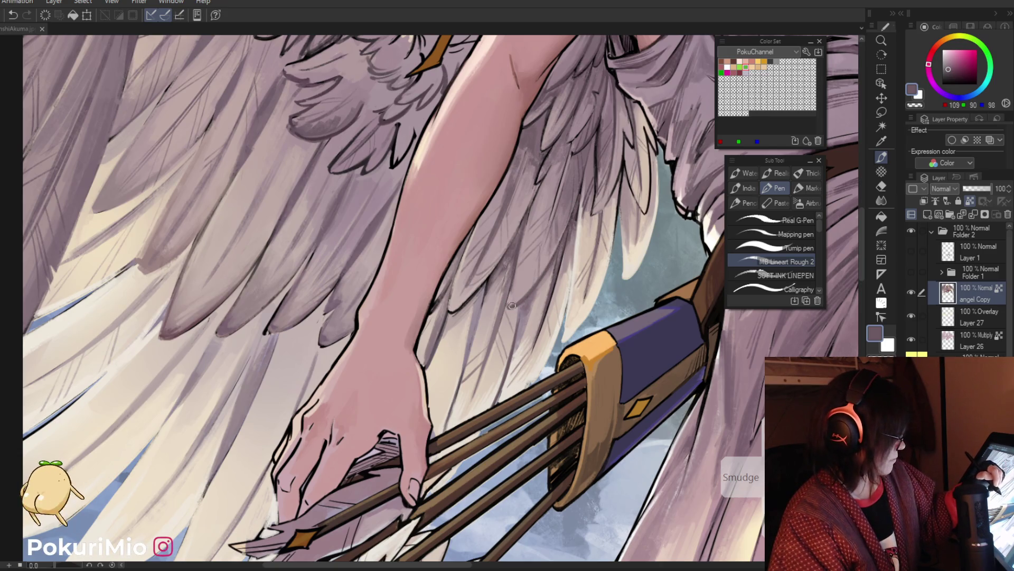
Ink a near-black edge along a wing feather.
{"action": "key", "text": "i"}
{"action": "left_click", "coordinate": [603, 147]}
{"action": "key", "text": "p"}
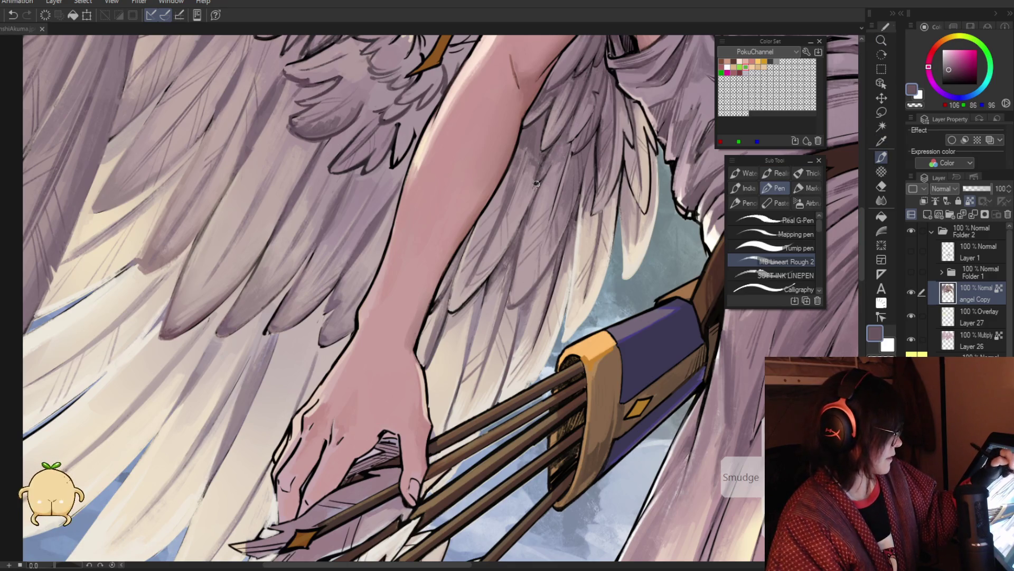
{"action": "key", "text": "i"}
{"action": "scroll", "coordinate": [536, 180], "scroll_direction": "up", "scroll_amount": 2}
{"action": "left_click", "coordinate": [539, 158]}
{"action": "key", "text": "p"}
{"action": "mouse_move", "coordinate": [538, 166]}
{"action": "left_mouse_down"}
{"action": "mouse_move", "coordinate": [521, 241]}
{"action": "mouse_move", "coordinate": [478, 320]}
{"action": "left_mouse_up"}
Ink more dark feather edges along the wing, then bring up the artist's X profile.
{"action": "key", "text": "ctrl+minus"}
{"action": "key", "text": "ctrl+plus"}
{"action": "mouse_move", "coordinate": [488, 267]}
{"action": "left_mouse_down"}
{"action": "mouse_move", "coordinate": [468, 317]}
{"action": "mouse_move", "coordinate": [489, 279]}
{"action": "left_mouse_up"}
{"action": "left_click_drag", "start_coordinate": [475, 316], "coordinate": [443, 369]}
{"action": "left_click", "coordinate": [443, 368], "text": "alt"}
{"action": "key", "text": "ctrl+minus"}
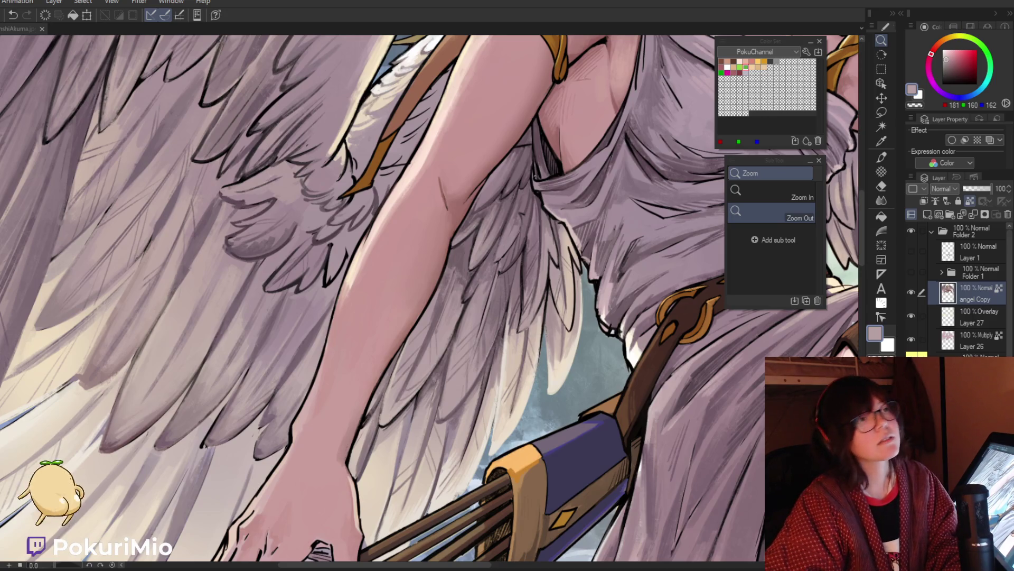
{"action": "key", "text": "alt+Tab"}
{"action": "mouse_move", "coordinate": [623, 210]}
{"action": "left_mouse_down"}
{"action": "mouse_move", "coordinate": [185, 39]}
{"action": "mouse_move", "coordinate": [271, 18]}
{"action": "left_mouse_up"}
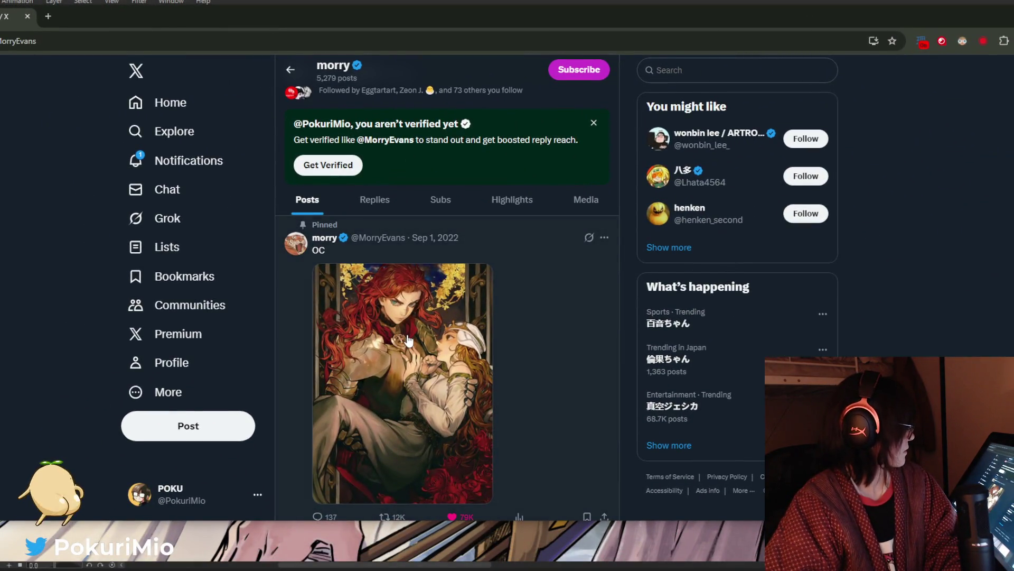
View the pinned post, the next post and the face sketch full size.
{"action": "left_click", "coordinate": [434, 298]}
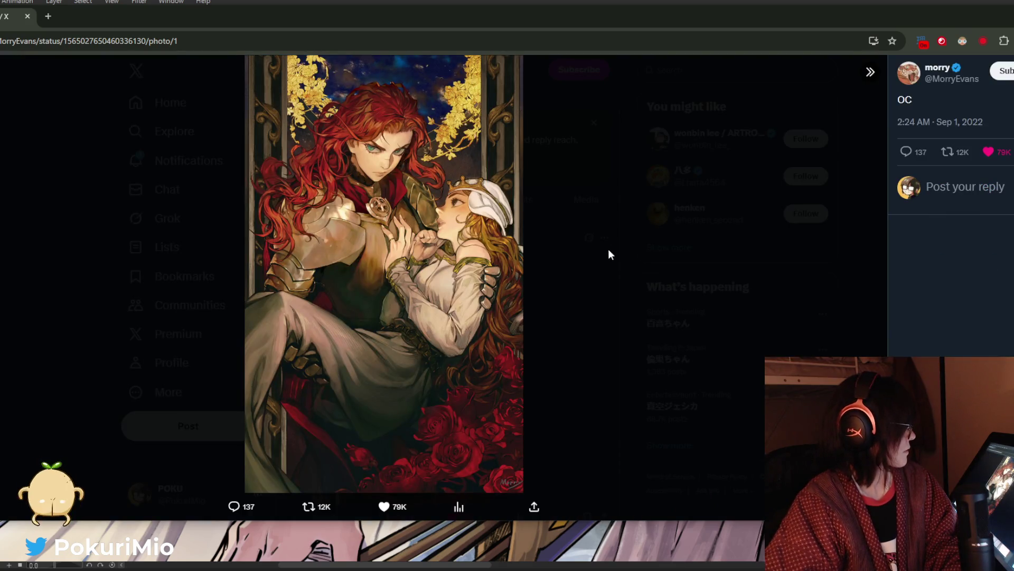
{"action": "left_click", "coordinate": [565, 255]}
{"action": "scroll", "coordinate": [495, 258], "scroll_direction": "down", "scroll_amount": 5}
{"action": "left_click", "coordinate": [448, 292]}
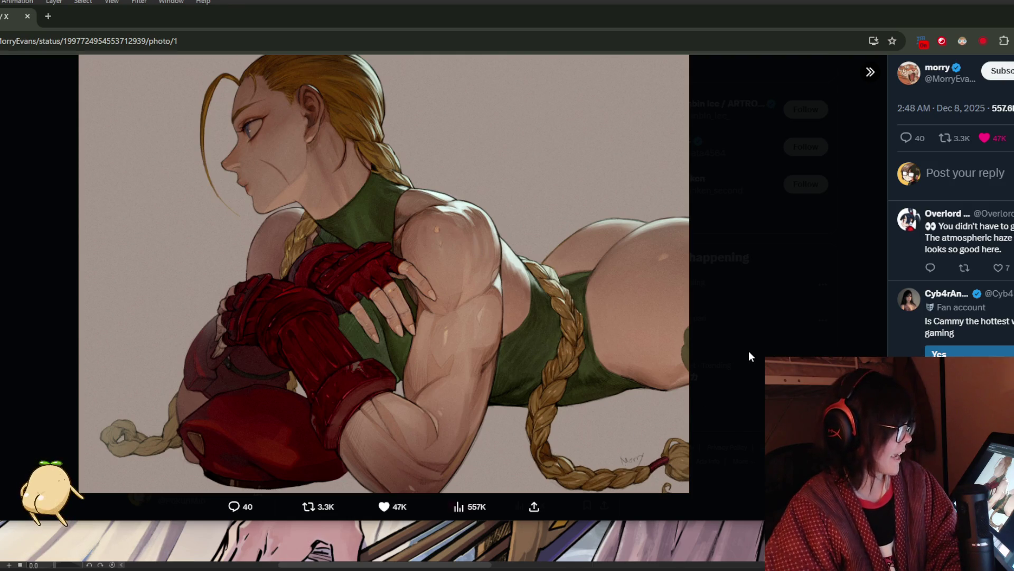
{"action": "left_click", "coordinate": [731, 293]}
{"action": "scroll", "coordinate": [477, 285], "scroll_direction": "down", "scroll_amount": 5}
{"action": "left_click", "coordinate": [471, 264]}
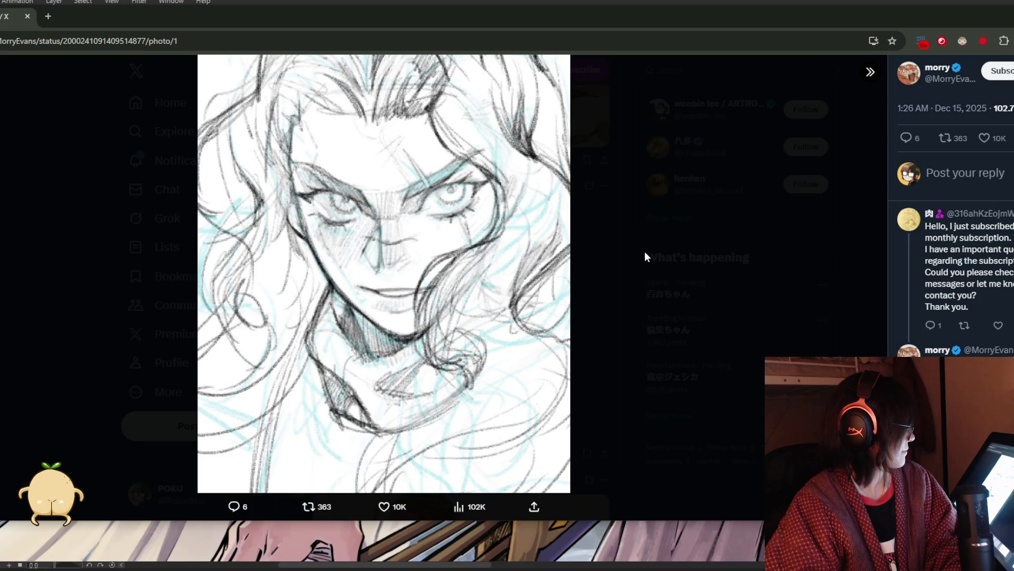
{"action": "left_click", "coordinate": [611, 258]}
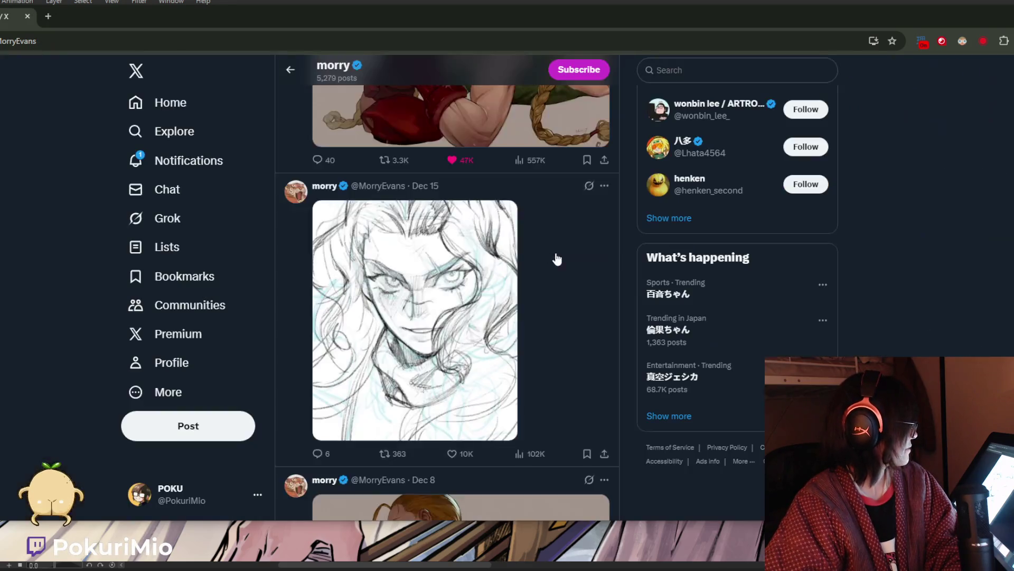
View the Falin and Moriah artworks full size, then minimize the browser.
{"action": "scroll", "coordinate": [528, 250], "scroll_direction": "down", "scroll_amount": 5}
{"action": "scroll", "coordinate": [528, 250], "scroll_direction": "down", "scroll_amount": 12}
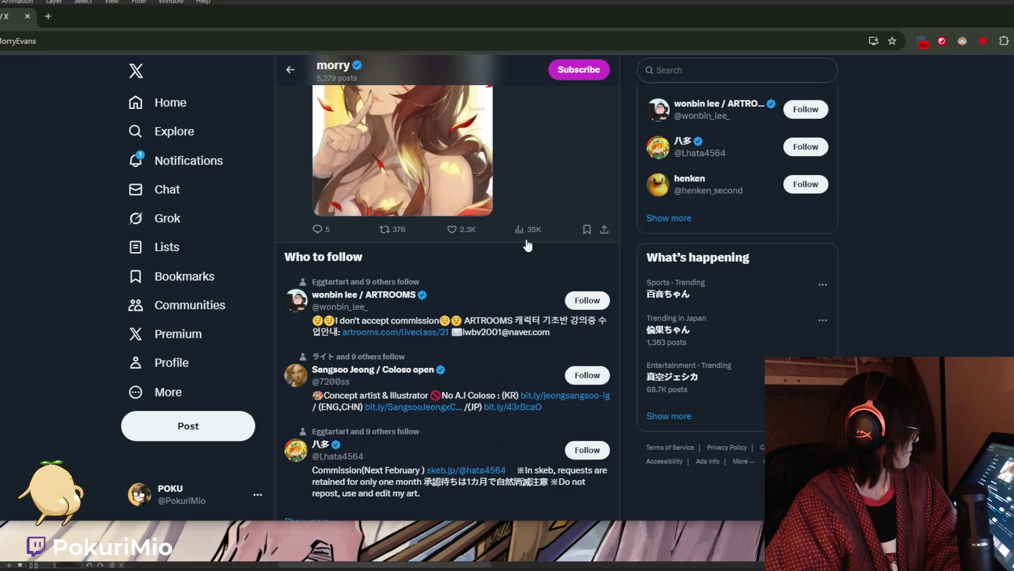
{"action": "scroll", "coordinate": [527, 248], "scroll_direction": "down", "scroll_amount": 15}
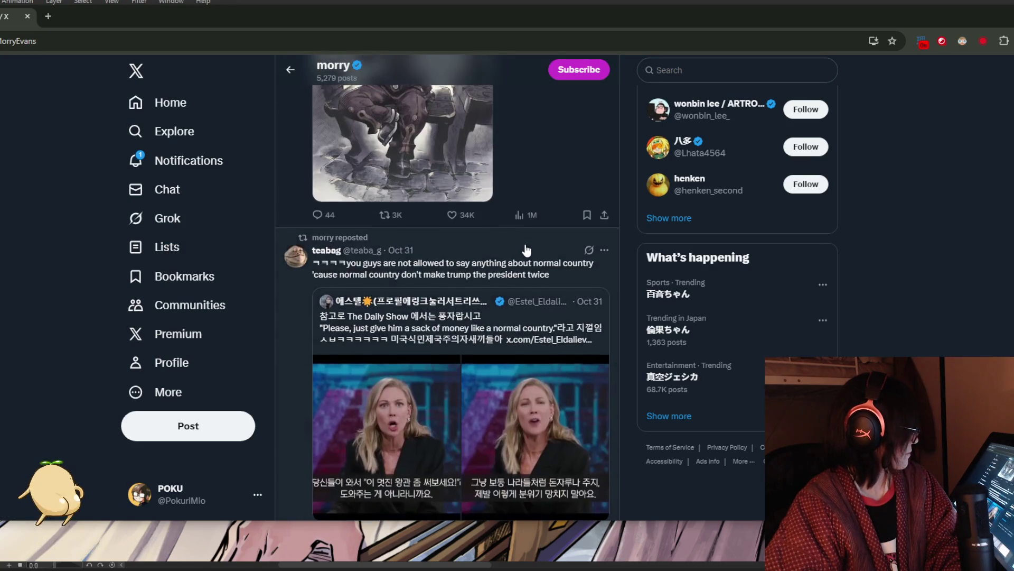
{"action": "left_click", "coordinate": [444, 286]}
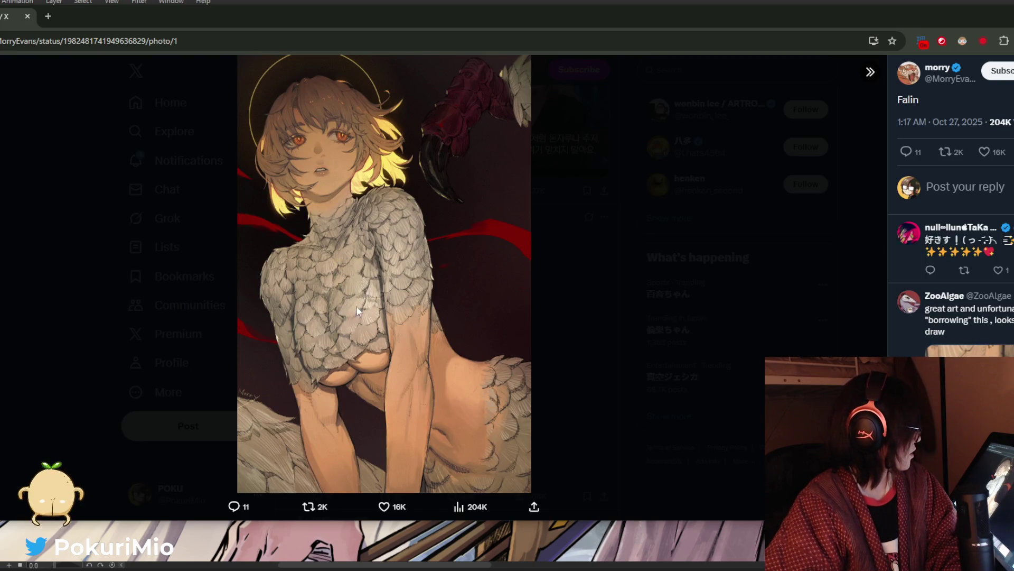
{"action": "left_click", "coordinate": [543, 271]}
{"action": "scroll", "coordinate": [520, 294], "scroll_direction": "down", "scroll_amount": 5}
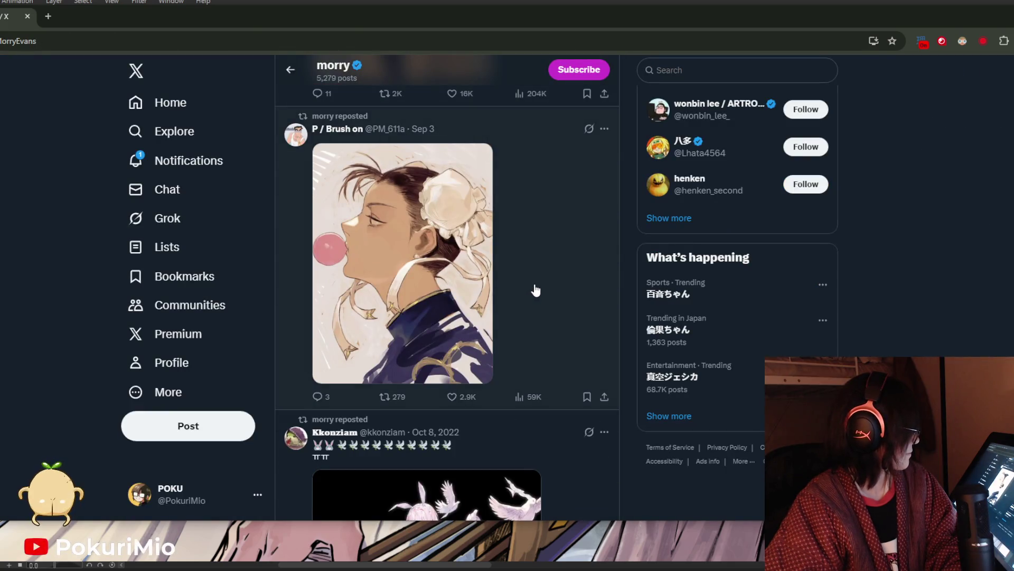
{"action": "scroll", "coordinate": [536, 287], "scroll_direction": "down", "scroll_amount": 15}
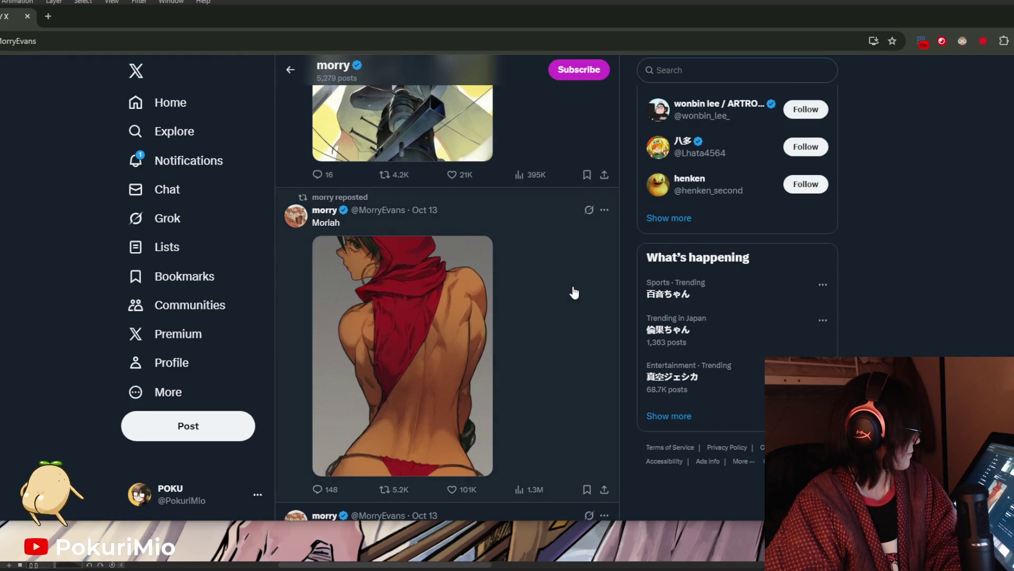
{"action": "scroll", "coordinate": [573, 290], "scroll_direction": "down", "scroll_amount": 2}
{"action": "left_click", "coordinate": [450, 271]}
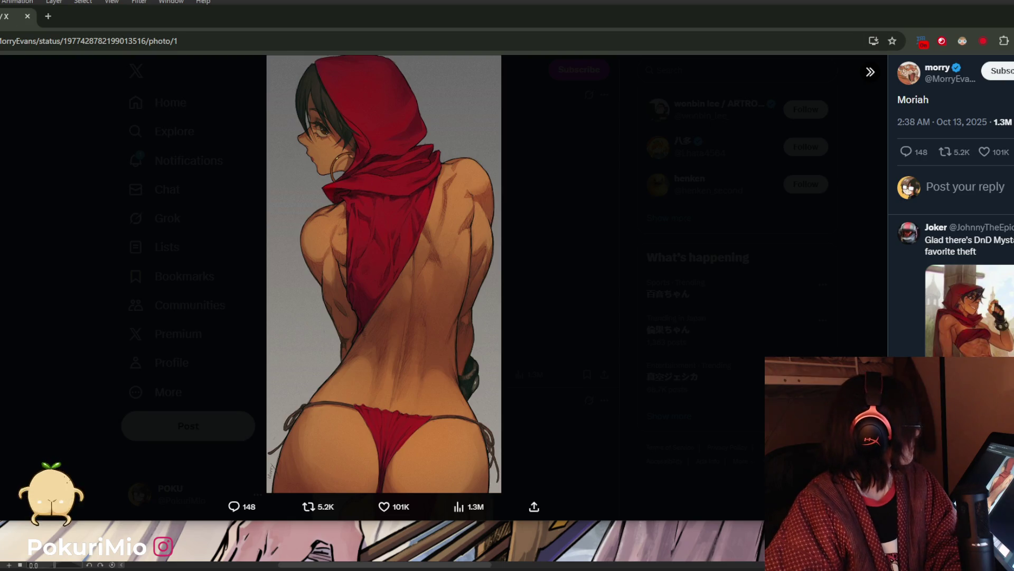
{"action": "key", "text": "super+Down"}
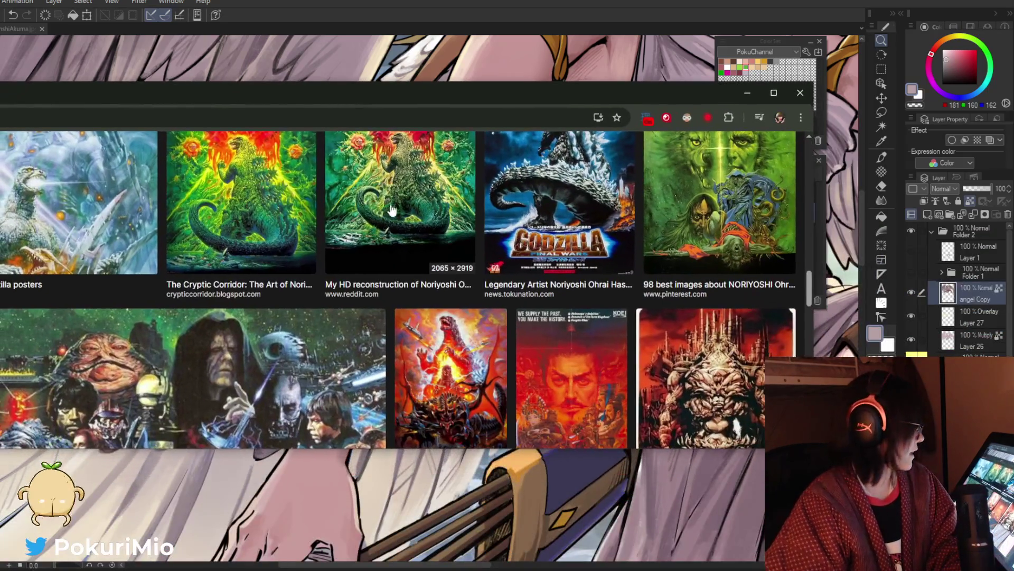
Scroll through the Godzilla and Star Wars poster results, then minimize the browser.
{"action": "scroll", "coordinate": [555, 240], "scroll_direction": "up", "scroll_amount": 1}
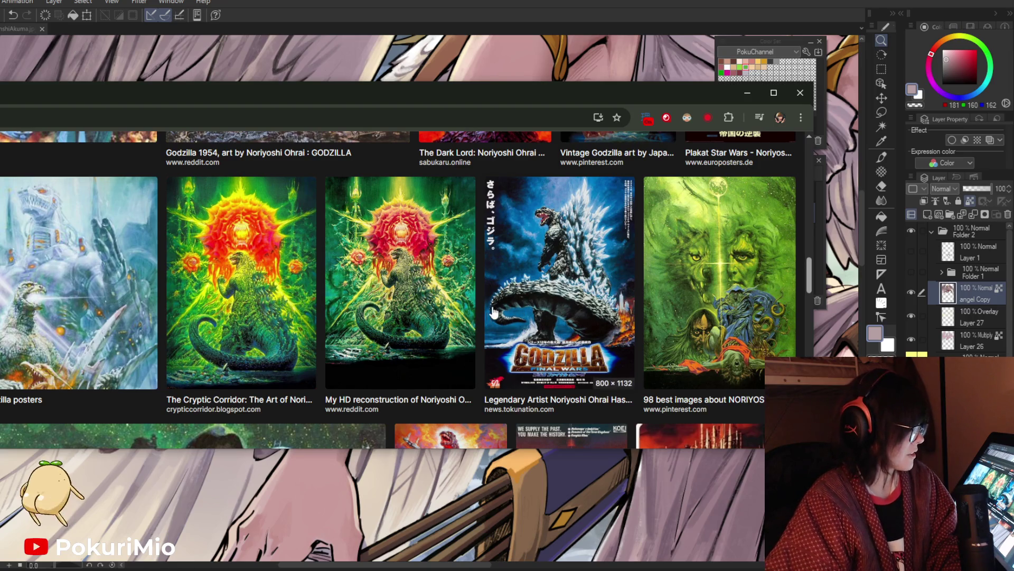
{"action": "scroll", "coordinate": [507, 288], "scroll_direction": "down", "scroll_amount": 5}
{"action": "scroll", "coordinate": [523, 277], "scroll_direction": "down", "scroll_amount": 6}
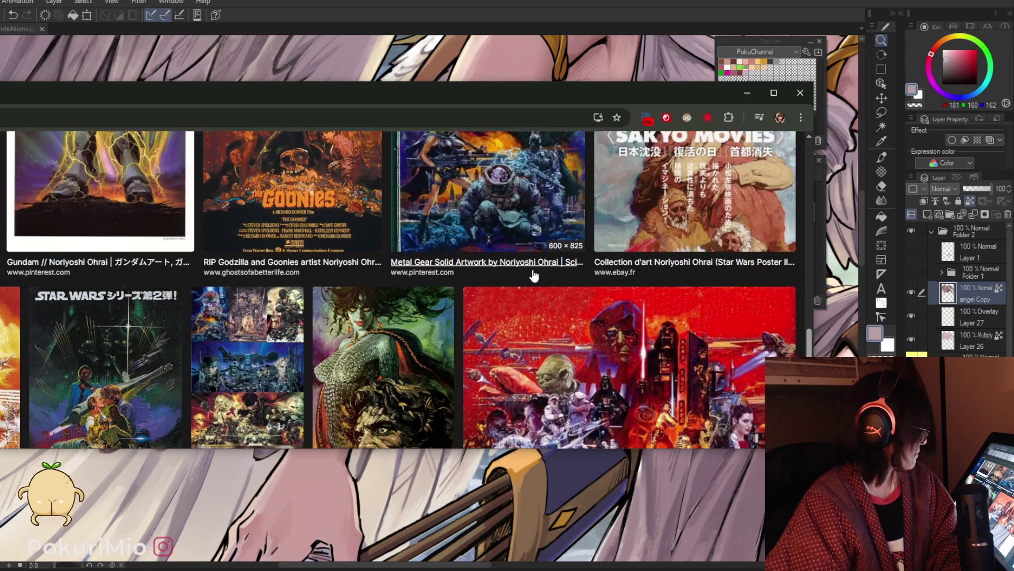
{"action": "scroll", "coordinate": [533, 269], "scroll_direction": "up", "scroll_amount": 4}
{"action": "scroll", "coordinate": [534, 275], "scroll_direction": "up", "scroll_amount": 10}
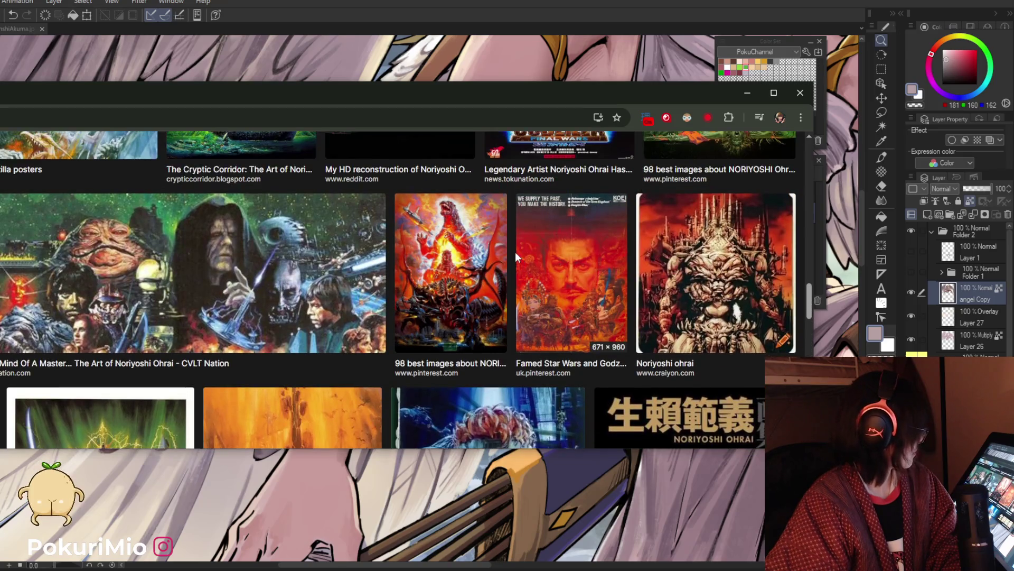
{"action": "scroll", "coordinate": [517, 258], "scroll_direction": "up", "scroll_amount": 3}
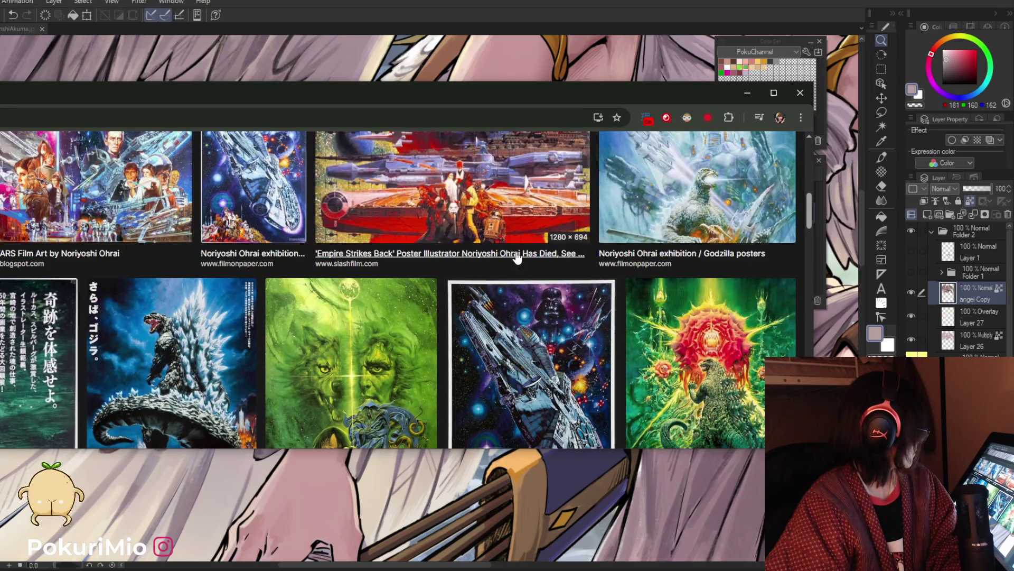
{"action": "scroll", "coordinate": [517, 258], "scroll_direction": "up", "scroll_amount": 1}
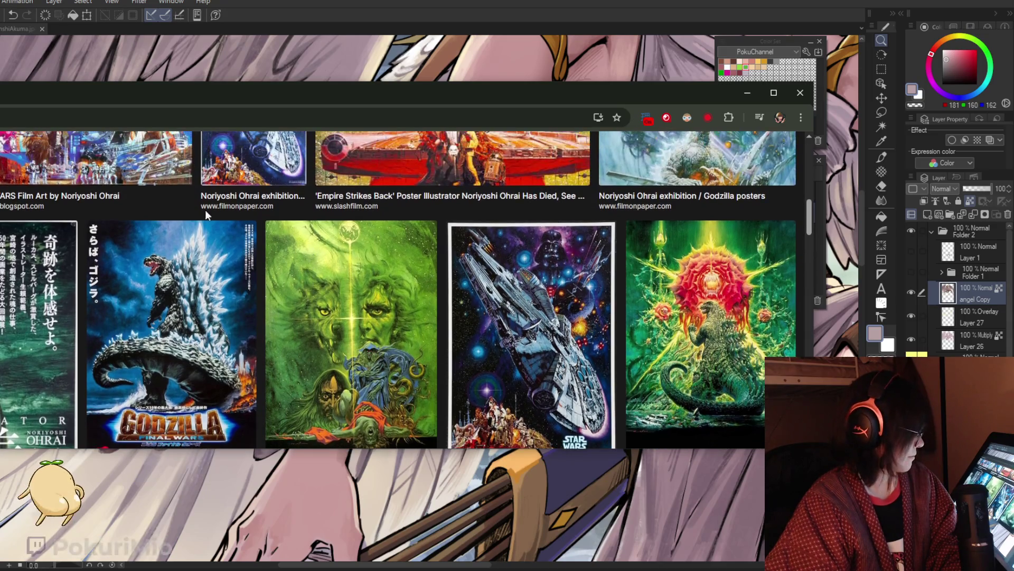
{"action": "key", "text": "super+Down"}
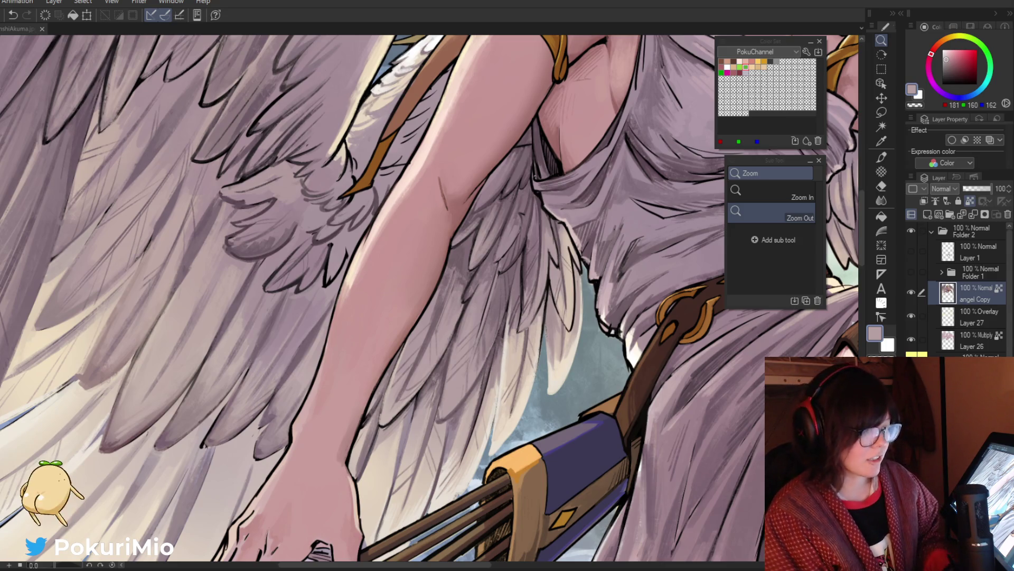
Zoom out one level from the close-up of the arm and wing feathers.
{"action": "left_click", "coordinate": [544, 494], "text": "alt"}
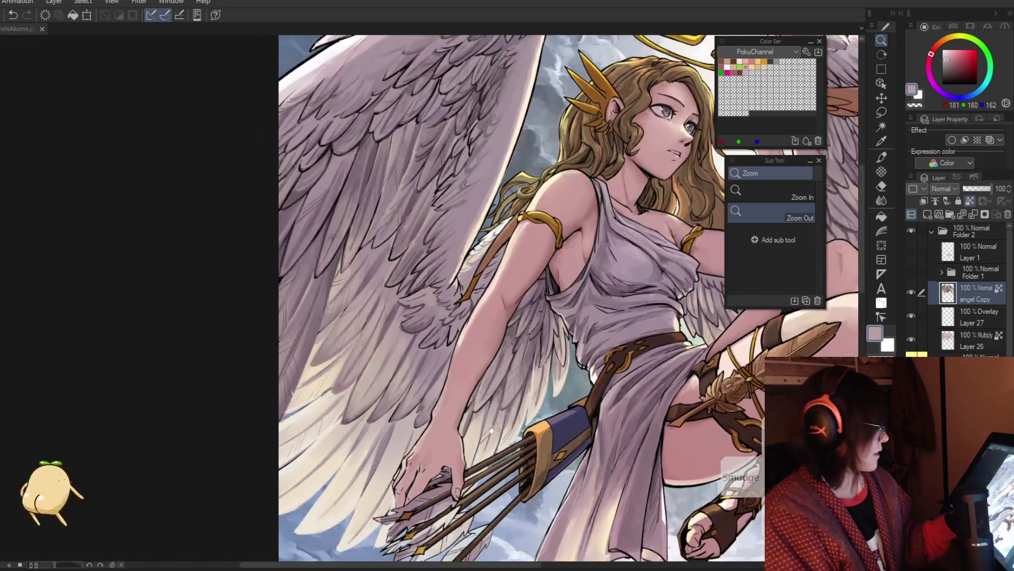
Zoom out again so the whole angel, halo and quiver fit, with the demon's head below.
{"action": "left_click", "coordinate": [543, 494], "text": "alt"}
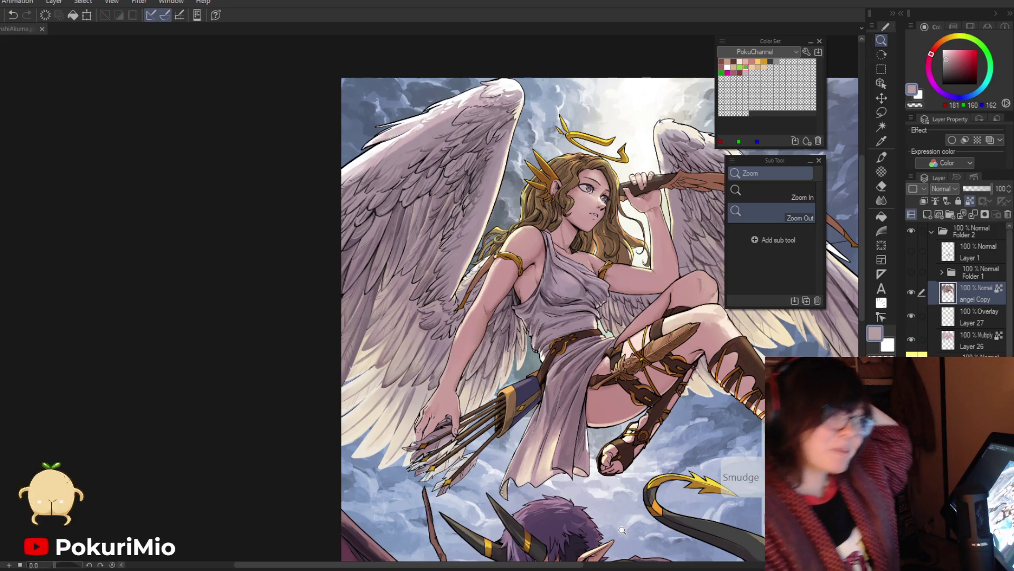
Draw a dark feather line down the lower wing, then soften nearby lines with light mauve.
{"action": "scroll", "coordinate": [246, 180], "scroll_direction": "down", "scroll_amount": 1}
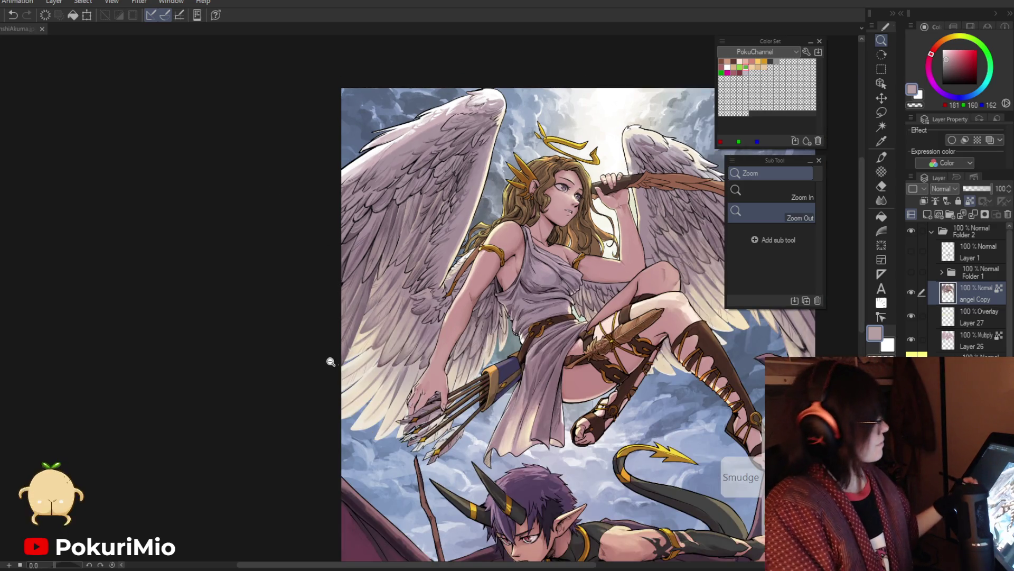
{"action": "scroll", "coordinate": [322, 365], "scroll_direction": "up", "scroll_amount": 3}
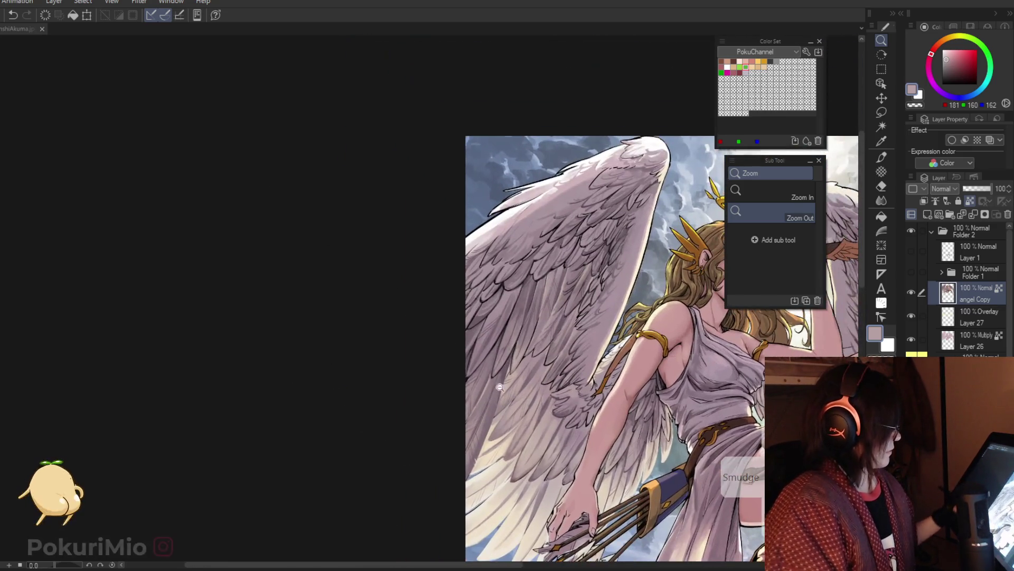
{"action": "scroll", "coordinate": [500, 387], "scroll_direction": "up", "scroll_amount": 5}
{"action": "key", "text": "p"}
{"action": "left_click", "coordinate": [598, 298], "text": "alt"}
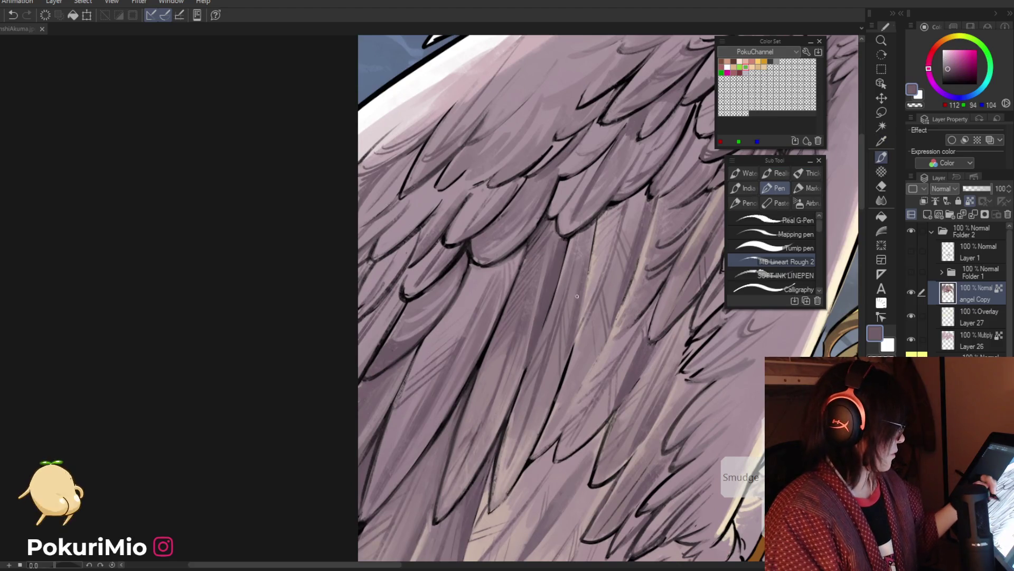
{"action": "left_click", "coordinate": [562, 389], "text": "alt"}
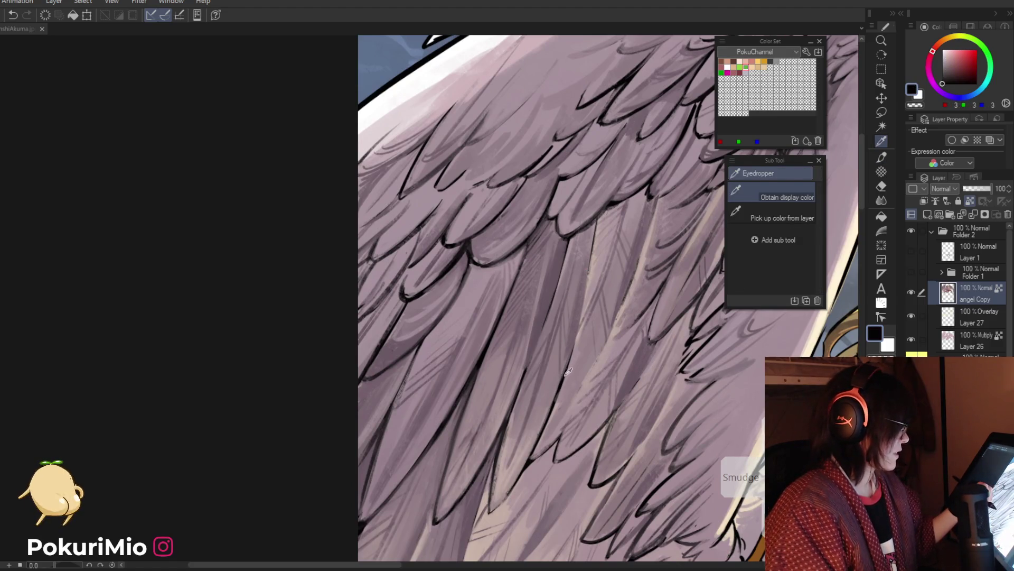
{"action": "left_click", "coordinate": [568, 371], "text": "alt"}
{"action": "left_click", "coordinate": [616, 415], "text": "alt"}
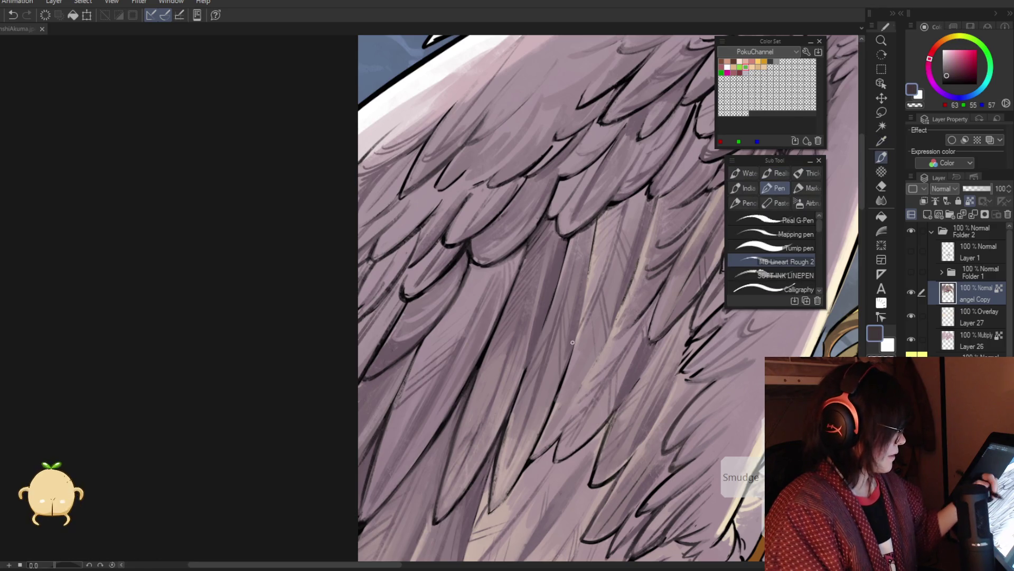
{"action": "left_click_drag", "start_coordinate": [554, 392], "coordinate": [520, 473]}
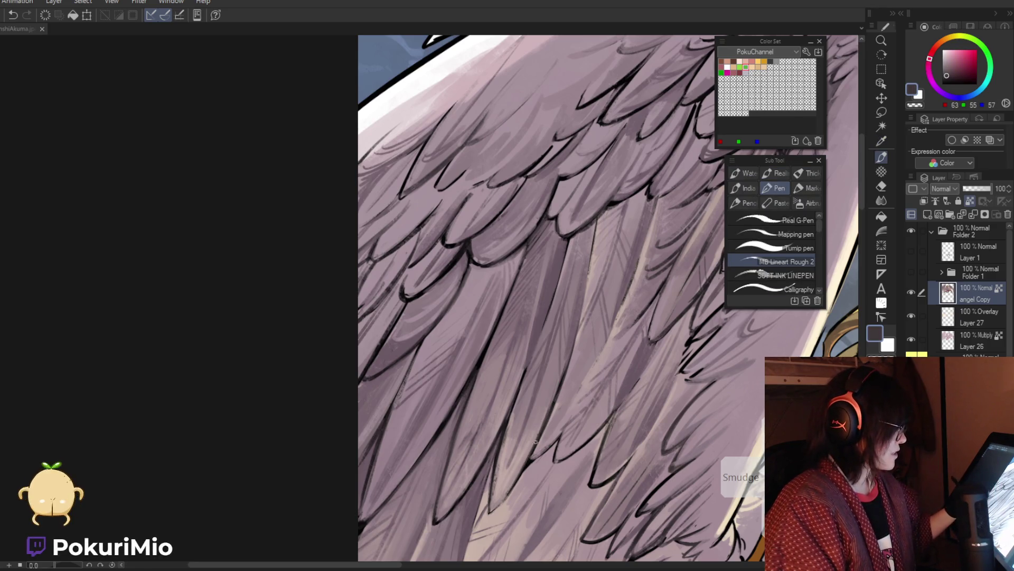
{"action": "left_click", "coordinate": [554, 399], "text": "alt"}
{"action": "left_click_drag", "start_coordinate": [543, 420], "coordinate": [510, 492]}
{"action": "mouse_move", "coordinate": [568, 349]}
{"action": "left_mouse_down"}
{"action": "mouse_move", "coordinate": [536, 441]}
{"action": "mouse_move", "coordinate": [548, 415]}
{"action": "left_mouse_up"}
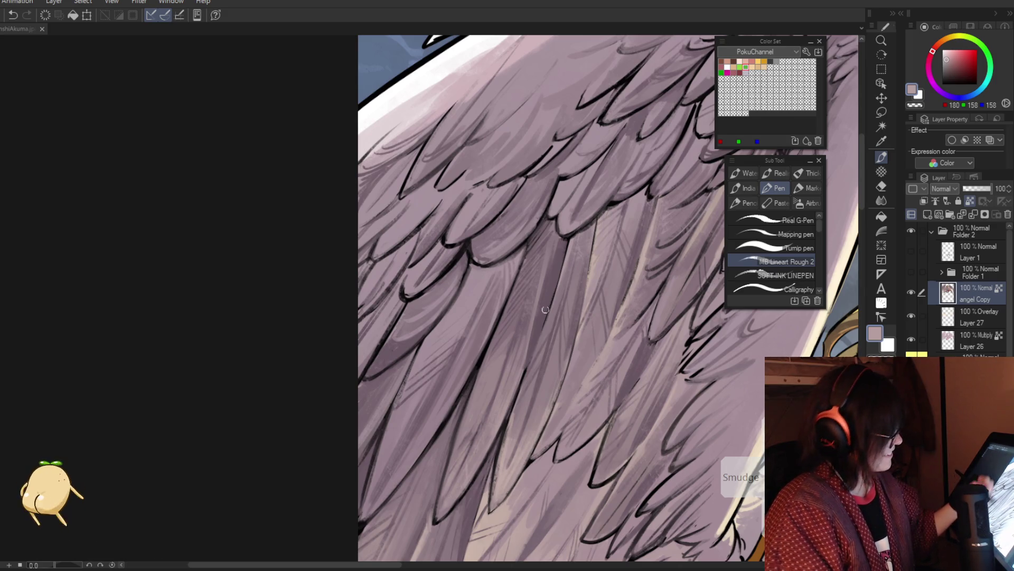
{"action": "left_click_drag", "start_coordinate": [530, 355], "coordinate": [452, 505]}
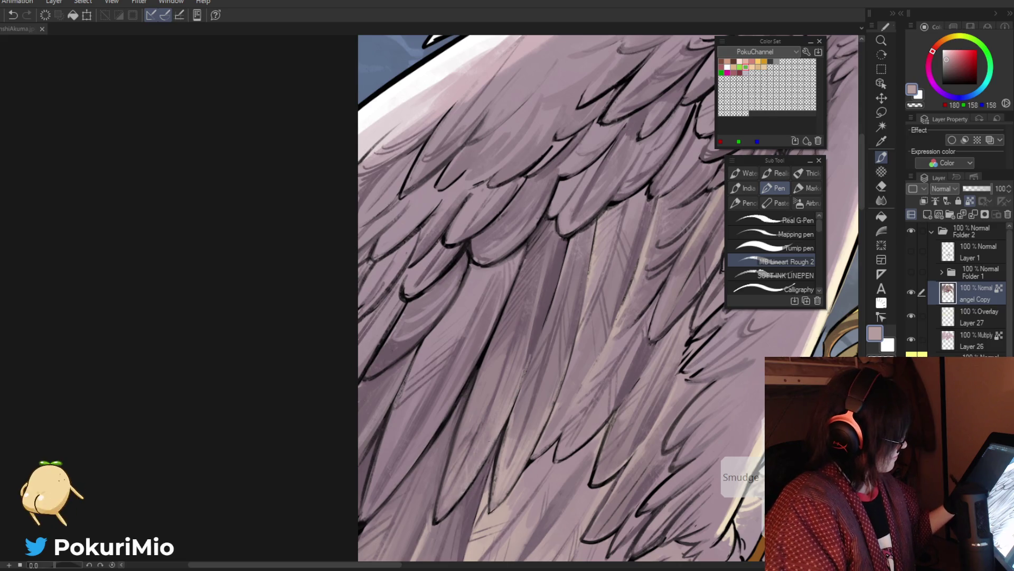
Tilt the canvas view to 15° and draw a near-black feather stroke on the wing.
{"action": "key", "text": "slash"}
{"action": "left_click_drag", "start_coordinate": [453, 464], "coordinate": [429, 351]}
{"action": "mouse_move", "coordinate": [427, 454]}
{"action": "left_mouse_down"}
{"action": "mouse_move", "coordinate": [425, 394]}
{"action": "mouse_move", "coordinate": [426, 450]}
{"action": "left_mouse_up"}
{"action": "mouse_move", "coordinate": [517, 445]}
{"action": "left_mouse_down"}
{"action": "mouse_move", "coordinate": [523, 412]}
{"action": "mouse_move", "coordinate": [563, 500]}
{"action": "mouse_move", "coordinate": [523, 465]}
{"action": "left_mouse_up"}
{"action": "scroll", "coordinate": [564, 270], "scroll_direction": "up", "scroll_amount": 5}
{"action": "key", "text": "i"}
{"action": "left_click", "coordinate": [566, 277]}
{"action": "key", "text": "p"}
{"action": "left_click", "coordinate": [585, 353], "text": "alt"}
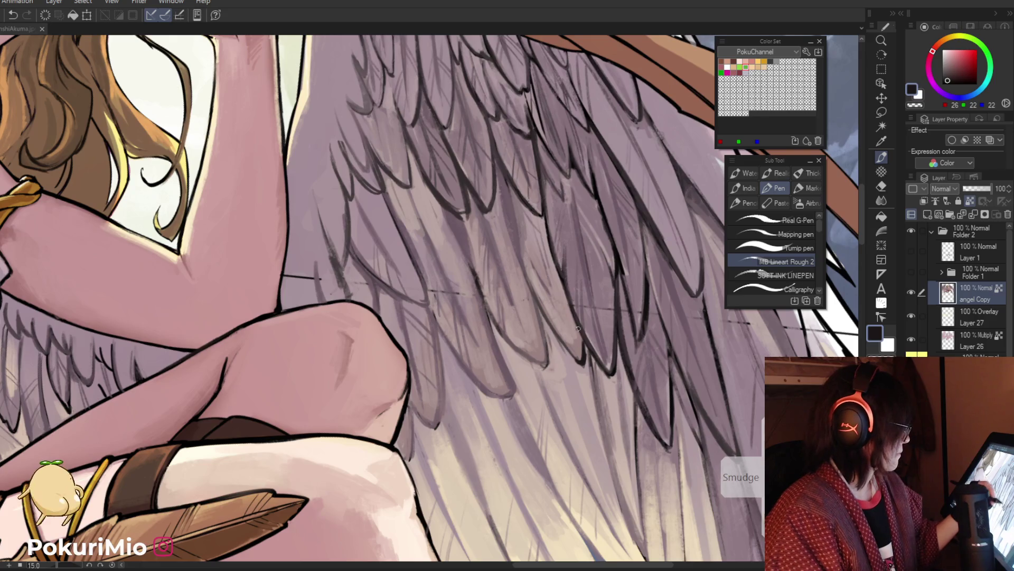
{"action": "left_click_drag", "start_coordinate": [529, 290], "coordinate": [543, 369]}
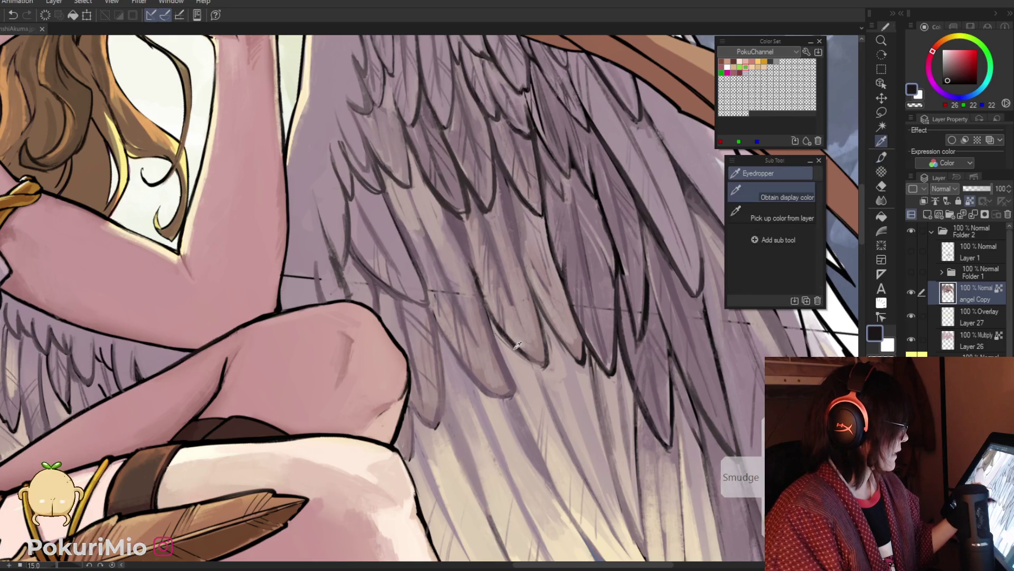
Add dark feather detail strokes to the wing.
{"action": "left_click", "coordinate": [494, 324], "text": "alt"}
{"action": "key", "text": "alt"}
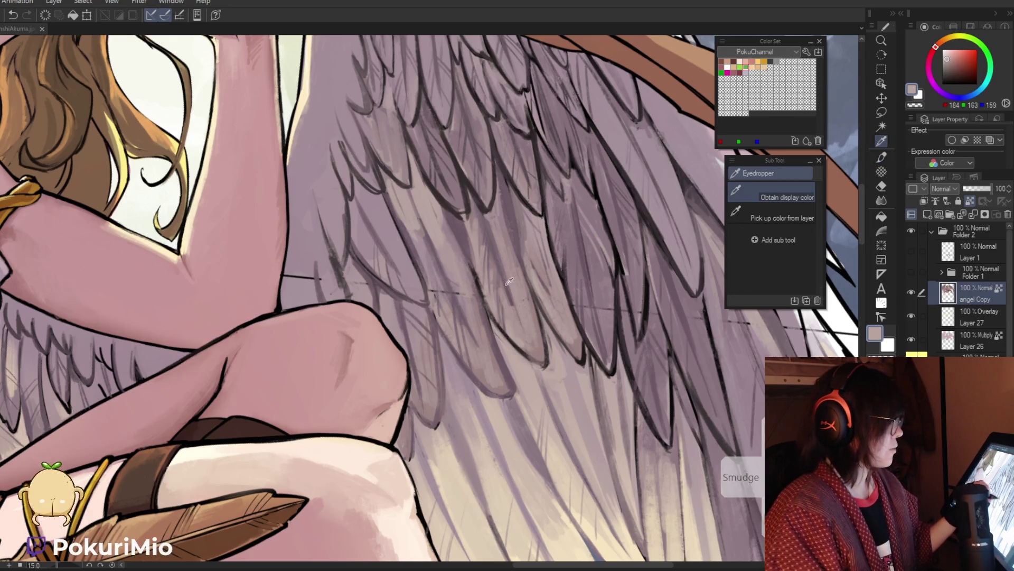
{"action": "left_click", "coordinate": [475, 277], "text": "alt"}
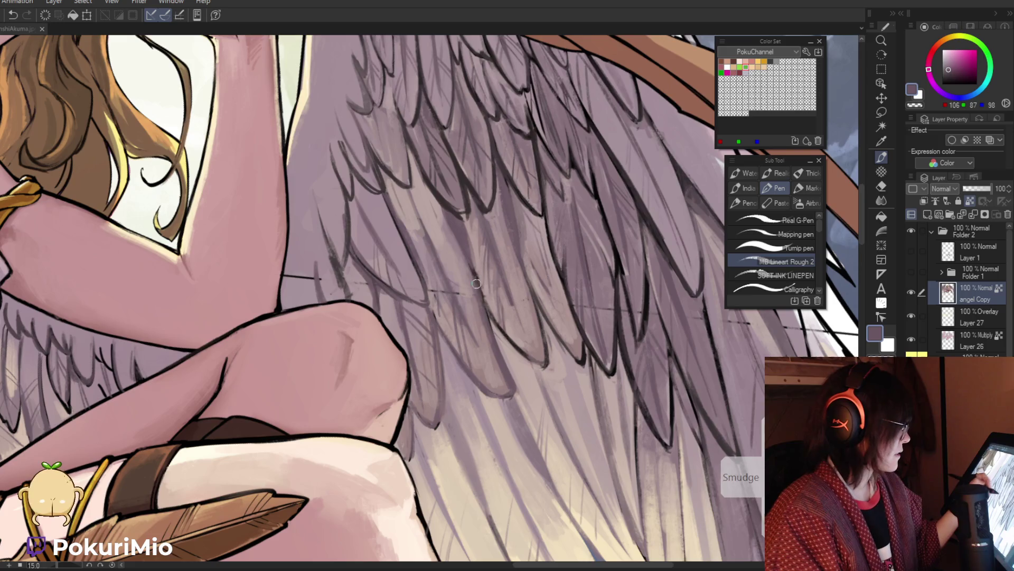
{"action": "left_click", "coordinate": [555, 245], "text": "alt"}
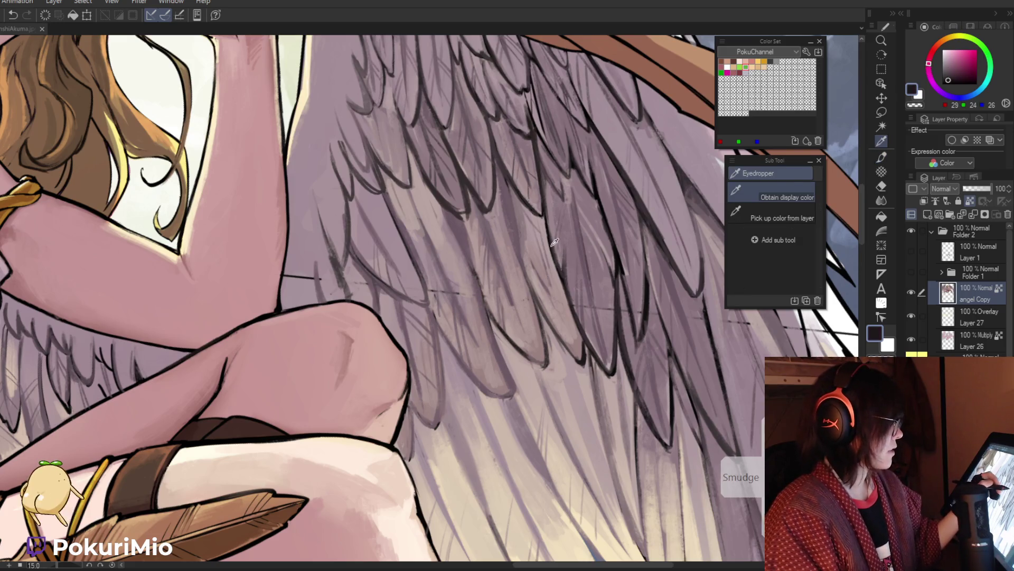
{"action": "left_click_drag", "start_coordinate": [474, 282], "coordinate": [499, 348]}
{"action": "left_click_drag", "start_coordinate": [483, 299], "coordinate": [510, 337]}
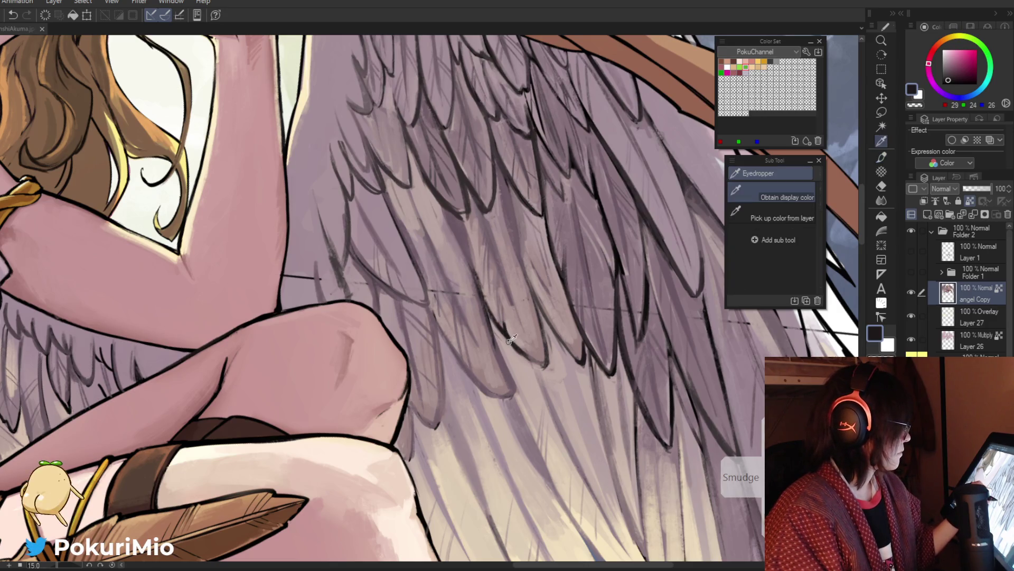
Hatch faint dark mauve lines across the lower wing feathers.
{"action": "left_click", "coordinate": [510, 341], "text": "alt"}
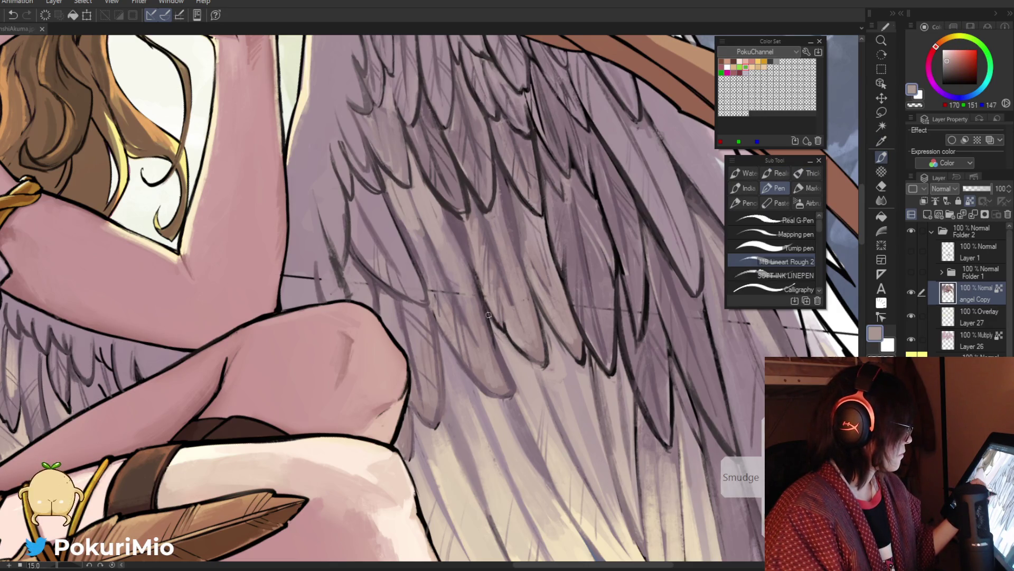
{"action": "left_click", "coordinate": [506, 328], "text": "alt"}
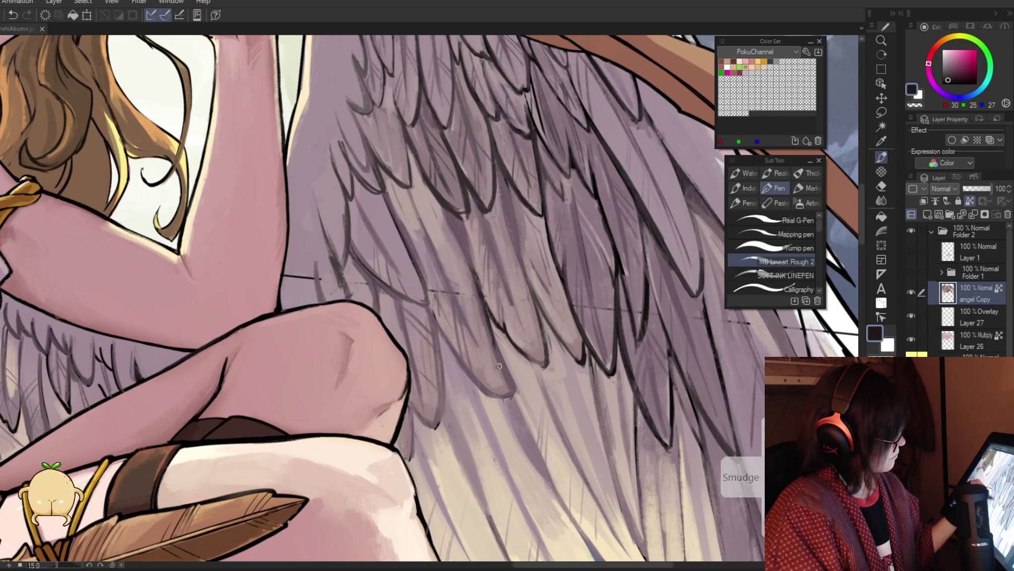
{"action": "left_click", "coordinate": [504, 393], "text": "alt"}
{"action": "left_click", "coordinate": [505, 397], "text": "alt"}
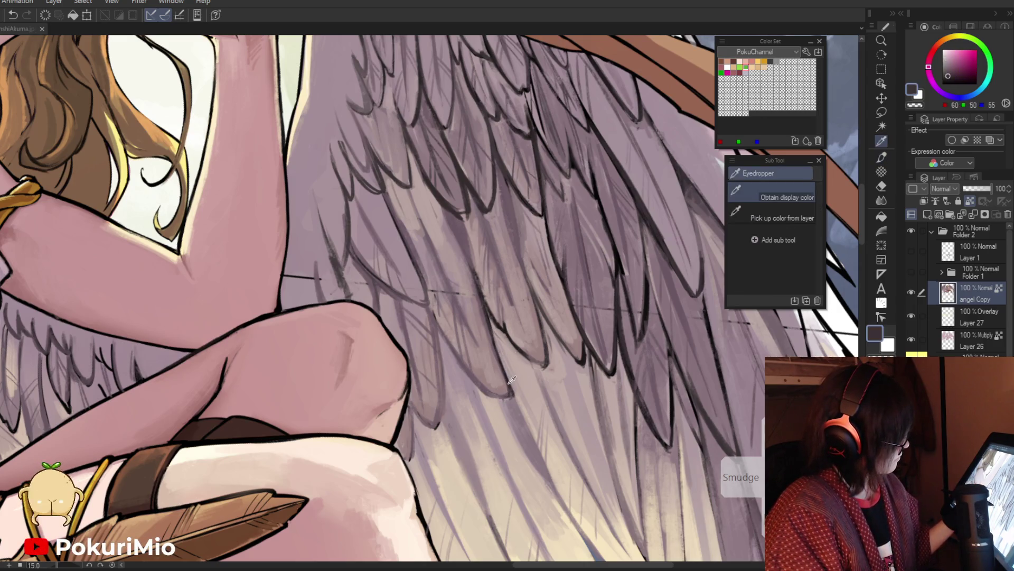
{"action": "left_click_drag", "start_coordinate": [427, 306], "coordinate": [482, 390]}
{"action": "left_click_drag", "start_coordinate": [437, 325], "coordinate": [485, 388]}
{"action": "left_click_drag", "start_coordinate": [432, 324], "coordinate": [443, 410]}
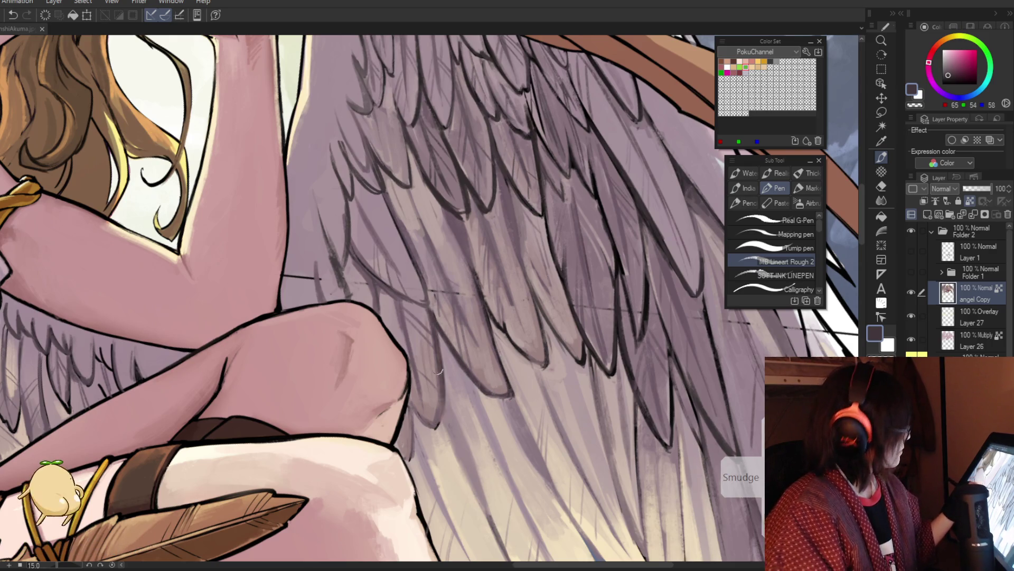
Review the whole canvas and sample the wing's lighter mauve and mid-tone colours.
{"action": "key", "text": "ctrl+0"}
{"action": "left_click", "coordinate": [471, 419]}
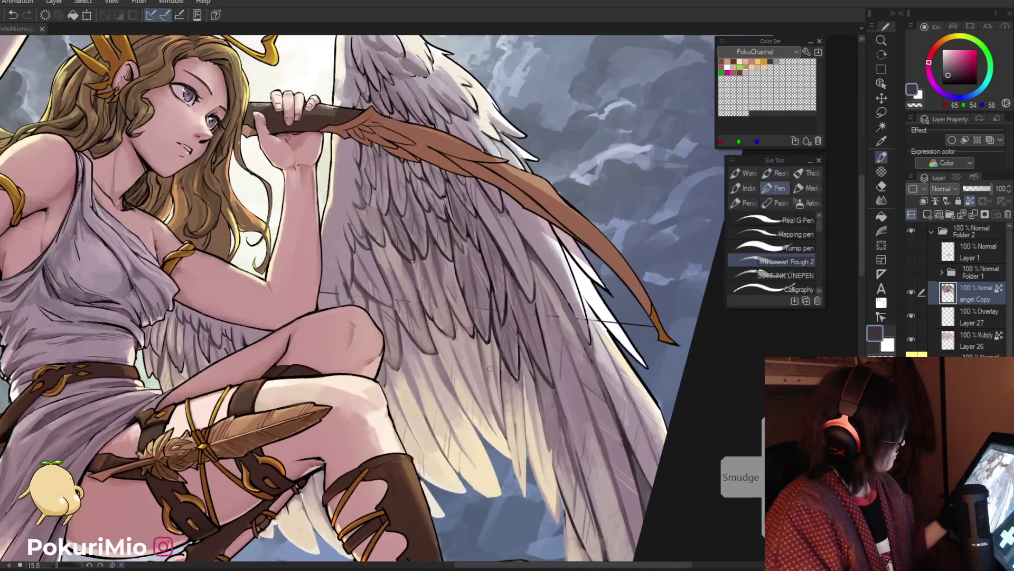
{"action": "left_click", "coordinate": [508, 386], "text": "alt"}
{"action": "left_click", "coordinate": [564, 408], "text": "alt"}
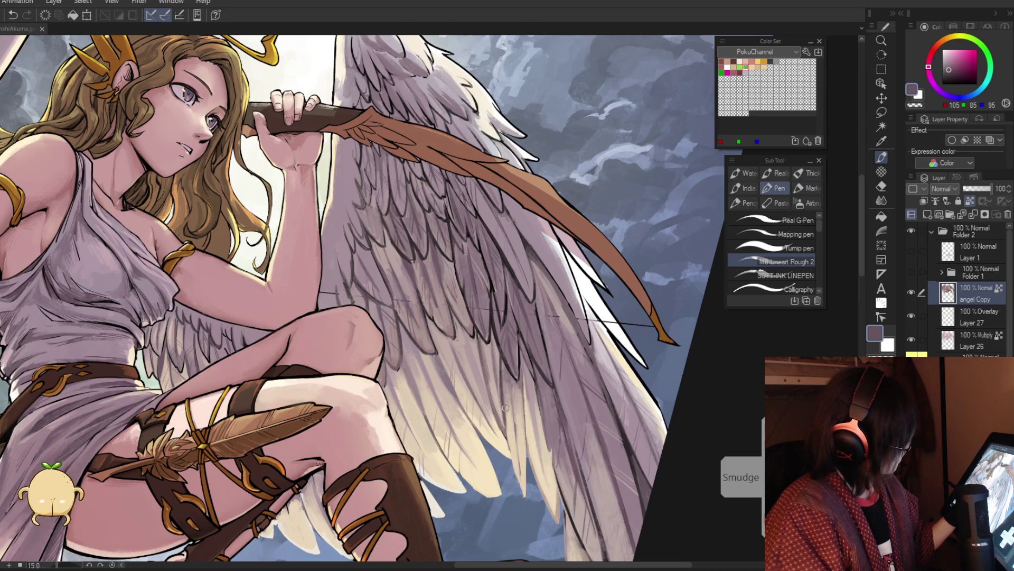
{"action": "left_click", "coordinate": [487, 375], "text": "ctrl+alt"}
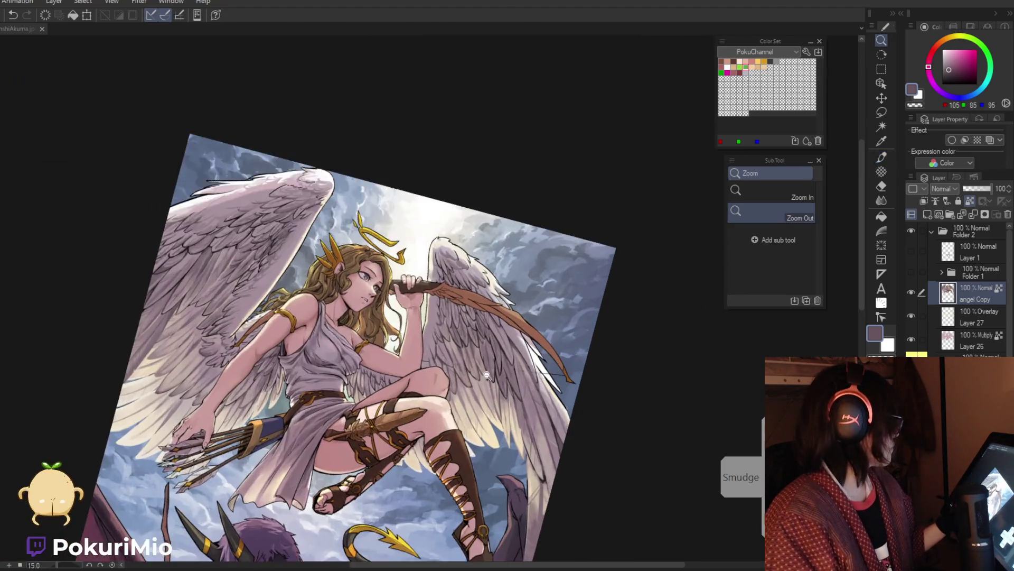
Shade three feather edges on the wing with a darker mauve.
{"action": "scroll", "coordinate": [487, 375], "scroll_direction": "up", "scroll_amount": 5}
{"action": "left_click", "coordinate": [535, 415], "text": "alt"}
{"action": "left_click", "coordinate": [520, 406]}
{"action": "key", "text": "p"}
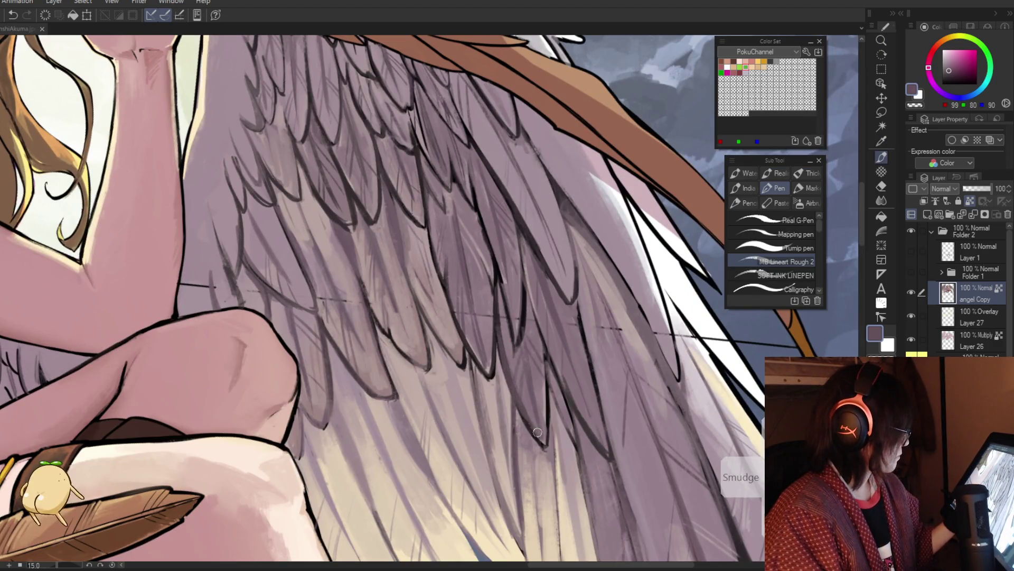
{"action": "left_click_drag", "start_coordinate": [526, 418], "coordinate": [544, 444]}
{"action": "left_click_drag", "start_coordinate": [547, 372], "coordinate": [549, 444]}
{"action": "left_click_drag", "start_coordinate": [538, 346], "coordinate": [543, 436]}
Draw a short near-black line along a feather and deepen its mauve shadow.
{"action": "key", "text": "alt"}
{"action": "left_click", "coordinate": [539, 340]}
{"action": "left_click_drag", "start_coordinate": [538, 332], "coordinate": [549, 383]}
{"action": "left_click", "coordinate": [537, 394], "text": "alt"}
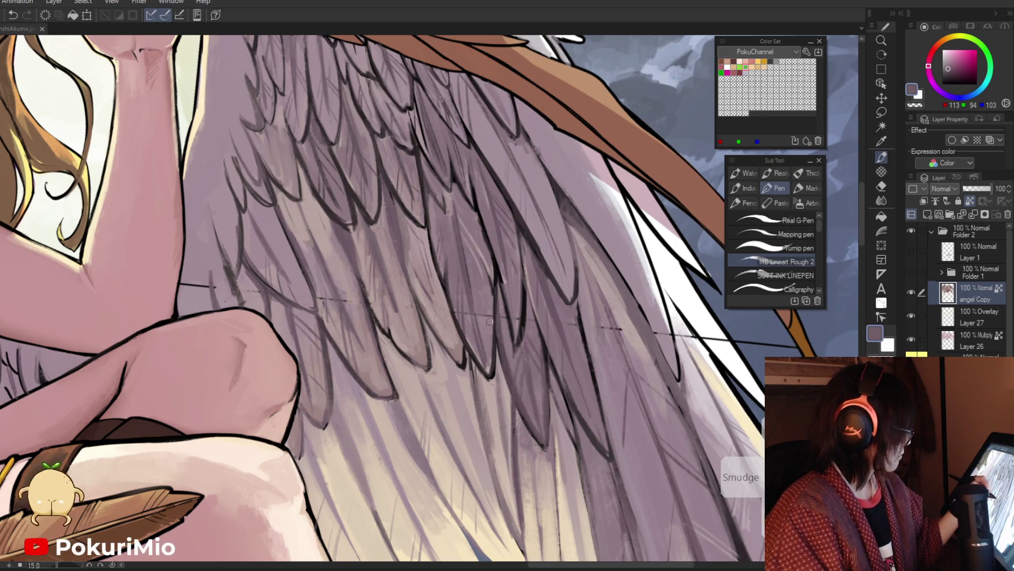
{"action": "mouse_move", "coordinate": [491, 314]}
{"action": "left_mouse_down"}
{"action": "mouse_move", "coordinate": [492, 368]}
{"action": "mouse_move", "coordinate": [491, 317]}
{"action": "mouse_move", "coordinate": [480, 365]}
{"action": "left_mouse_up"}
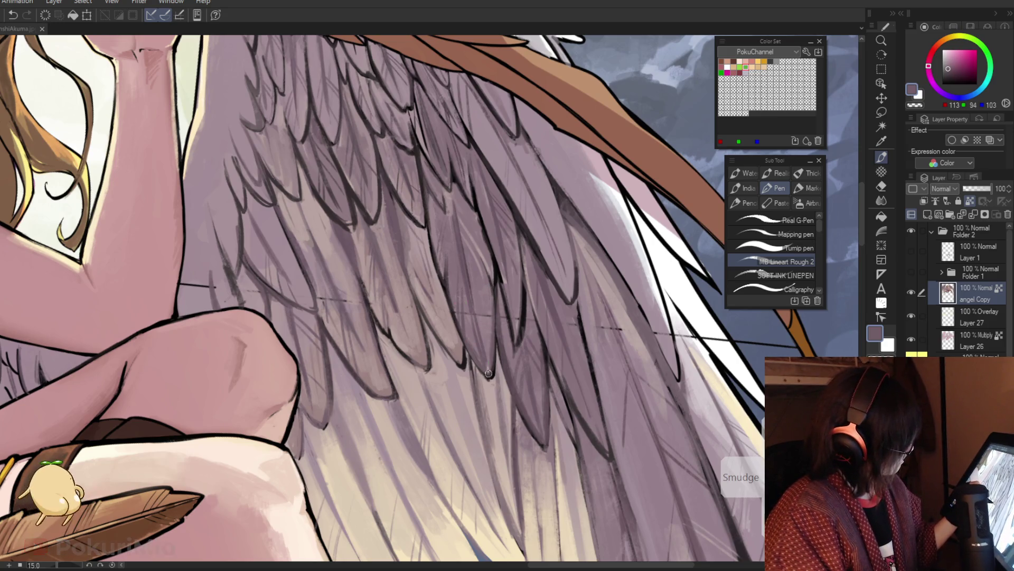
{"action": "left_click", "coordinate": [489, 369], "text": "alt"}
{"action": "left_click_drag", "start_coordinate": [485, 328], "coordinate": [488, 390]}
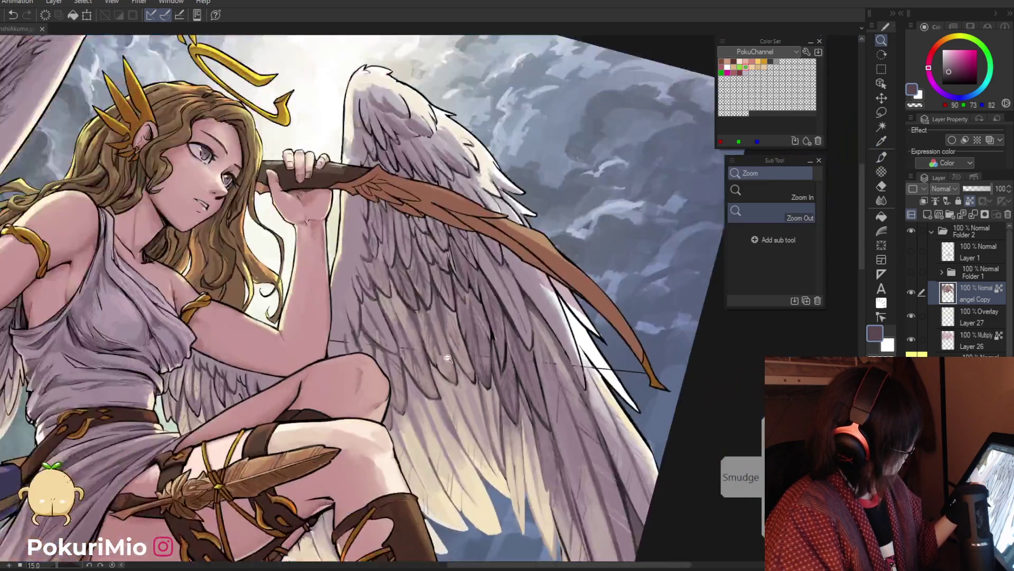
Paint lighter mauve tones along the length of the feather.
{"action": "key", "text": "ctrl+minus"}
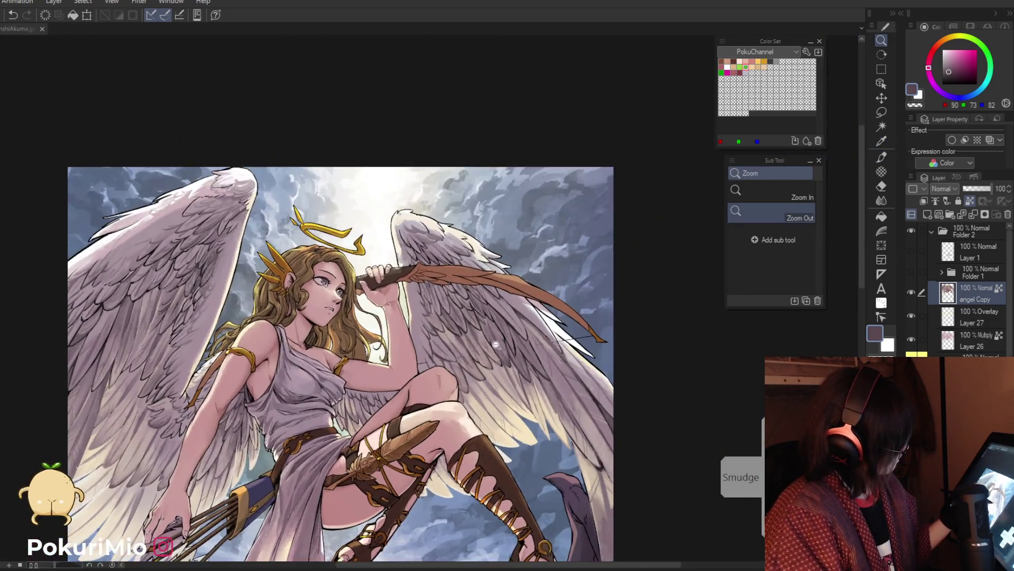
{"action": "key", "text": "ctrl+plus"}
{"action": "left_click", "coordinate": [525, 359], "text": "alt"}
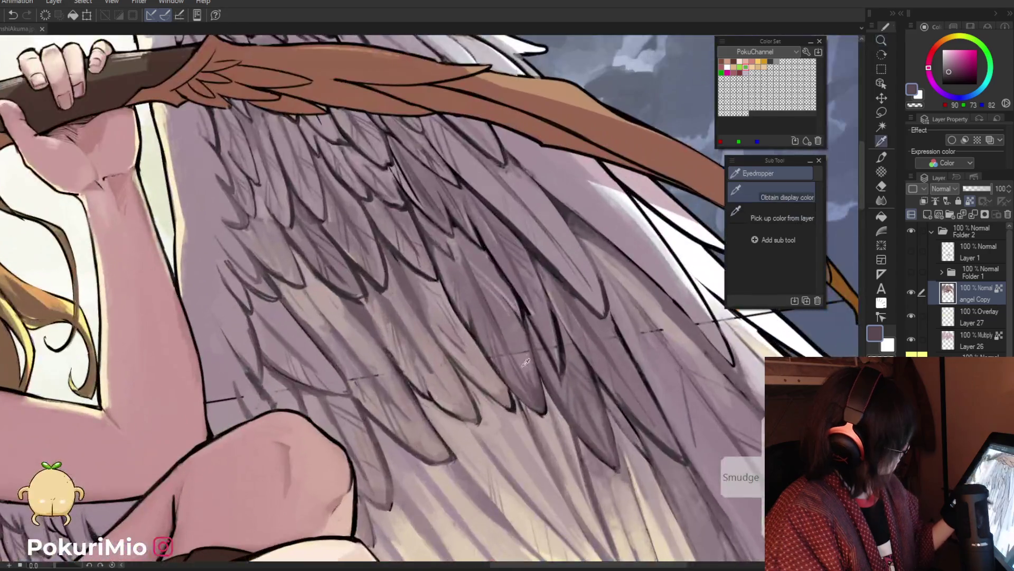
{"action": "key", "text": "p"}
{"action": "left_click_drag", "start_coordinate": [526, 359], "coordinate": [539, 407]}
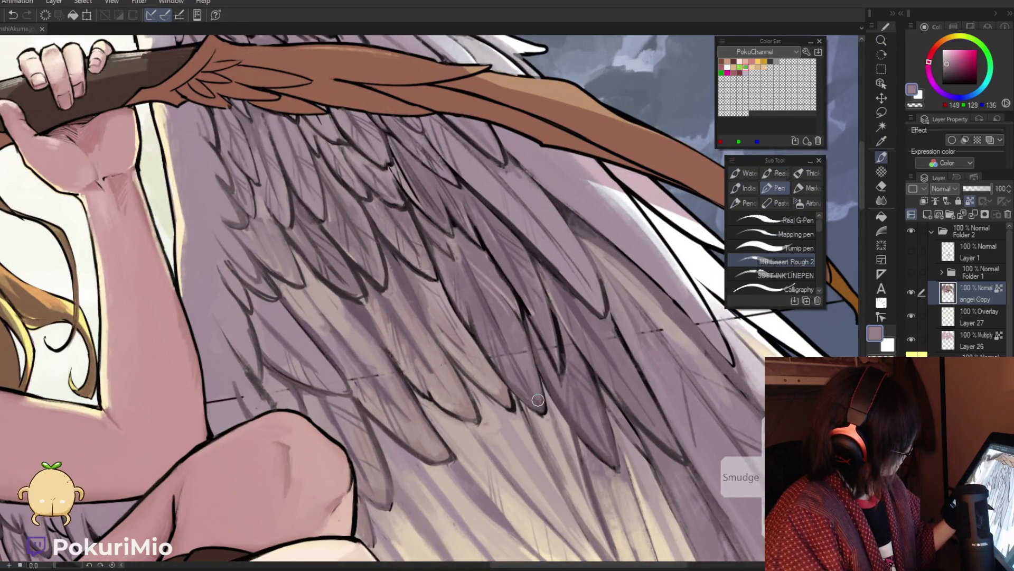
{"action": "left_click_drag", "start_coordinate": [519, 367], "coordinate": [529, 407]}
Add a dark shadow stroke along the lower feather.
{"action": "key", "text": "ctrl+minus"}
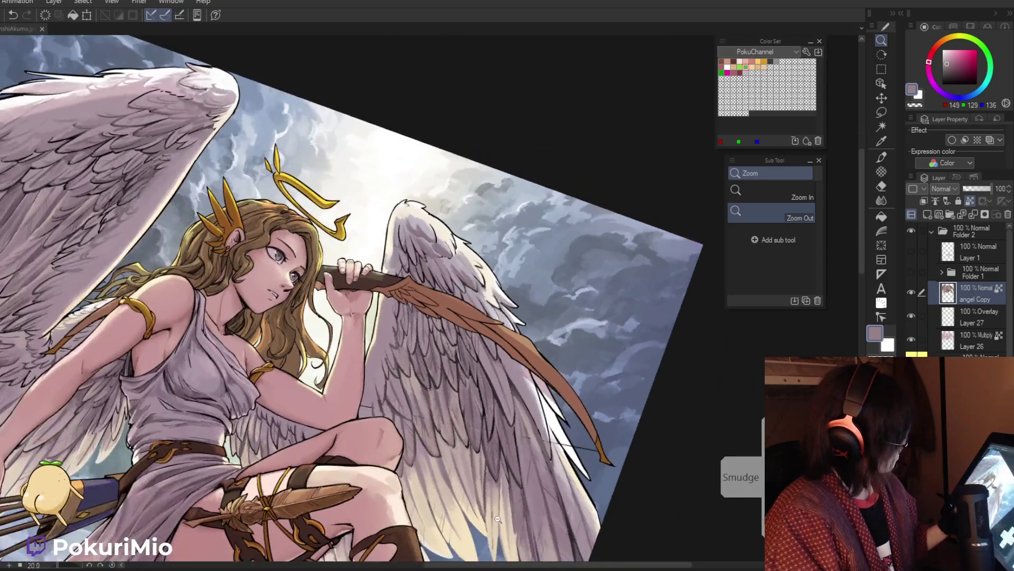
{"action": "key", "text": "ctrl+plus"}
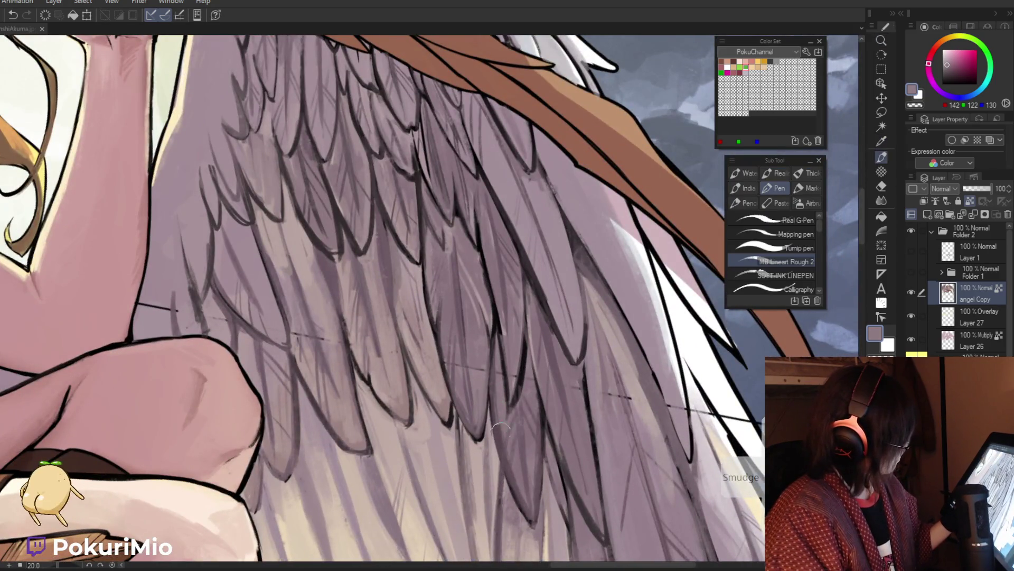
{"action": "left_click", "coordinate": [508, 448], "text": "alt"}
{"action": "left_click", "coordinate": [506, 453], "text": "alt"}
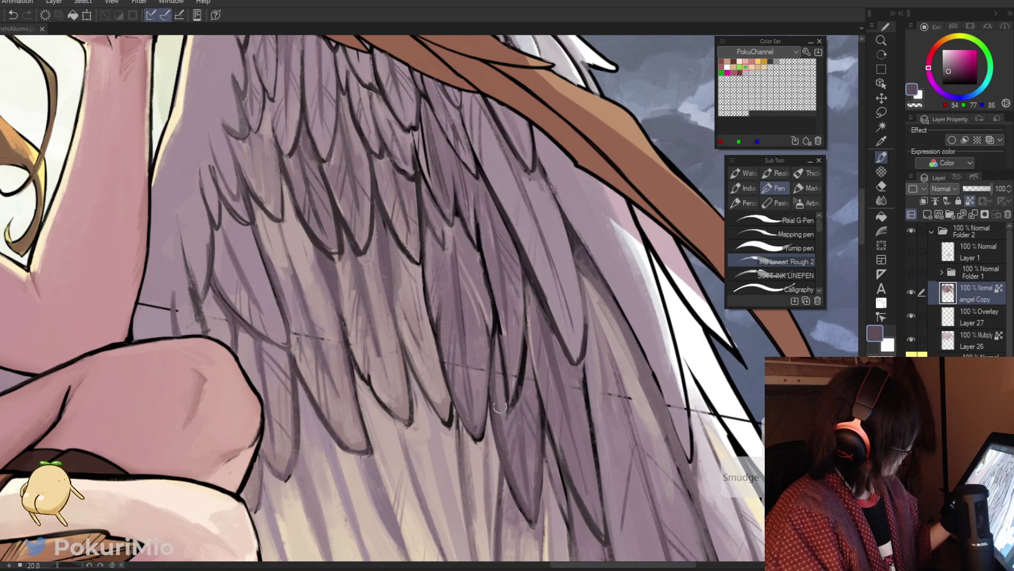
{"action": "left_click_drag", "start_coordinate": [520, 449], "coordinate": [524, 502]}
{"action": "left_click", "coordinate": [521, 468], "text": "alt"}
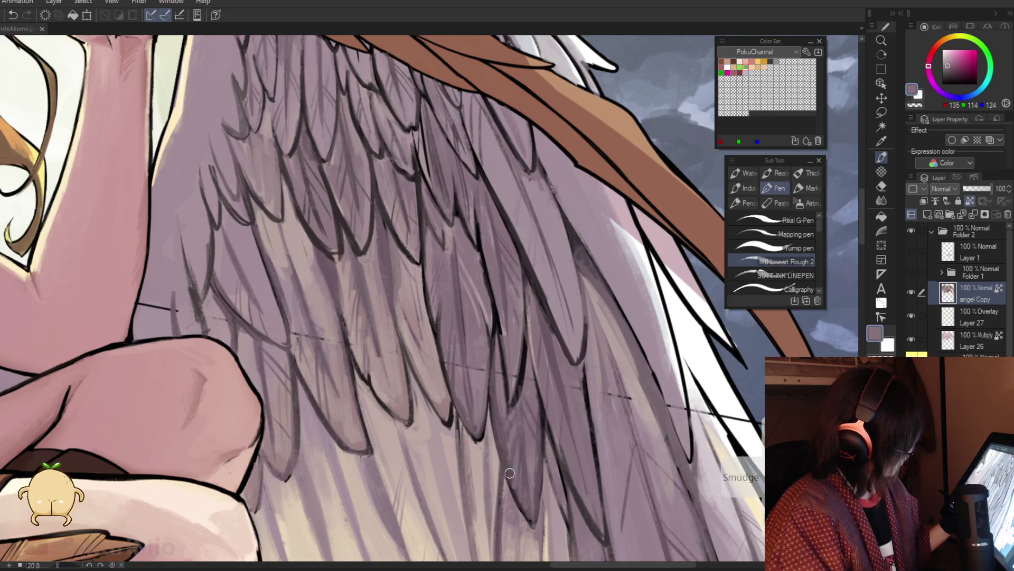
Add dark accent strokes to the lower feathers and paint a lighter tone over them.
{"action": "key", "text": "ctrl+0"}
{"action": "key", "text": "ctrl+alt+0"}
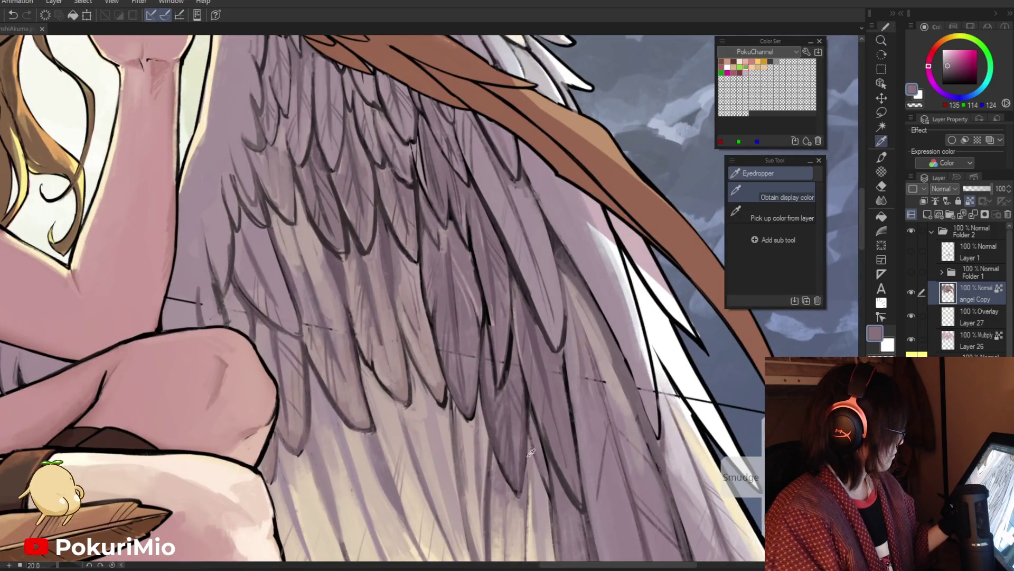
{"action": "left_click", "coordinate": [528, 402], "text": "alt"}
{"action": "left_click_drag", "start_coordinate": [531, 439], "coordinate": [561, 544]}
{"action": "left_click", "coordinate": [563, 497], "text": "alt"}
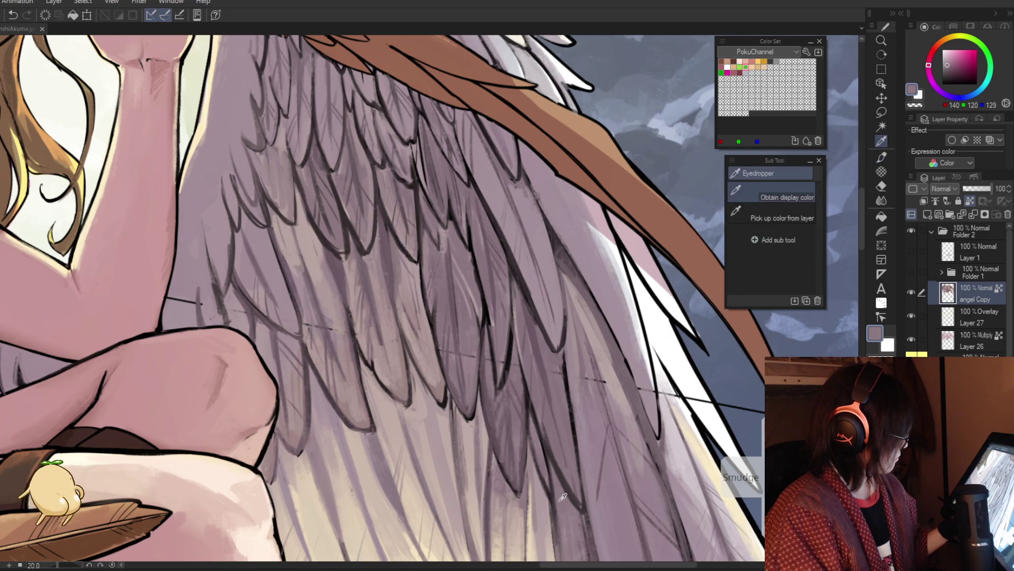
{"action": "left_click", "coordinate": [556, 453], "text": "alt"}
{"action": "left_click_drag", "start_coordinate": [549, 445], "coordinate": [579, 503]}
Review the full illustration, then sample darker and light mauve shades from the wing.
{"action": "key", "text": "alt"}
{"action": "left_click", "coordinate": [526, 405], "text": "alt"}
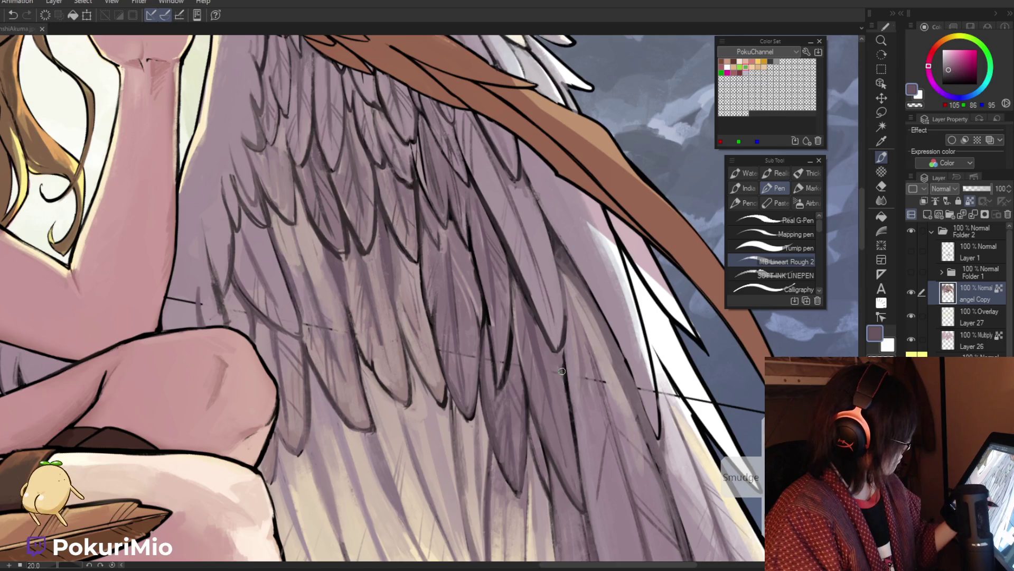
{"action": "key", "text": "ctrl+space"}
{"action": "mouse_move", "coordinate": [563, 372]}
{"action": "left_mouse_down"}
{"action": "mouse_move", "coordinate": [508, 403]}
{"action": "mouse_move", "coordinate": [502, 336]}
{"action": "left_mouse_up"}
{"action": "left_click_drag", "start_coordinate": [541, 388], "coordinate": [570, 384]}
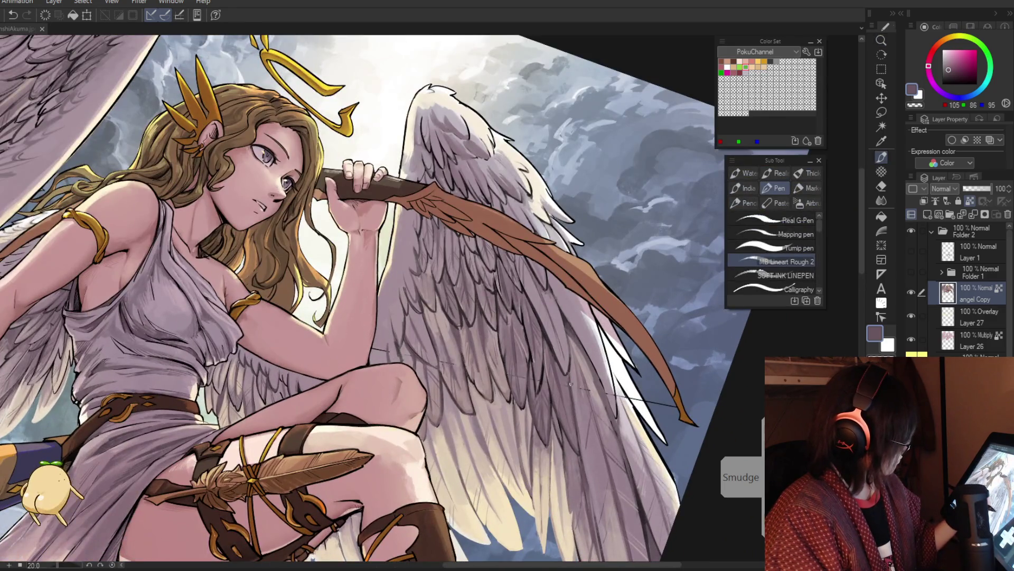
{"action": "key", "text": "i"}
{"action": "scroll", "coordinate": [528, 370], "scroll_direction": "up", "scroll_amount": 3}
{"action": "left_click", "coordinate": [523, 359]}
{"action": "key", "text": "p"}
Sample darker mauve, pale highlight and dark shadow tones from the upper wing.
{"action": "key", "text": "i"}
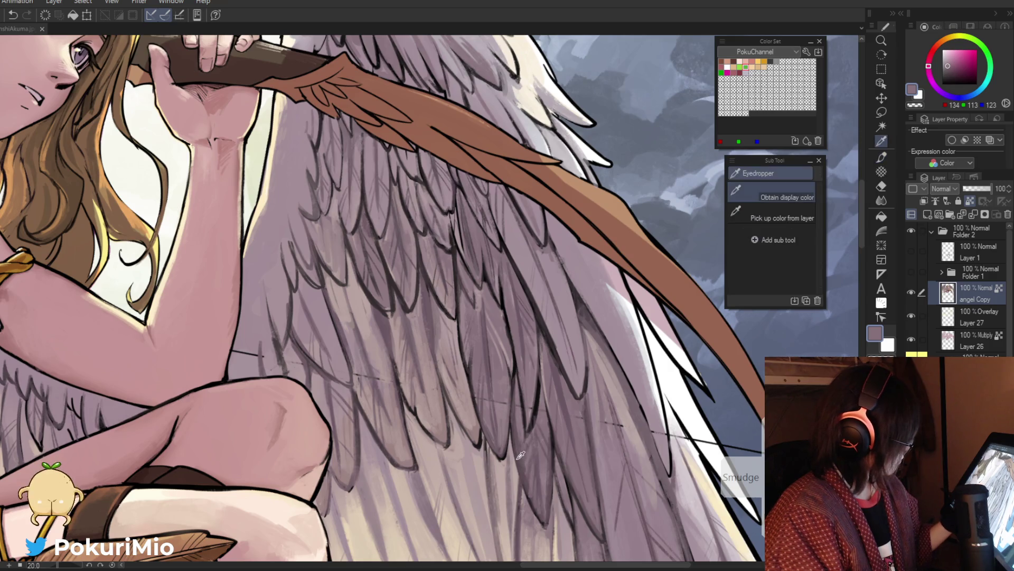
{"action": "left_click", "coordinate": [526, 468]}
{"action": "key", "text": "p"}
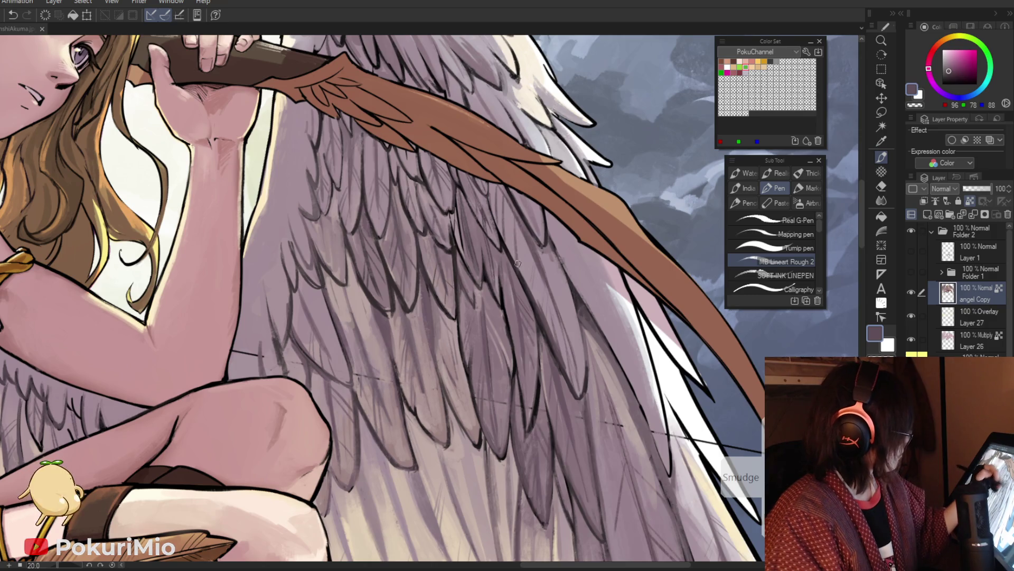
{"action": "key", "text": "i"}
{"action": "left_click", "coordinate": [512, 219]}
{"action": "key", "text": "p"}
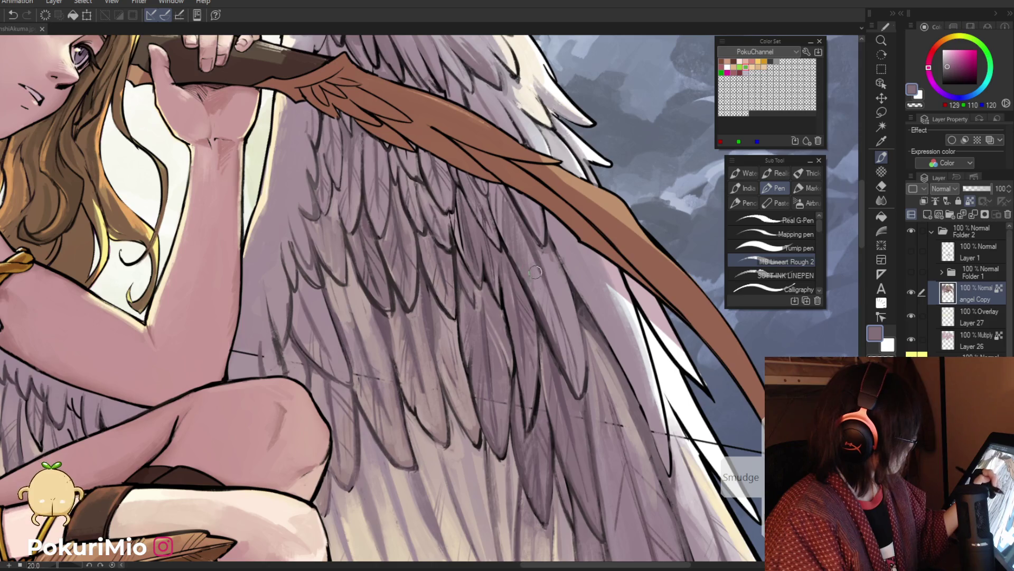
{"action": "left_click", "coordinate": [520, 211], "text": "alt"}
{"action": "left_click", "coordinate": [510, 192], "text": "alt"}
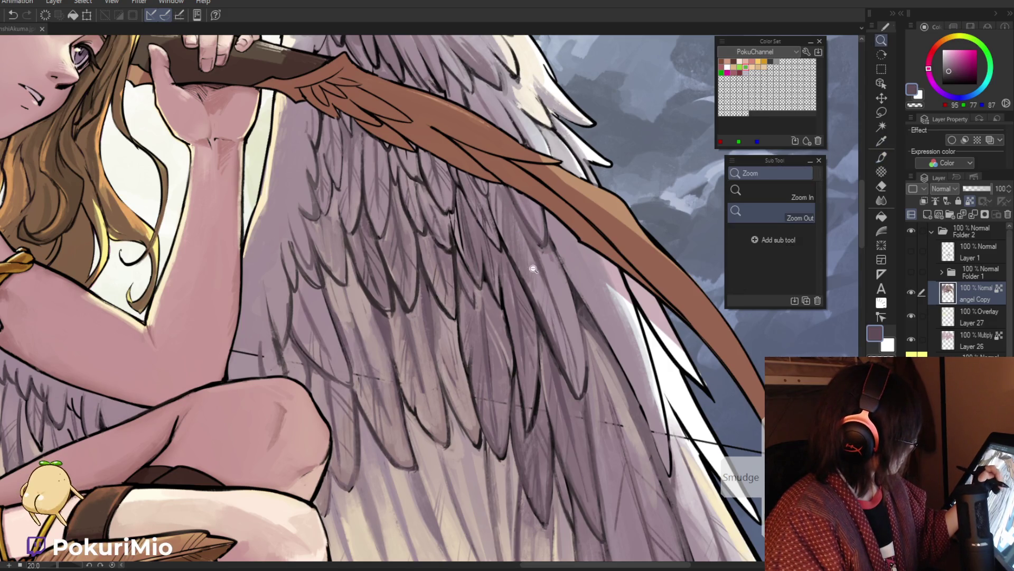
{"action": "left_click_drag", "start_coordinate": [541, 212], "coordinate": [539, 371]}
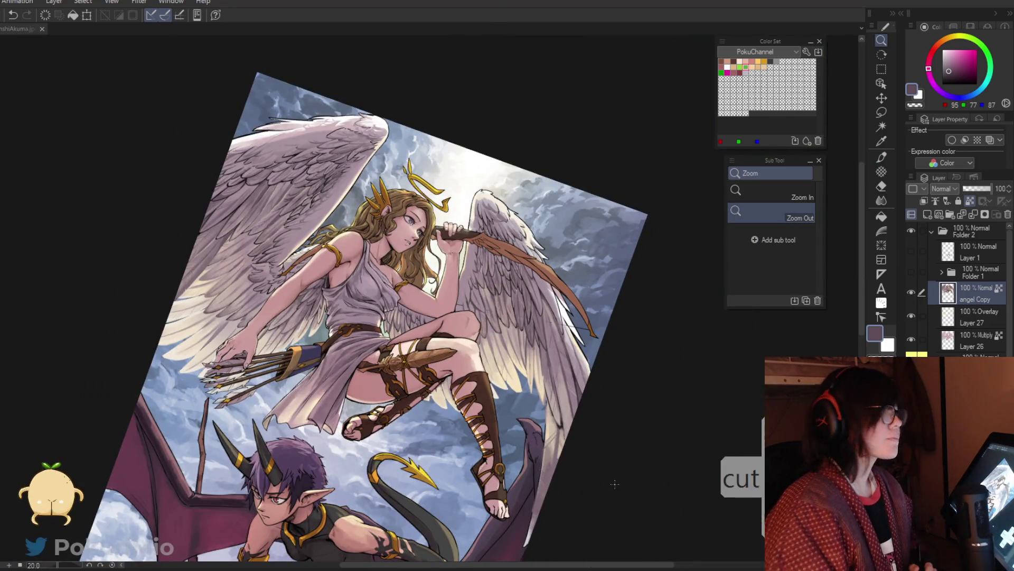
{"action": "left_click", "coordinate": [497, 286]}
{"action": "left_click", "coordinate": [489, 326]}
{"action": "left_click", "coordinate": [529, 391]}
{"action": "key", "text": "ctrl+0"}
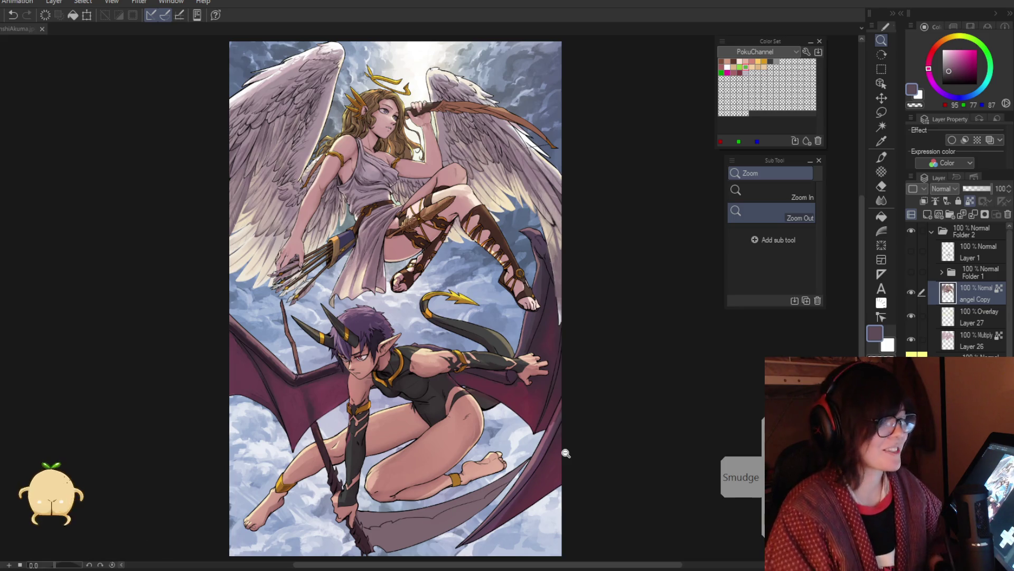
{"action": "mouse_move", "coordinate": [566, 452]}
{"action": "left_mouse_down"}
{"action": "mouse_move", "coordinate": [585, 386]}
{"action": "mouse_move", "coordinate": [530, 310]}
{"action": "mouse_move", "coordinate": [577, 359]}
{"action": "left_mouse_up"}
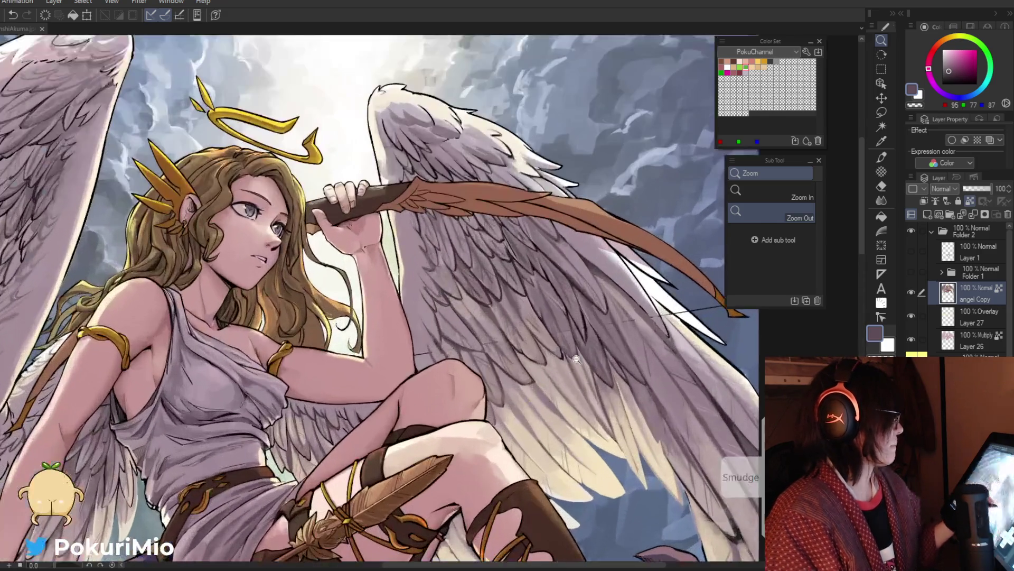
{"action": "left_click", "coordinate": [573, 307]}
Draw dark mauve feather strokes across the right wing.
{"action": "left_click", "coordinate": [572, 308], "text": "alt"}
{"action": "key", "text": "p"}
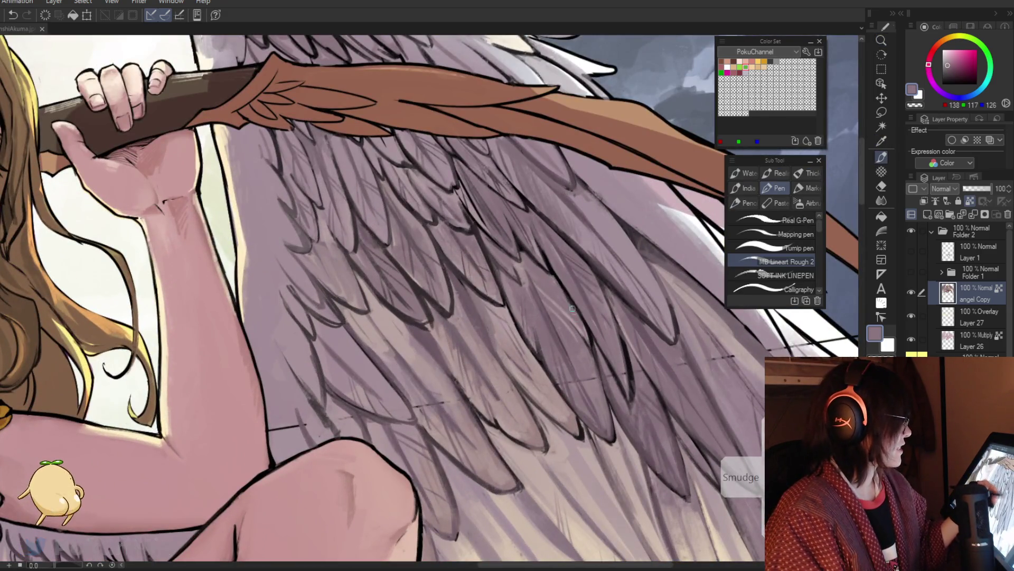
{"action": "key", "text": "i"}
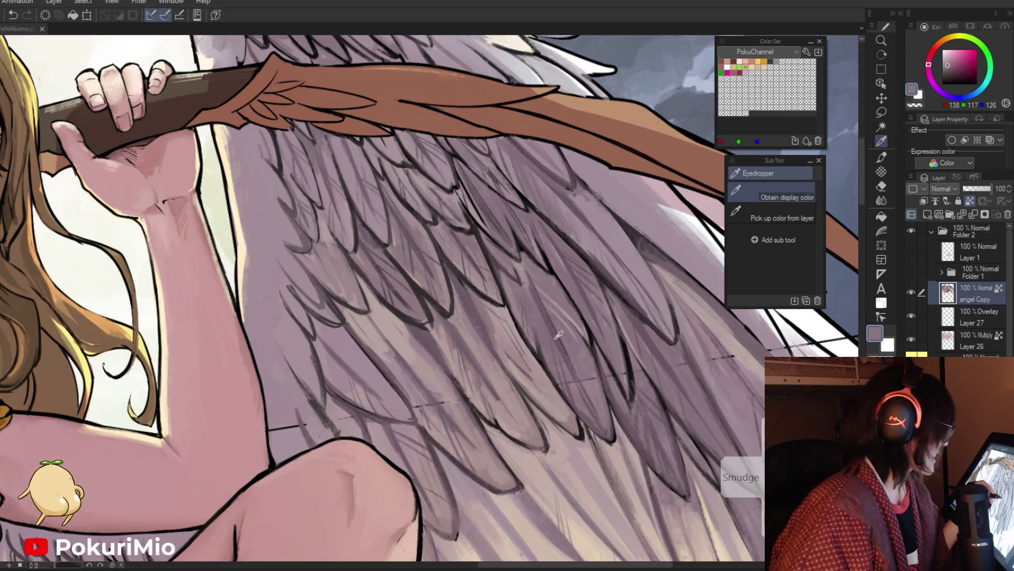
{"action": "left_click", "coordinate": [562, 338]}
{"action": "key", "text": "p"}
{"action": "left_click_drag", "start_coordinate": [516, 261], "coordinate": [538, 309]}
{"action": "left_click_drag", "start_coordinate": [532, 210], "coordinate": [564, 270]}
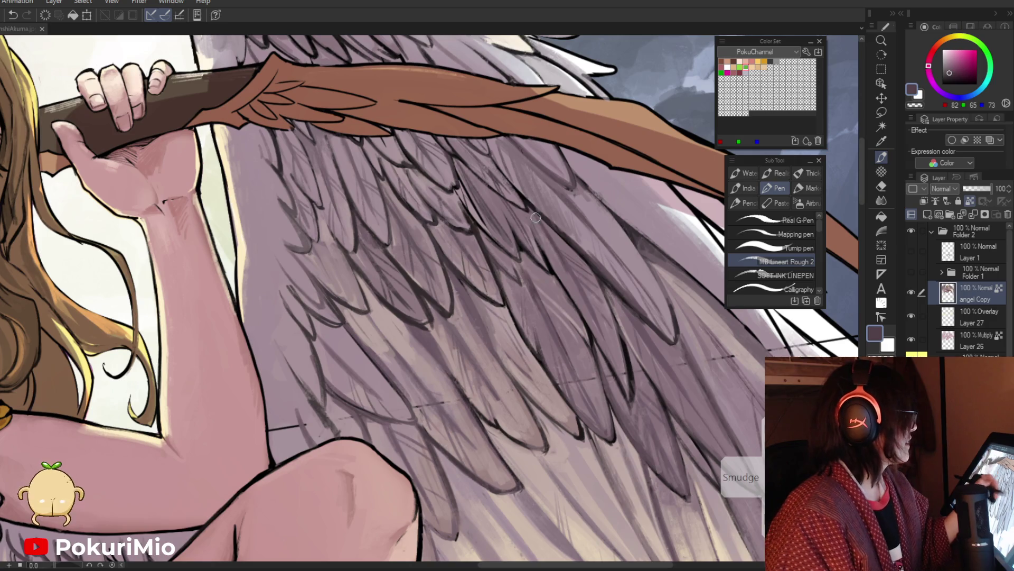
{"action": "left_click_drag", "start_coordinate": [483, 165], "coordinate": [454, 139]}
Hatch thin dark diagonal lines across the wing.
{"action": "key", "text": "ctrl+0"}
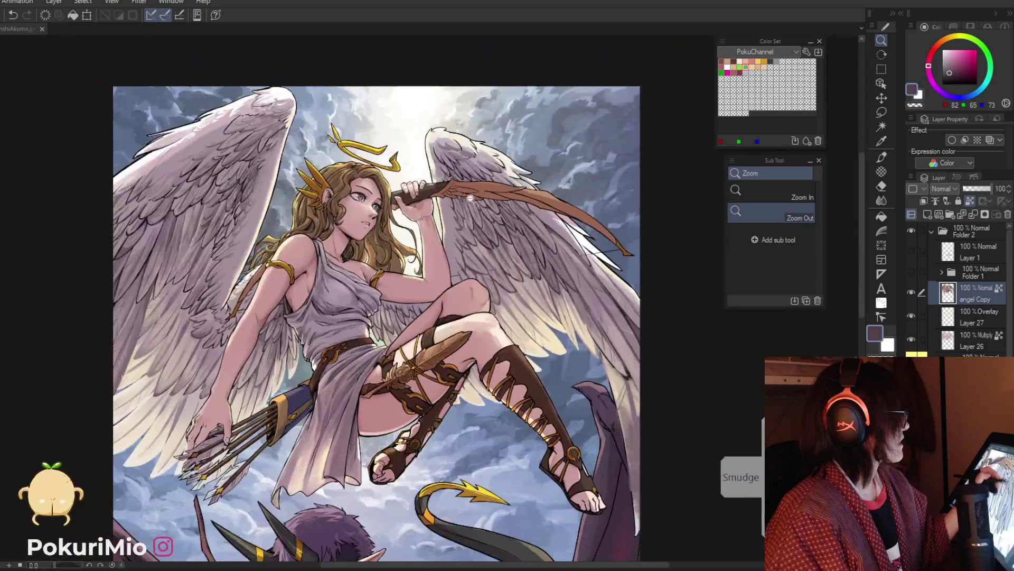
{"action": "scroll", "coordinate": [537, 210], "scroll_direction": "up", "scroll_amount": 3}
{"action": "left_click_drag", "start_coordinate": [523, 207], "coordinate": [613, 301]}
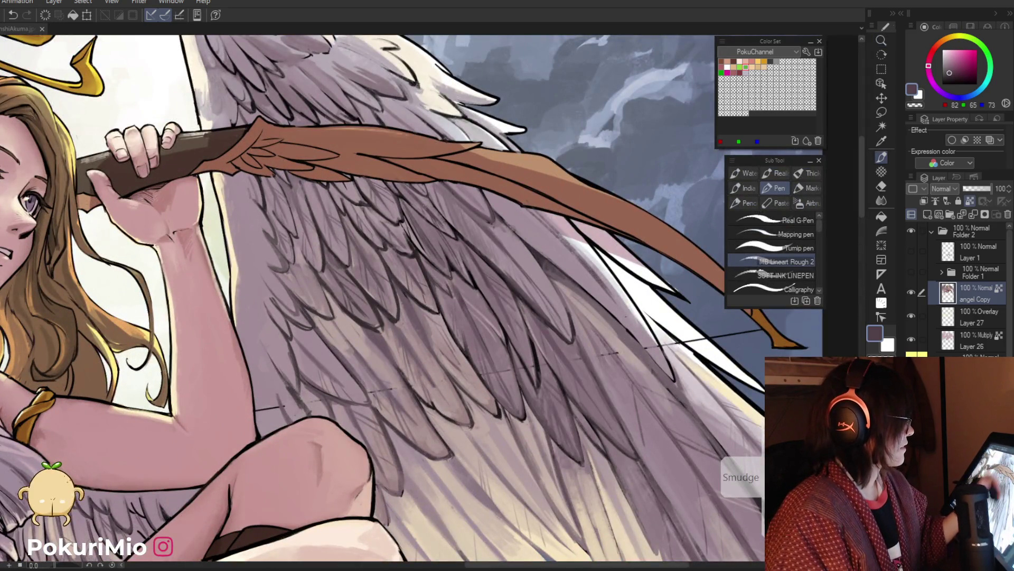
{"action": "left_click_drag", "start_coordinate": [527, 205], "coordinate": [612, 301]}
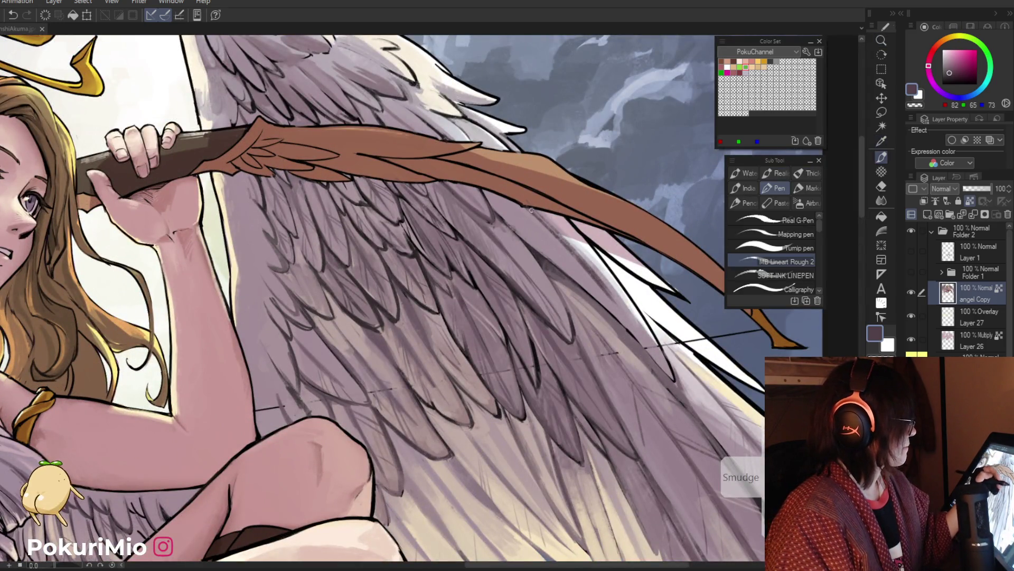
{"action": "left_click_drag", "start_coordinate": [530, 209], "coordinate": [546, 253]}
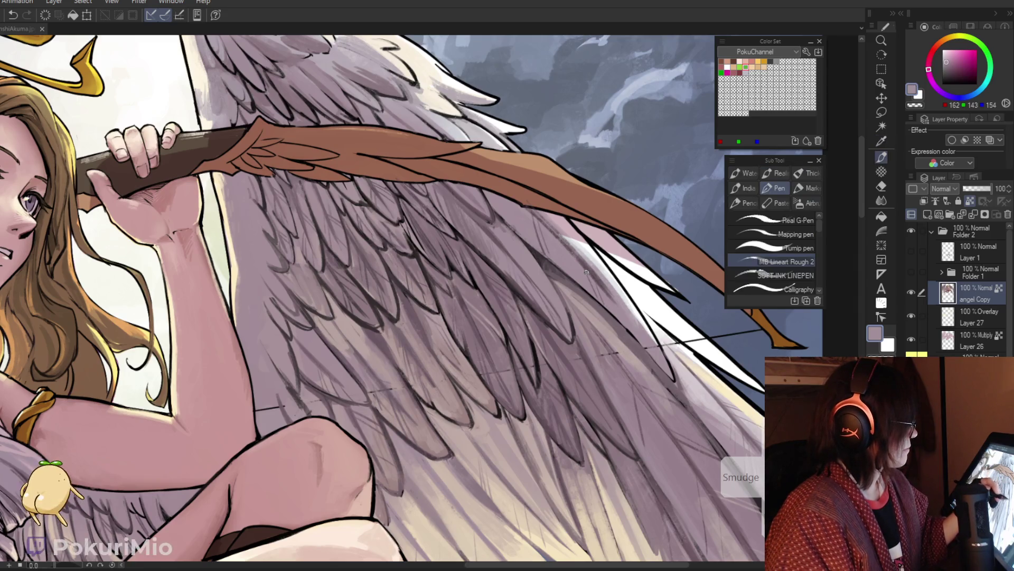
Add short dark feather strokes and soft grey-mauve marks along the wing edge near the bow.
{"action": "left_click", "coordinate": [614, 299], "text": "alt"}
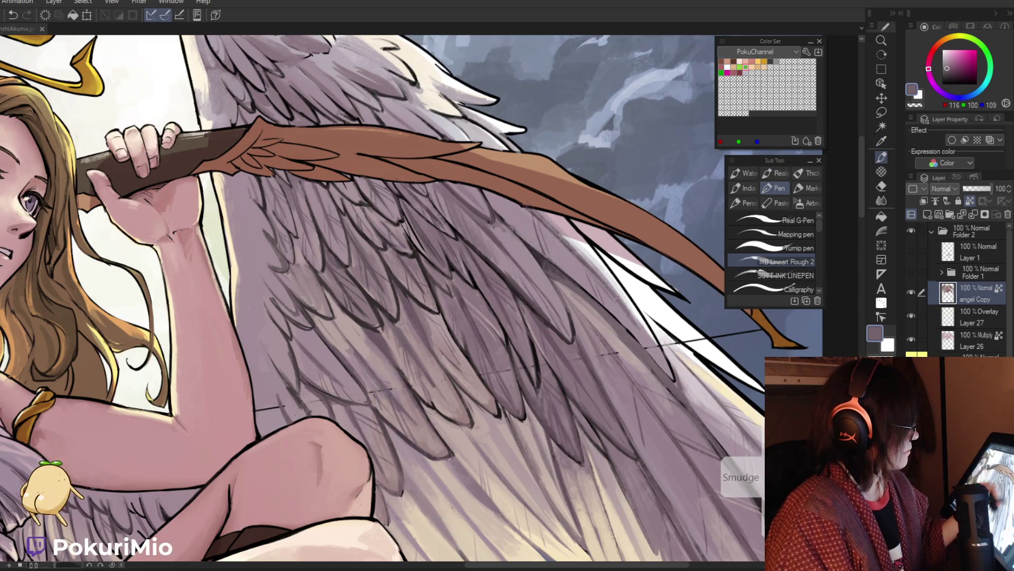
{"action": "left_click", "coordinate": [615, 296], "text": "alt"}
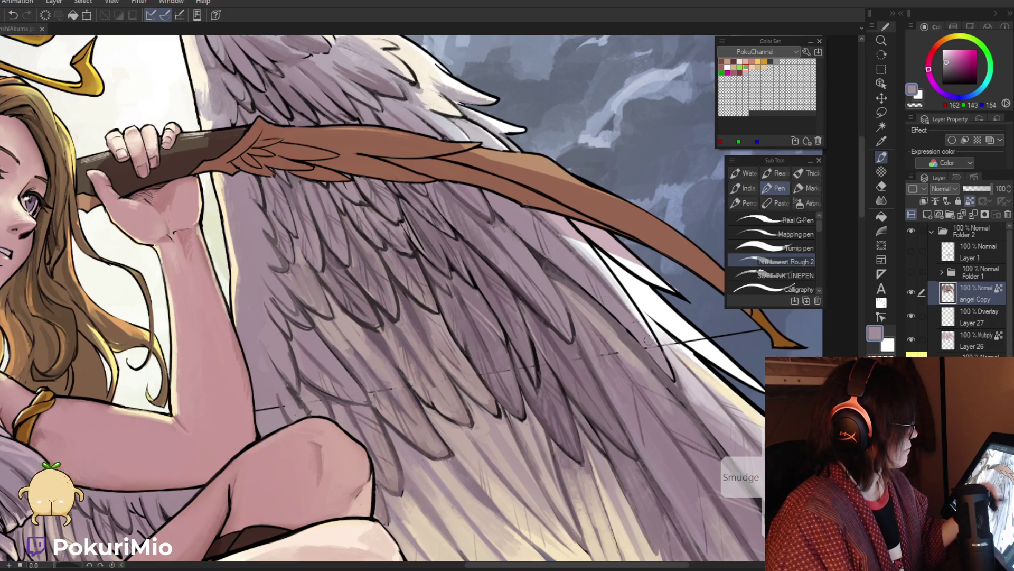
{"action": "key", "text": "alt"}
{"action": "left_click", "coordinate": [576, 250], "text": "alt"}
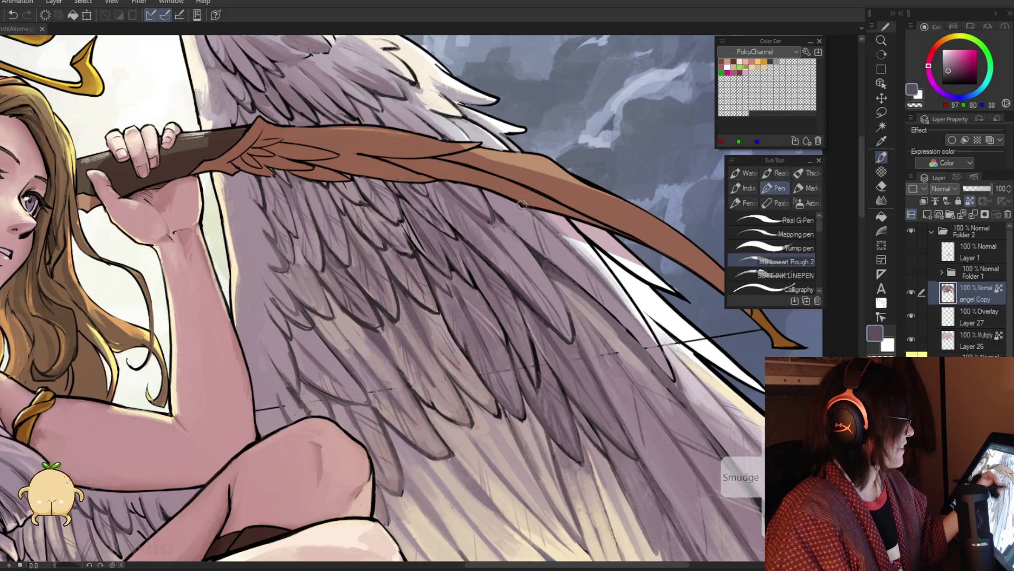
{"action": "left_click_drag", "start_coordinate": [439, 119], "coordinate": [474, 142]}
{"action": "left_click", "coordinate": [466, 121], "text": "alt"}
{"action": "left_click_drag", "start_coordinate": [462, 122], "coordinate": [474, 137]}
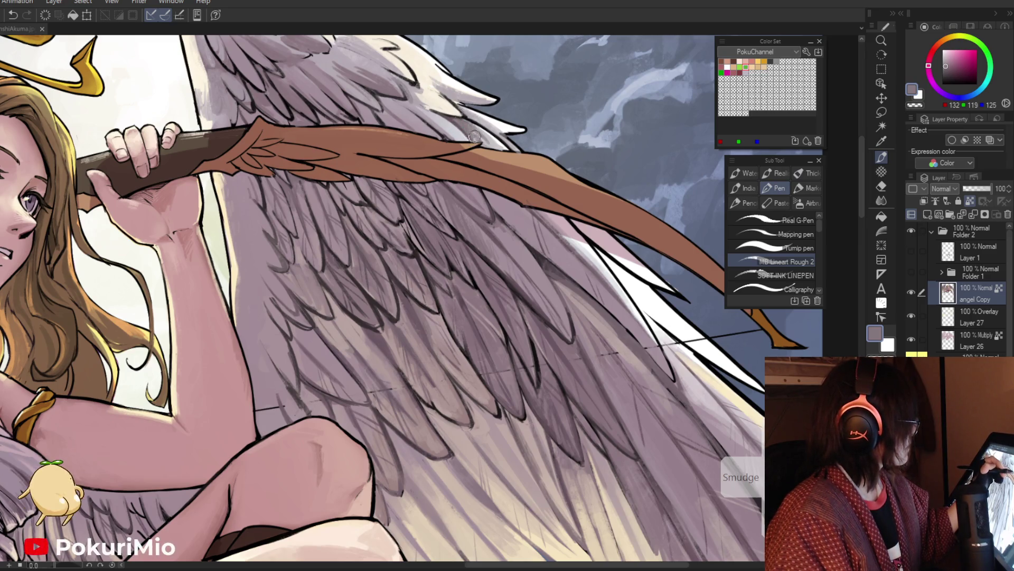
{"action": "left_click", "coordinate": [418, 105], "text": "alt"}
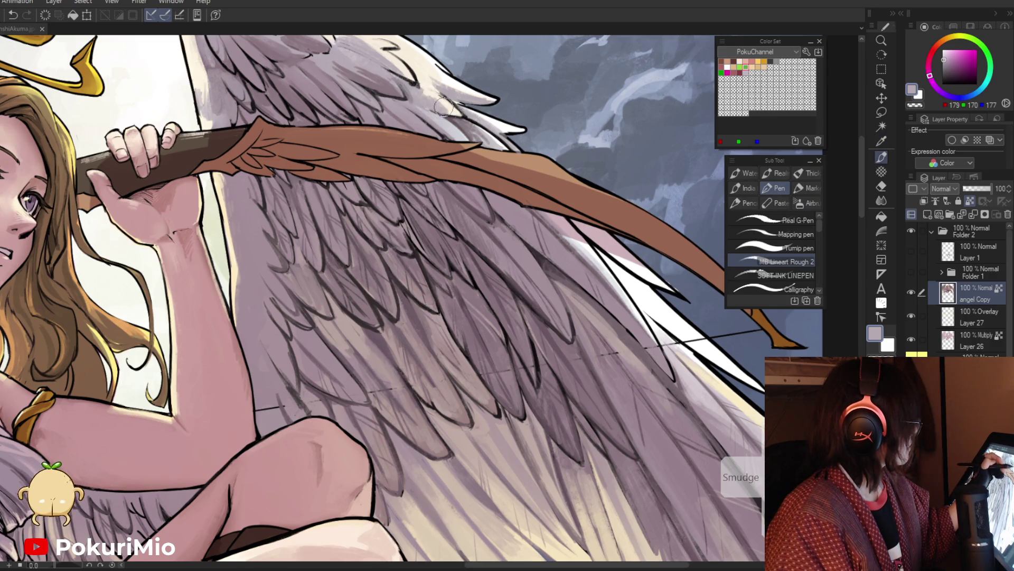
{"action": "key", "text": "ctrl+0"}
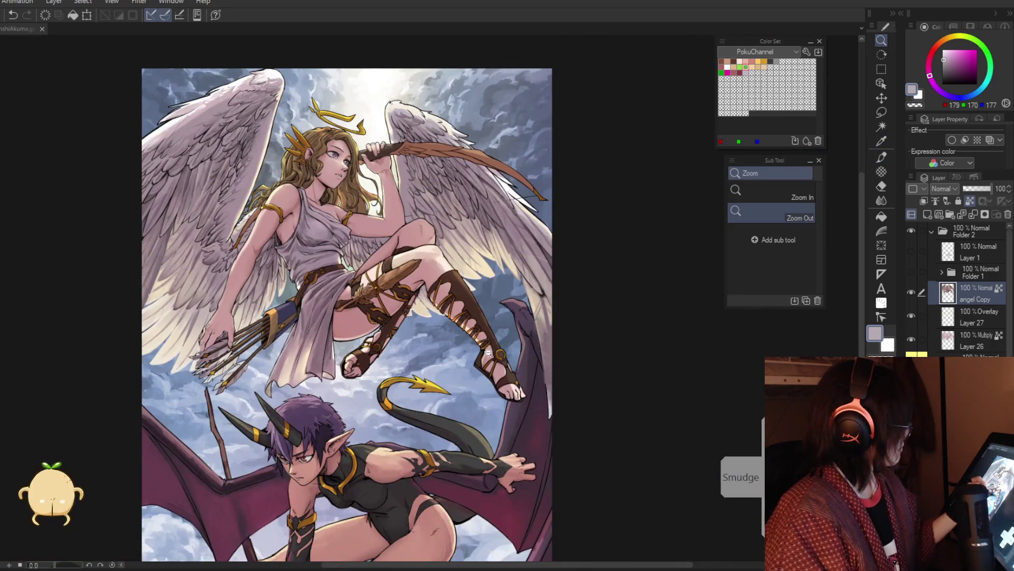
{"action": "scroll", "coordinate": [481, 347], "scroll_direction": "up", "scroll_amount": 5}
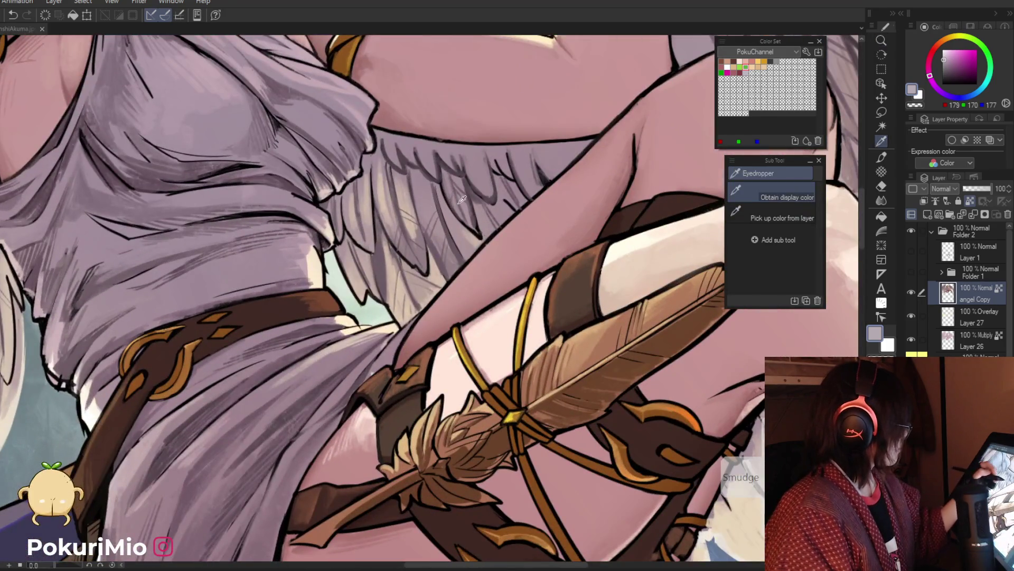
Draw short dark and light mauve feather strokes on the lower wing behind the waist.
{"action": "left_click", "coordinate": [468, 183], "text": "alt"}
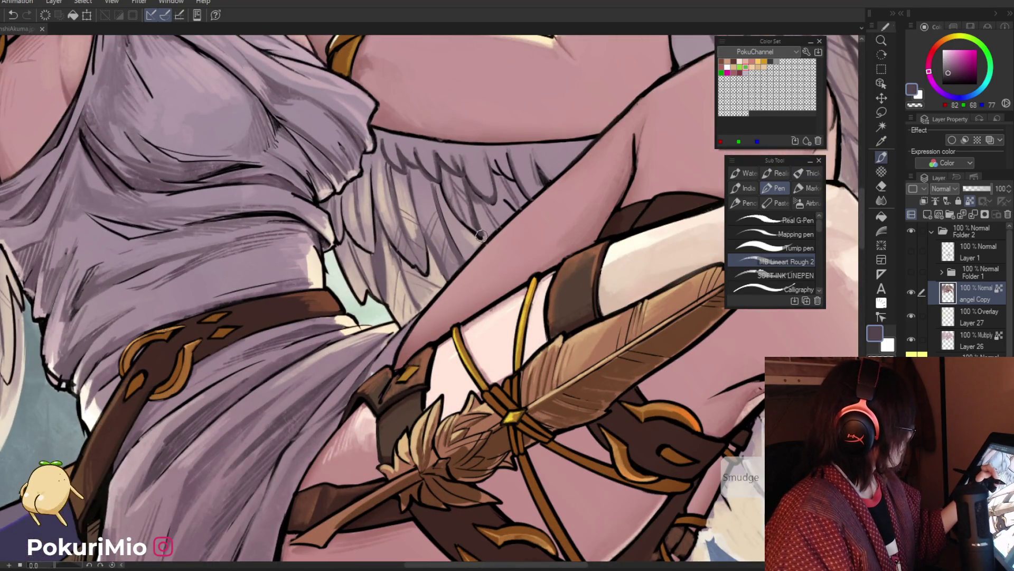
{"action": "mouse_move", "coordinate": [438, 179]}
{"action": "left_mouse_down"}
{"action": "mouse_move", "coordinate": [454, 210]}
{"action": "mouse_move", "coordinate": [521, 213]}
{"action": "left_mouse_up"}
{"action": "left_click_drag", "start_coordinate": [493, 183], "coordinate": [510, 211]}
{"action": "left_click_drag", "start_coordinate": [467, 148], "coordinate": [489, 192]}
{"action": "left_click", "coordinate": [485, 168], "text": "alt"}
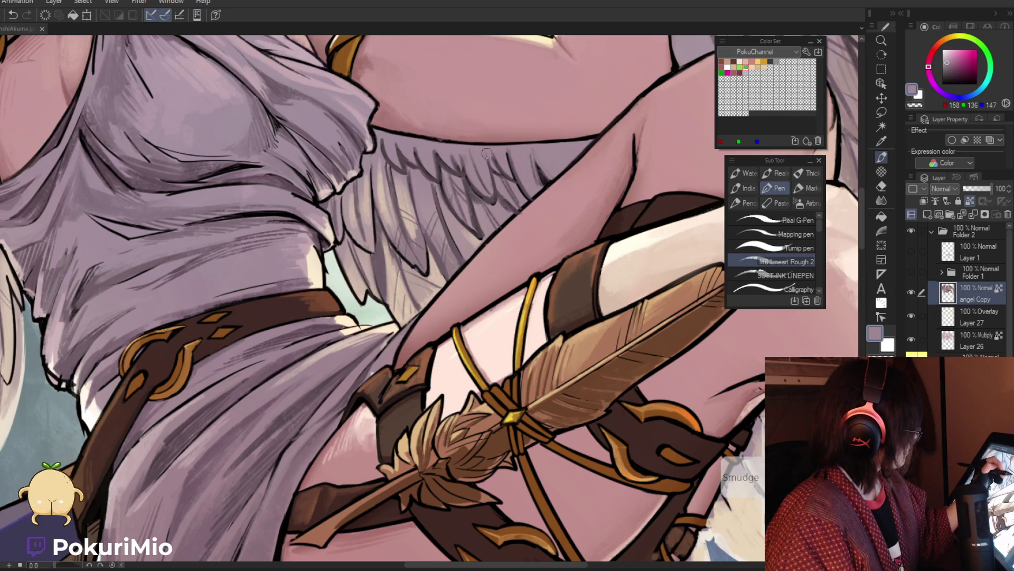
{"action": "left_click_drag", "start_coordinate": [473, 154], "coordinate": [493, 195]}
{"action": "left_click", "coordinate": [476, 181], "text": "alt"}
{"action": "mouse_move", "coordinate": [512, 151]}
{"action": "left_mouse_down"}
{"action": "mouse_move", "coordinate": [535, 195]}
{"action": "mouse_move", "coordinate": [517, 168]}
{"action": "left_mouse_up"}
Add small dark feather strokes and light hatching further left on the wing.
{"action": "left_click", "coordinate": [540, 185], "text": "alt"}
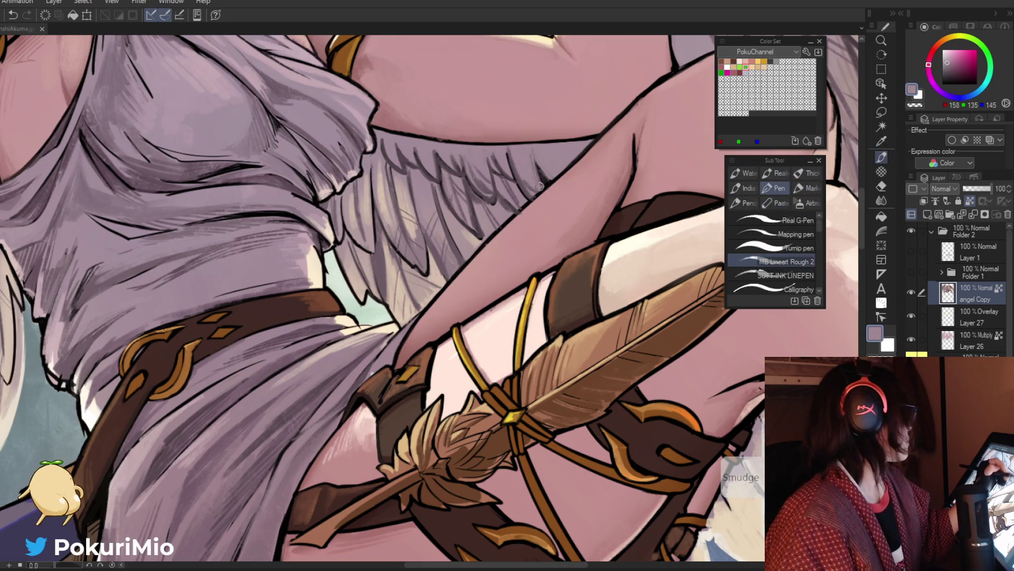
{"action": "left_click", "coordinate": [528, 184], "text": "alt"}
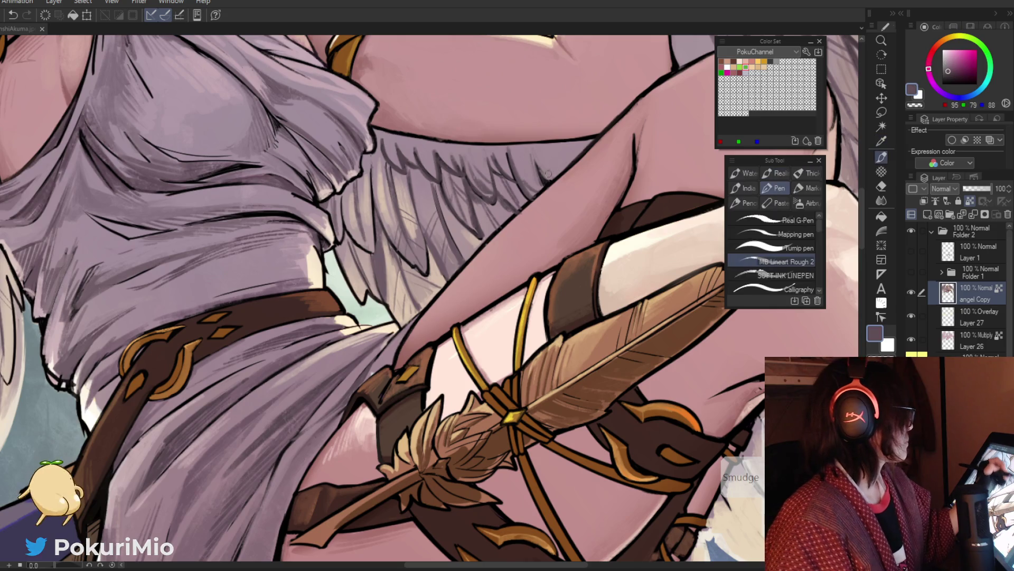
{"action": "left_click_drag", "start_coordinate": [435, 149], "coordinate": [421, 175]}
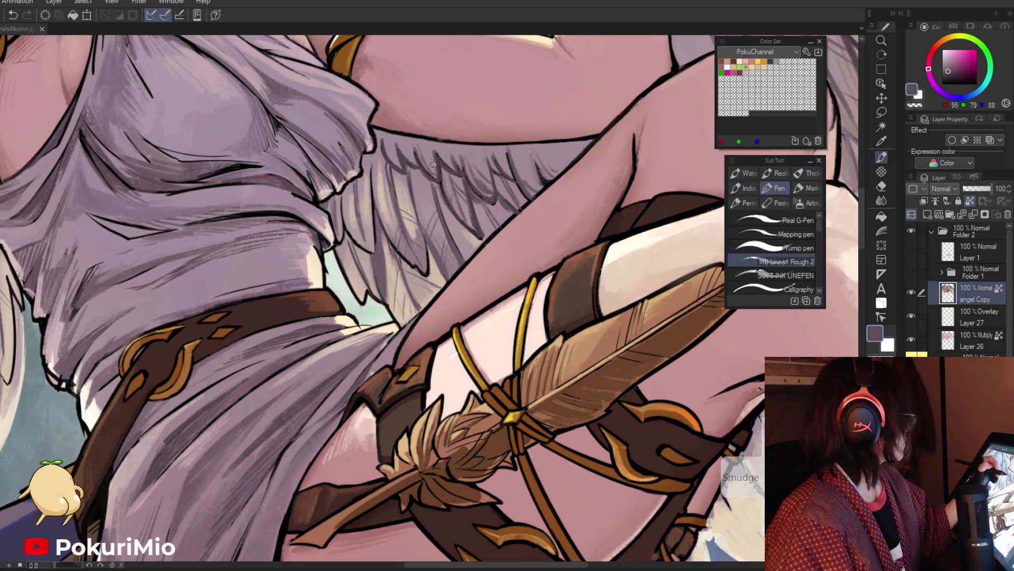
{"action": "mouse_move", "coordinate": [383, 138]}
{"action": "left_mouse_down"}
{"action": "mouse_move", "coordinate": [396, 160]}
{"action": "mouse_move", "coordinate": [373, 176]}
{"action": "left_mouse_up"}
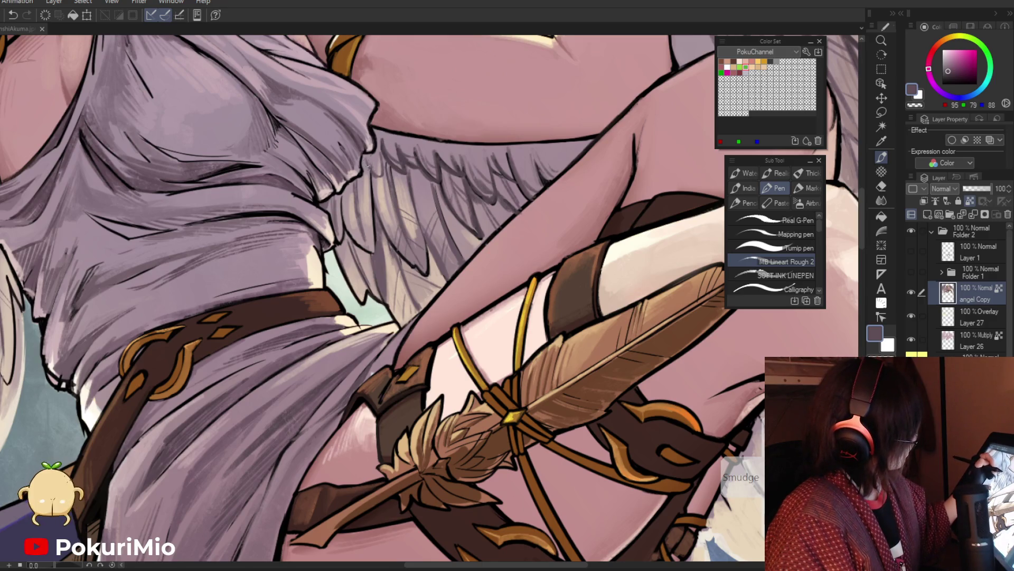
{"action": "left_click", "coordinate": [376, 172], "text": "alt"}
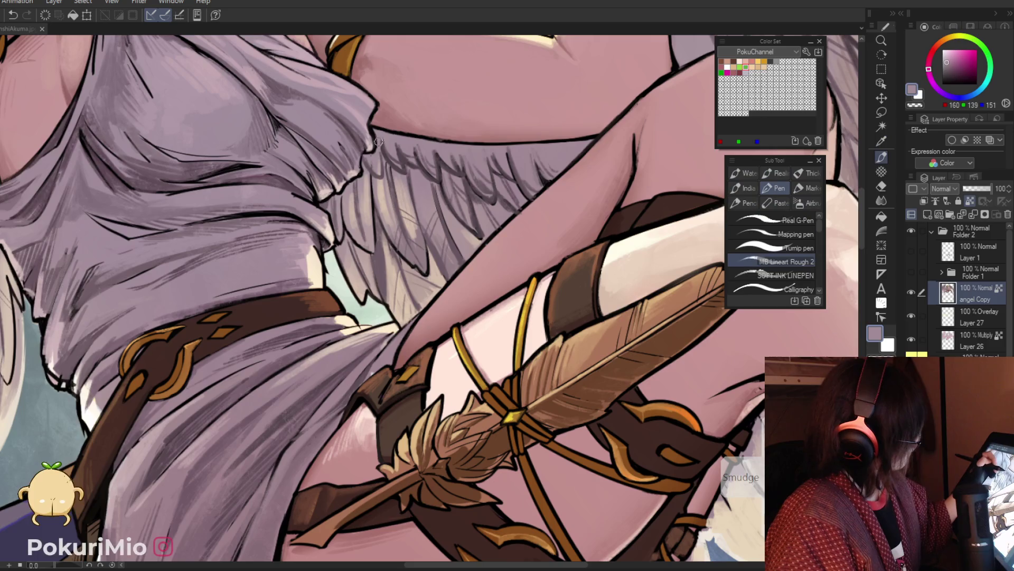
{"action": "left_click", "coordinate": [363, 155], "text": "alt"}
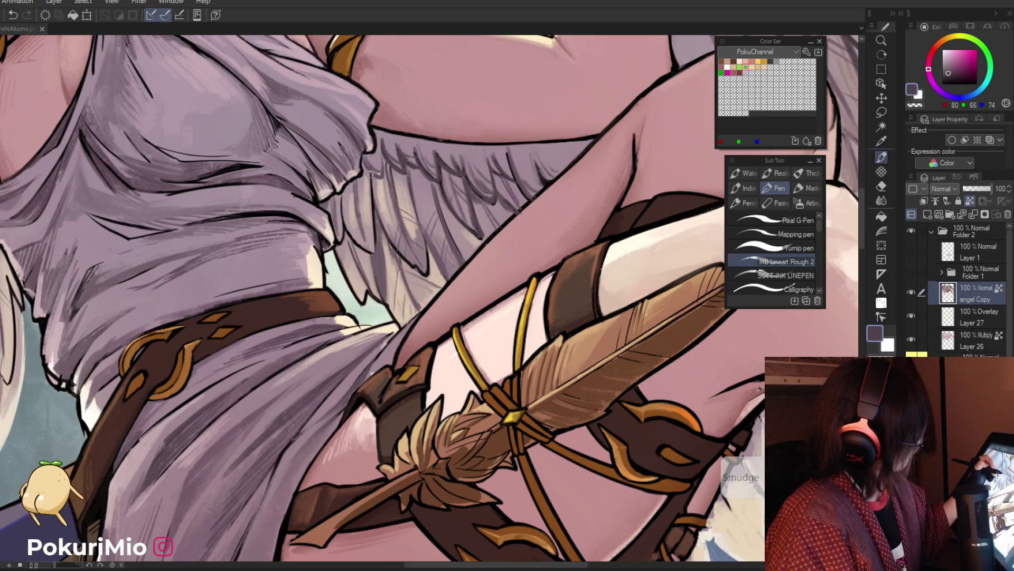
{"action": "mouse_move", "coordinate": [371, 186]}
{"action": "left_mouse_down"}
{"action": "mouse_move", "coordinate": [390, 227]}
{"action": "mouse_move", "coordinate": [372, 201]}
{"action": "mouse_move", "coordinate": [368, 243]}
{"action": "left_mouse_up"}
Hatch dark mauve over the feathers and sample light pink-grey tones from the wing.
{"action": "left_click", "coordinate": [372, 227], "text": "alt"}
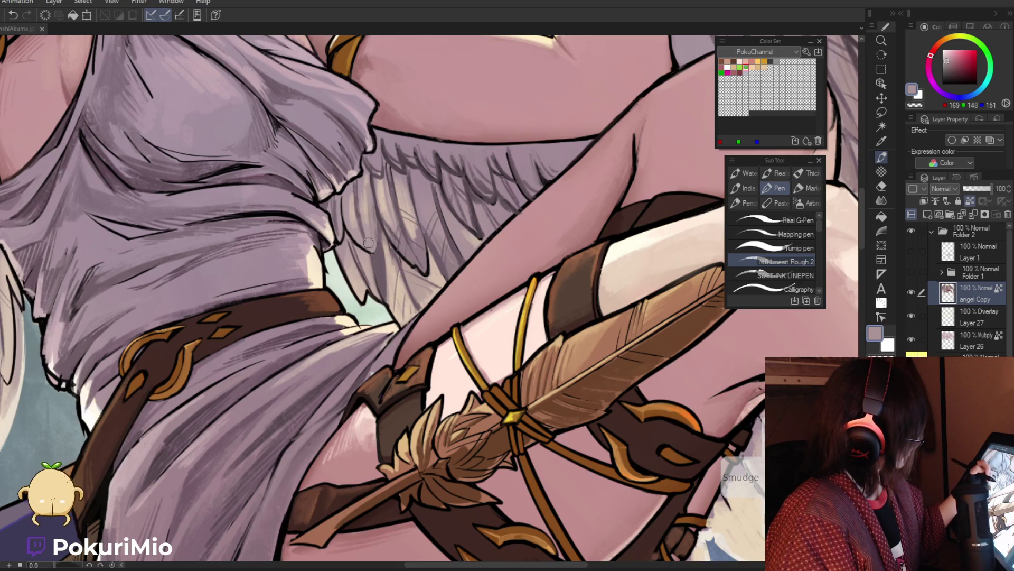
{"action": "left_click", "coordinate": [339, 205], "text": "alt"}
{"action": "mouse_move", "coordinate": [339, 206]}
{"action": "left_mouse_down"}
{"action": "mouse_move", "coordinate": [346, 240]}
{"action": "mouse_move", "coordinate": [352, 224]}
{"action": "mouse_move", "coordinate": [366, 223]}
{"action": "left_mouse_up"}
{"action": "left_click", "coordinate": [370, 233], "text": "alt"}
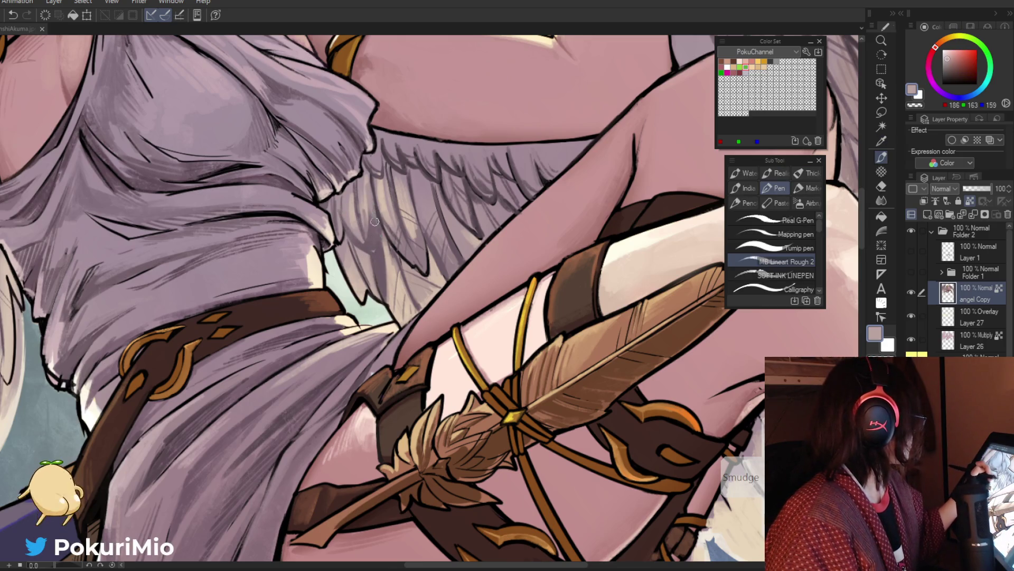
{"action": "left_click", "coordinate": [379, 243], "text": "alt"}
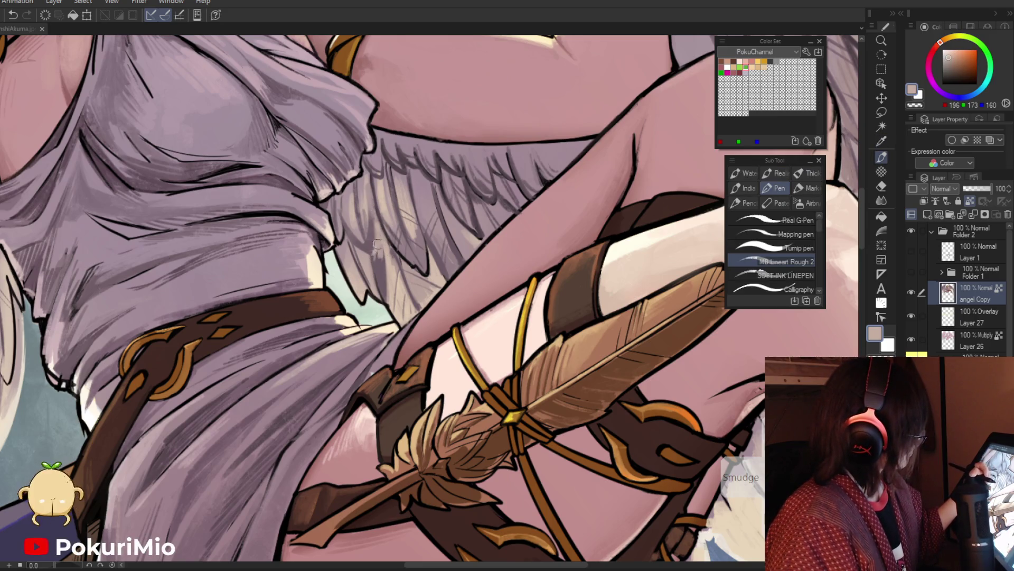
{"action": "left_click", "coordinate": [376, 240], "text": "alt"}
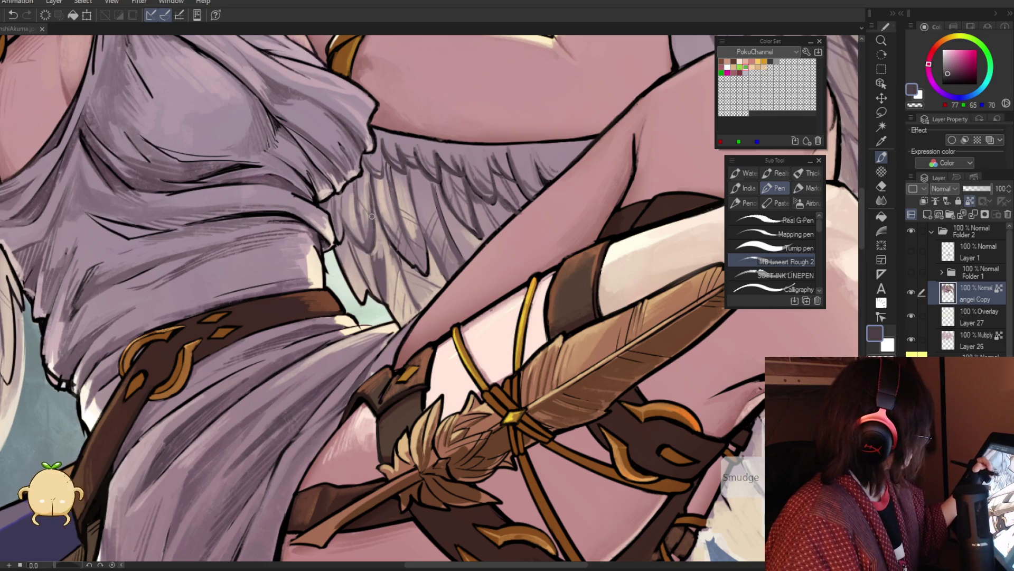
{"action": "left_click", "coordinate": [358, 238], "text": "alt"}
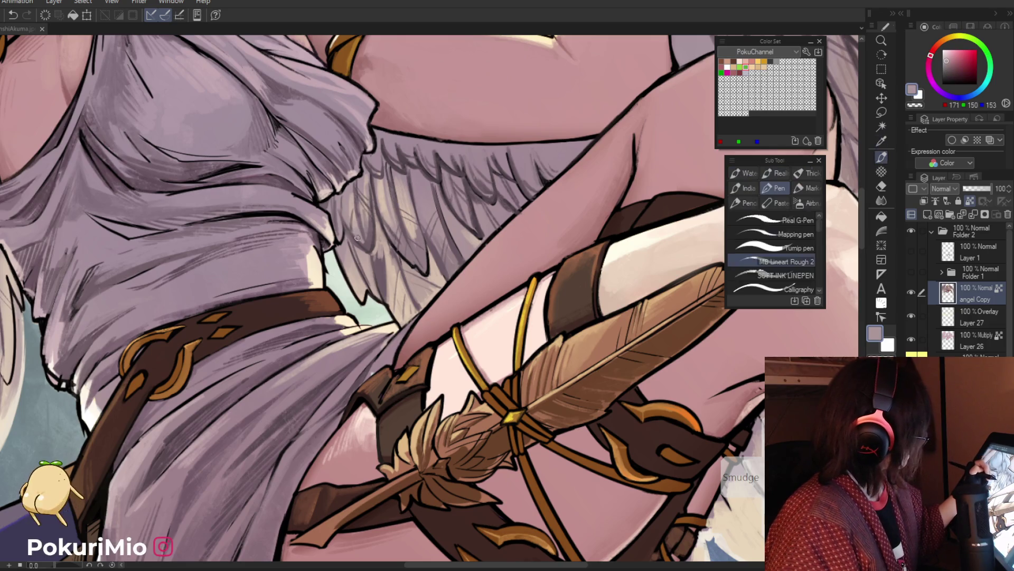
{"action": "left_click", "coordinate": [368, 238], "text": "alt"}
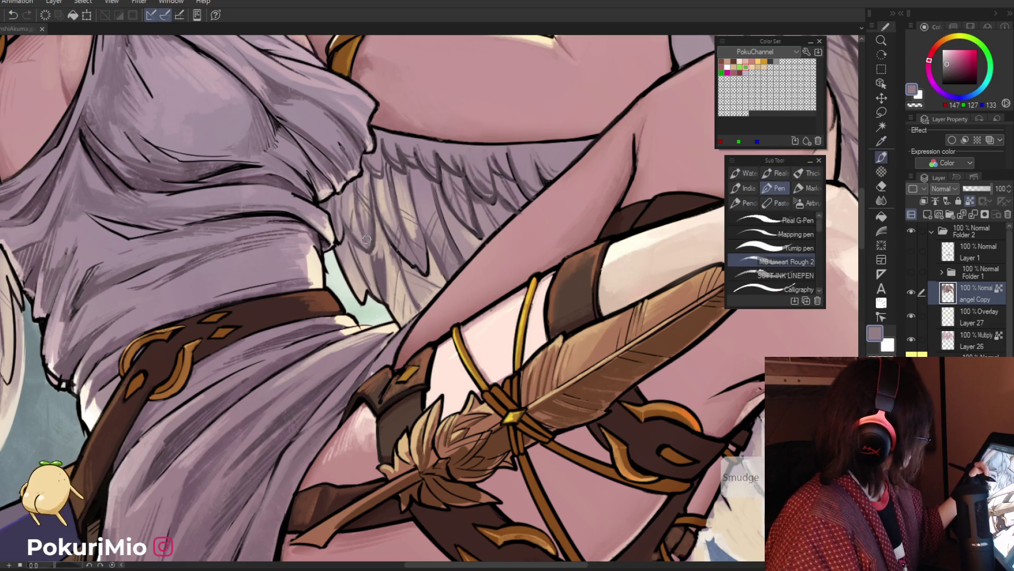